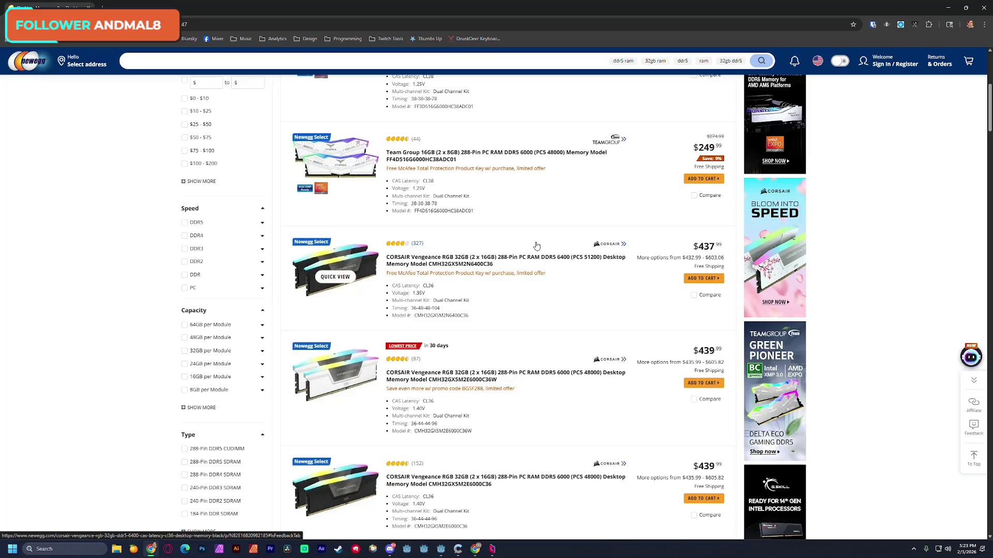
# - Scroll through the DDR5 RAM results, briefly highlighting a listed price
pyautogui.scroll(-2, 499, 249)
pyautogui.scroll(-1, 500, 249)
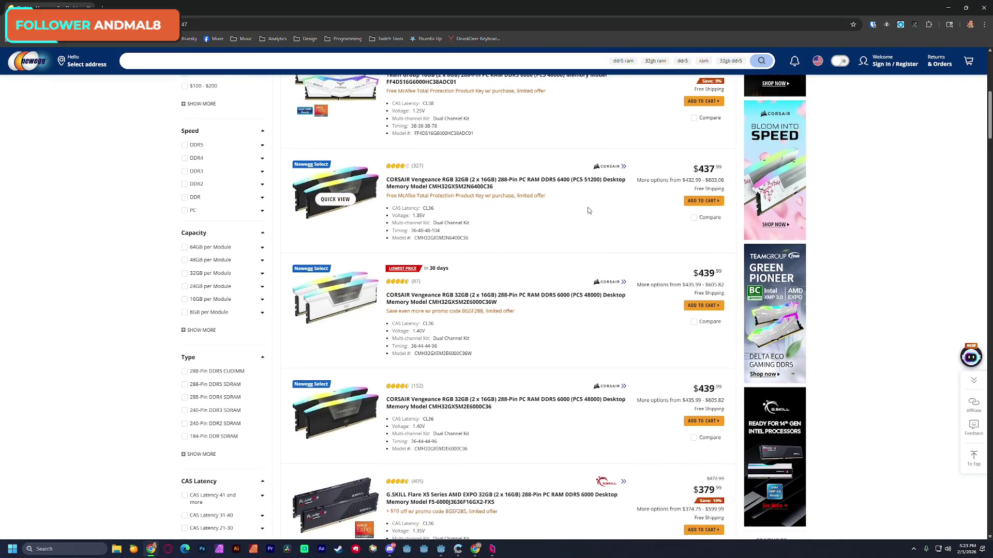
pyautogui.moveTo(698, 169); pyautogui.dragTo(715, 169)
pyautogui.click(880, 179)
pyautogui.scroll(-2, 490, 222)
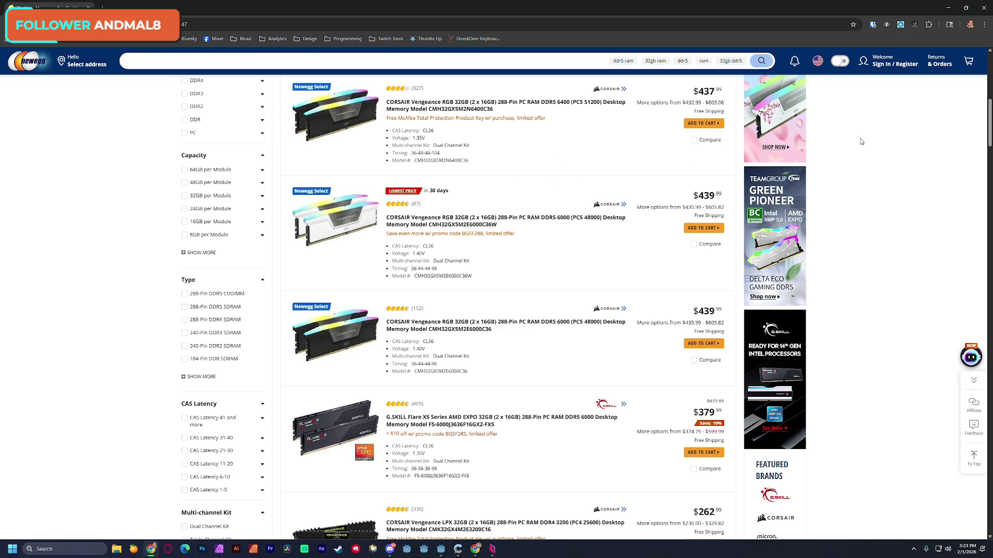
# - Open two RAM listings in new tabs and switch Newegg to dark mode
pyautogui.middleClick(882, 172)
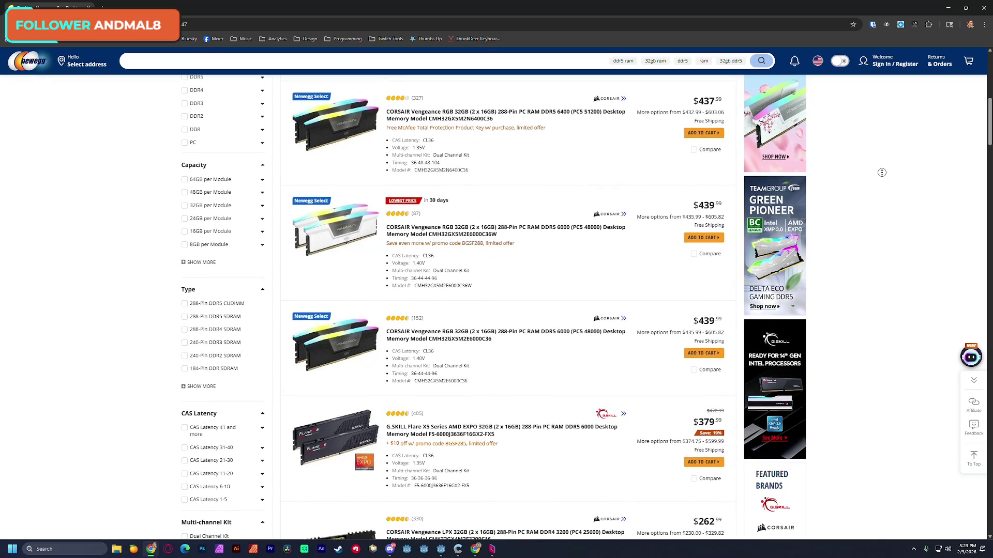
pyautogui.middleClick(883, 186)
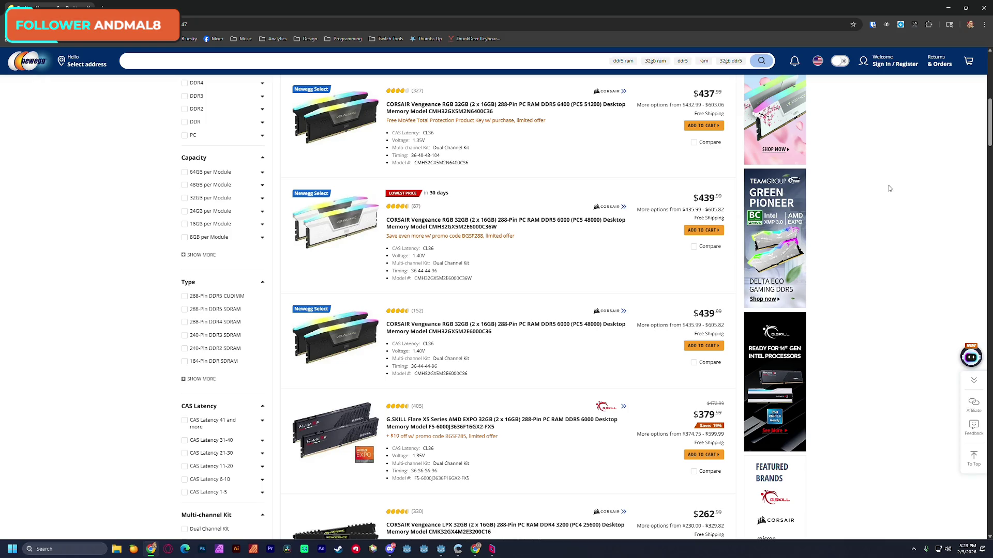
pyautogui.click(835, 65)
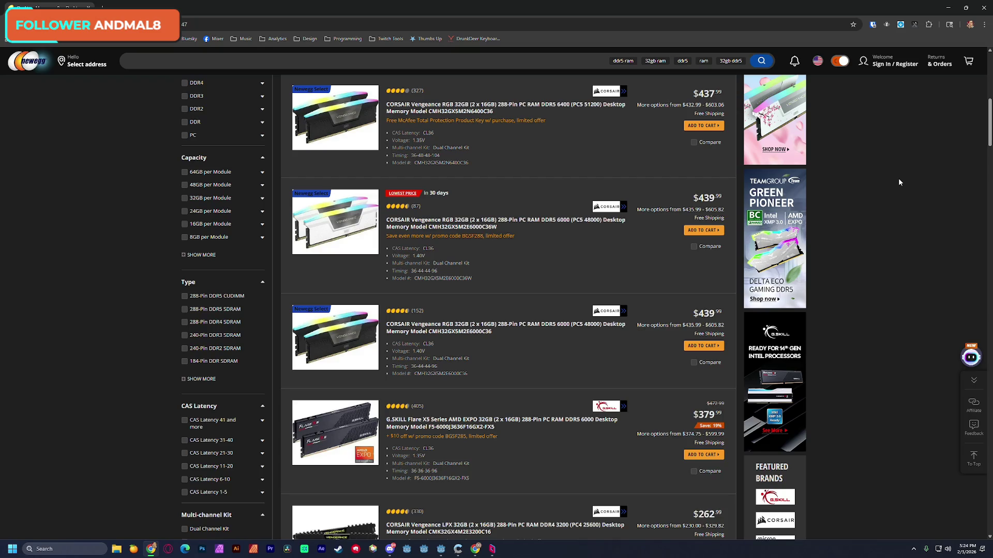
# - Close Chrome and inspect the has_vibe guard in yap() in player.gd
pyautogui.click(983, 7)
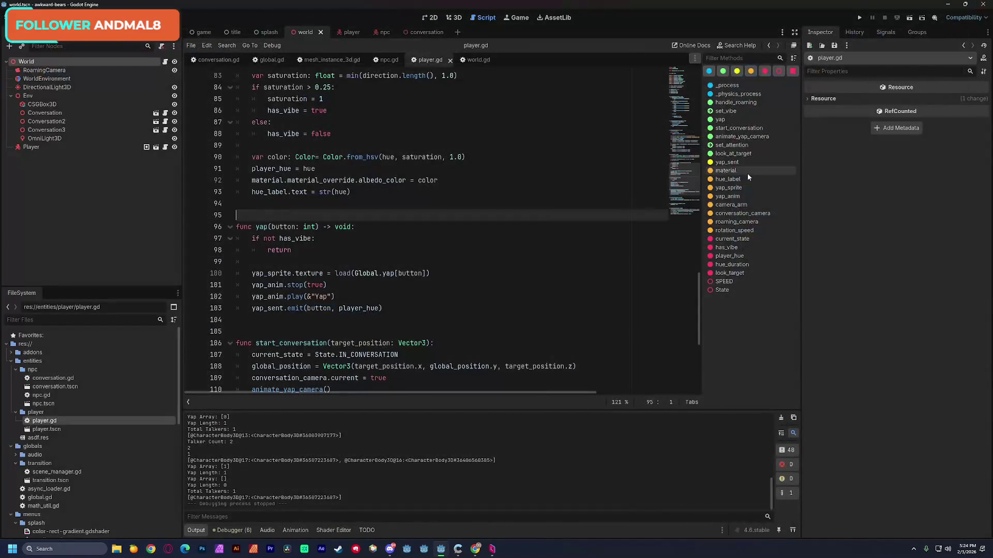
pyautogui.click(439, 227)
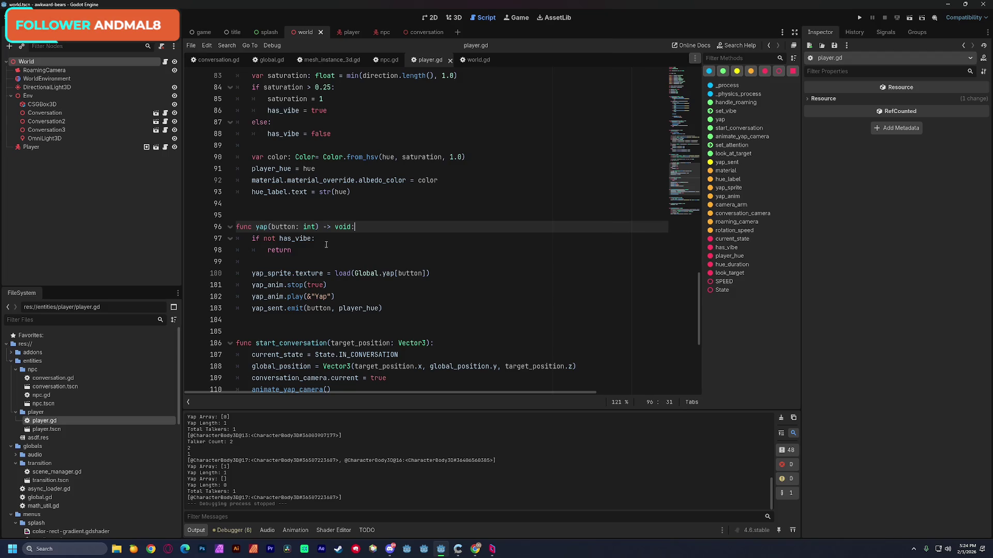
pyautogui.press('Down')
pyautogui.press('Down')
pyautogui.click(398, 227)
pyautogui.moveTo(252, 239); pyautogui.dragTo(300, 249)
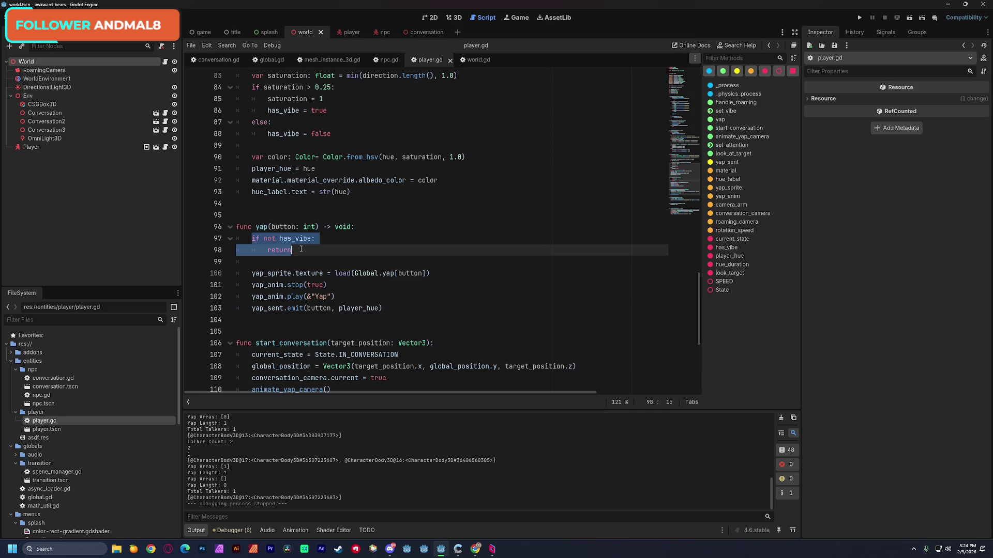
pyautogui.press('Escape')
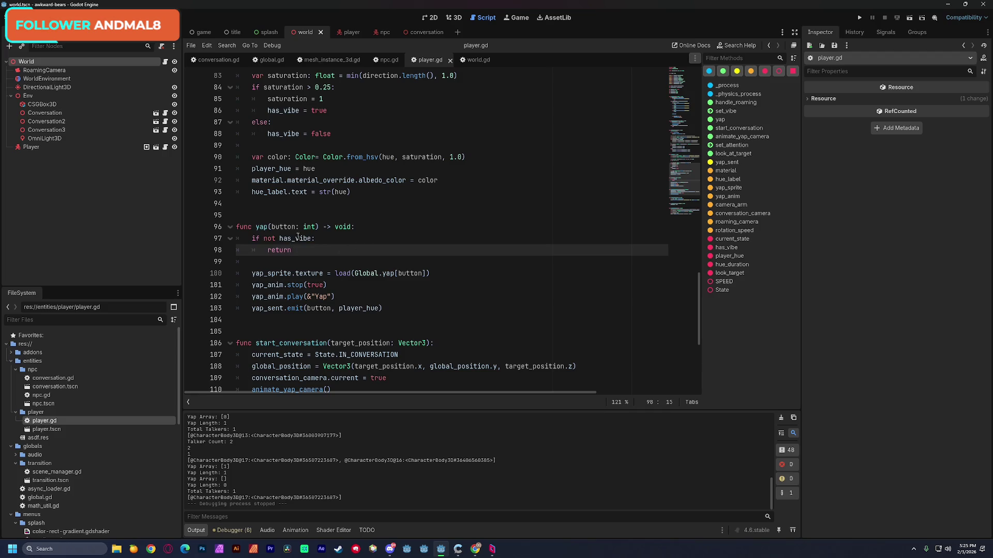
pyautogui.scroll(8, 277, 249)
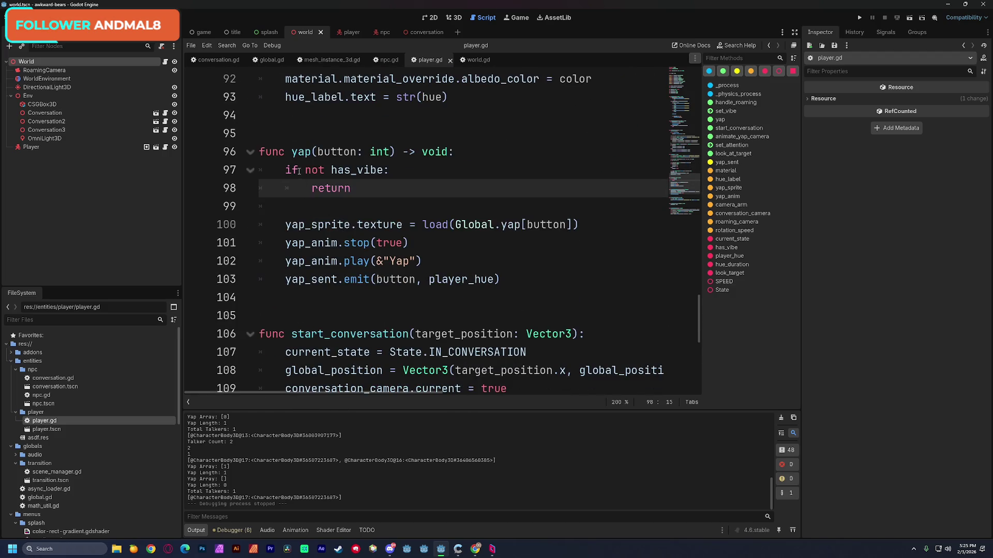
# - Rewrite the line 97 guard as 'if !has_vibe:'
pyautogui.click(311, 170)
pyautogui.doubleClick(316, 171)
pyautogui.write('!')
pyautogui.press('Delete')
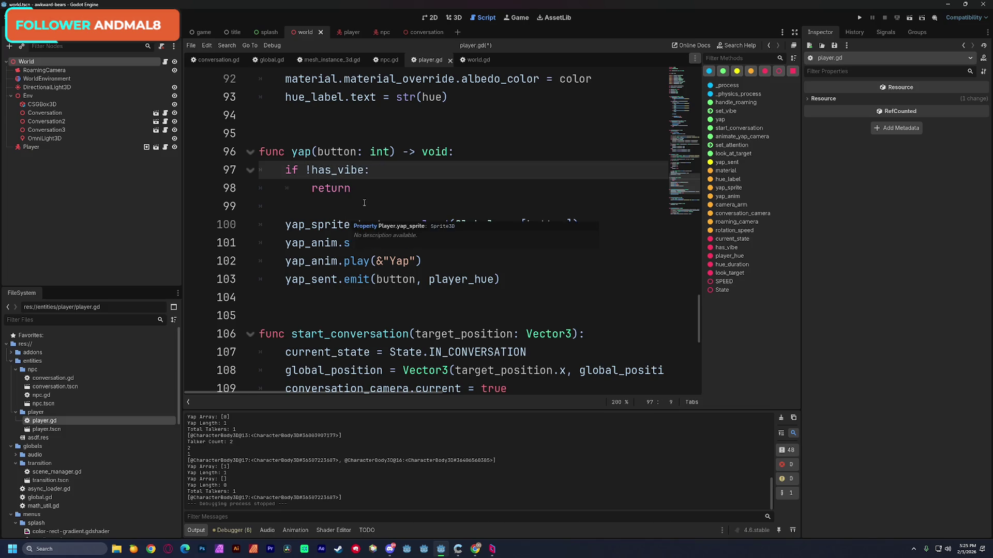
pyautogui.click(349, 188)
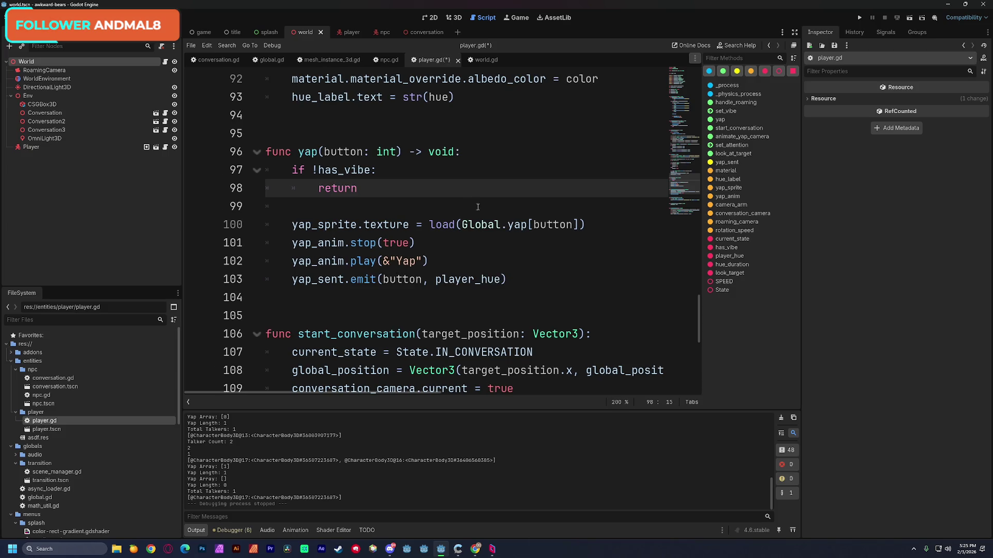
# - Restore the guard to 'if not has_vibe:' with undo and redo
pyautogui.keyDown('ctrl'); pyautogui.scroll(5, 361, 198); pyautogui.keyUp('ctrl')
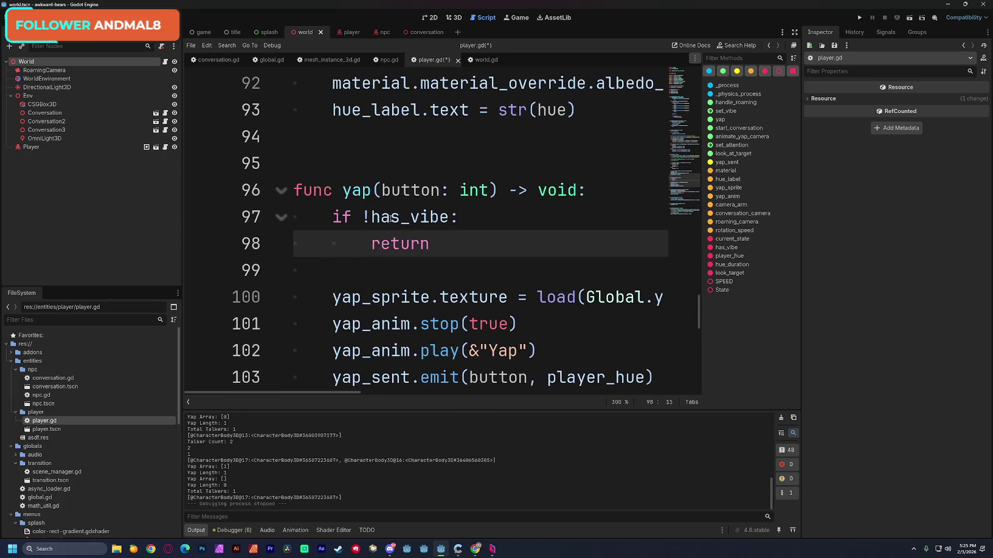
pyautogui.click(366, 217)
pyautogui.write('not')
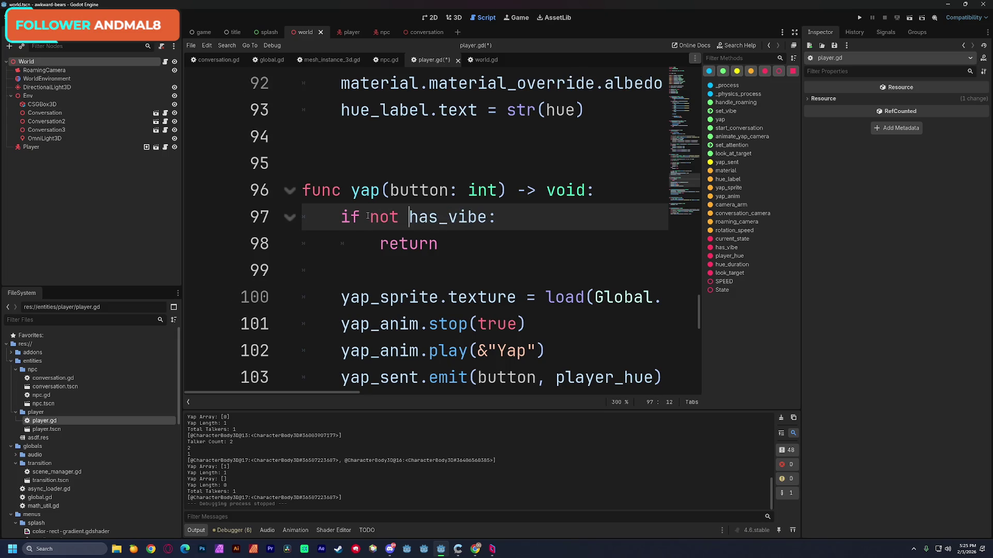
pyautogui.hotkey('ctrl', 'z')
pyautogui.press('End')
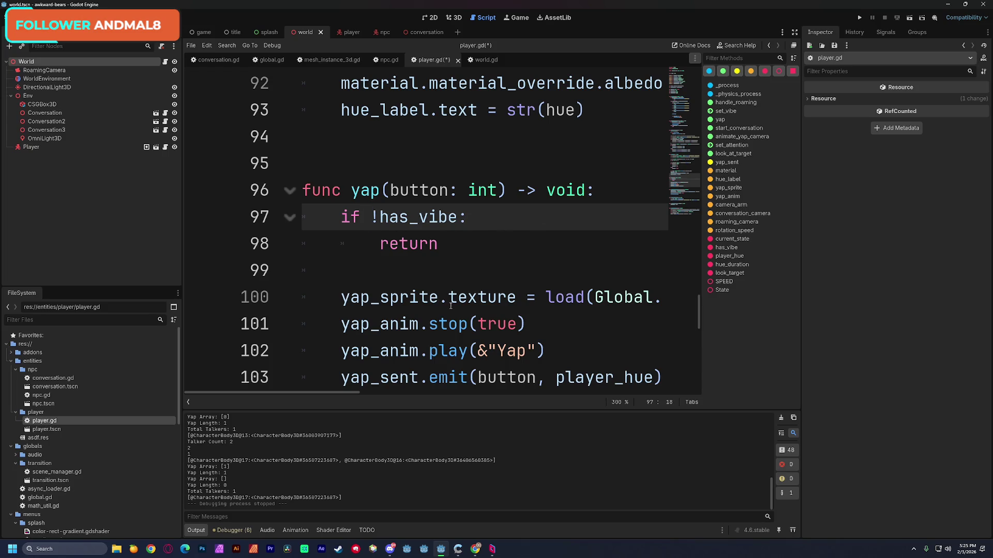
pyautogui.hotkey('ctrl', 'shift', 'z')
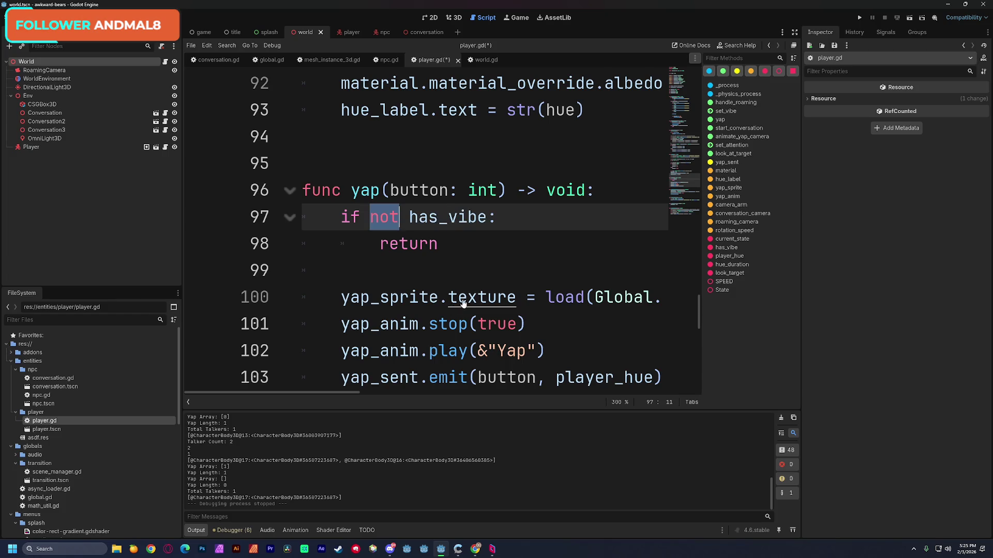
pyautogui.keyDown('ctrl'); pyautogui.scroll(-5, 522, 261); pyautogui.keyUp('ctrl')
pyautogui.keyDown('ctrl'); pyautogui.scroll(-6, 520, 256); pyautogui.keyUp('ctrl')
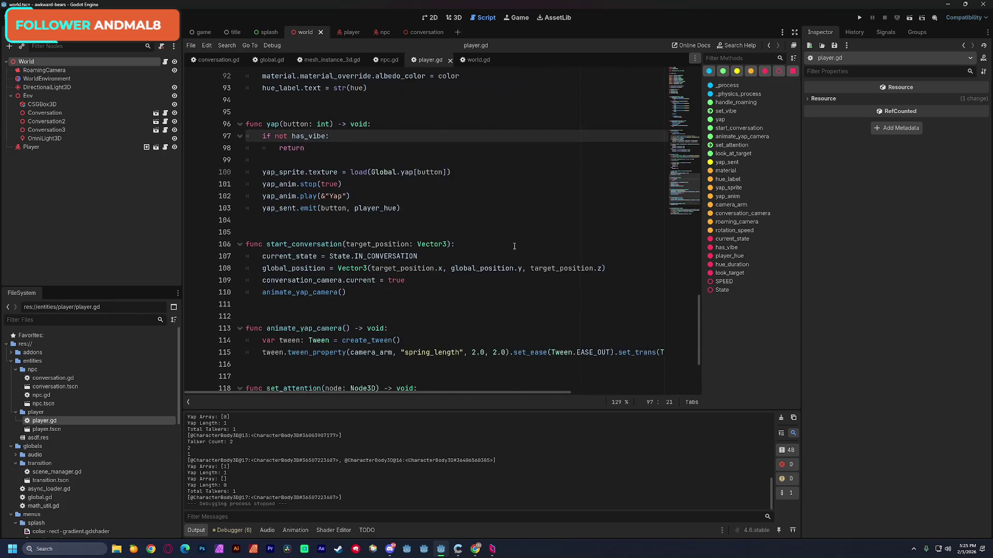
# - Save the scene and dismiss the documentation popup
pyautogui.hotkey('ctrl', 's')
pyautogui.keyDown('ctrl'); pyautogui.scroll(2, 513, 246); pyautogui.keyUp('ctrl')
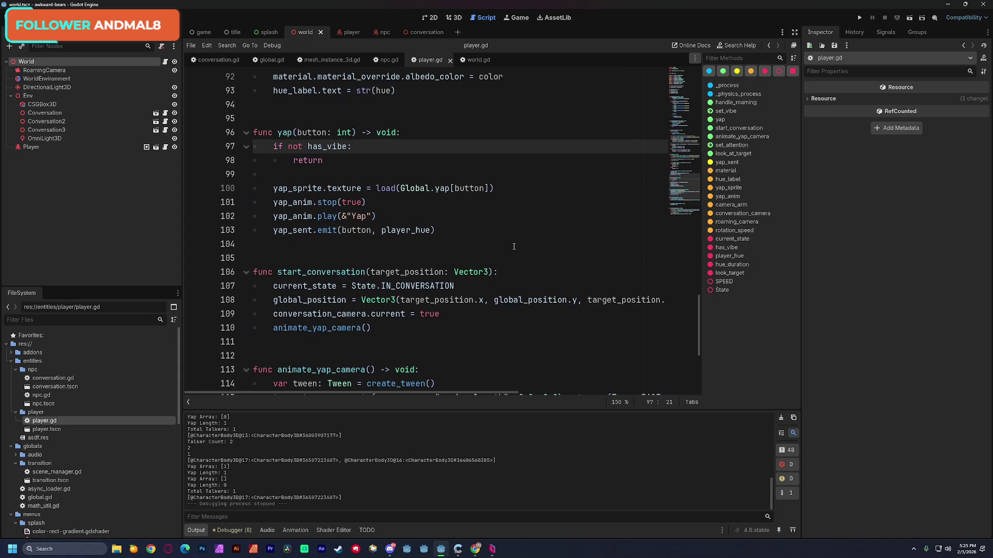
pyautogui.hotkey('ctrl', 's')
pyautogui.moveTo(383, 288)
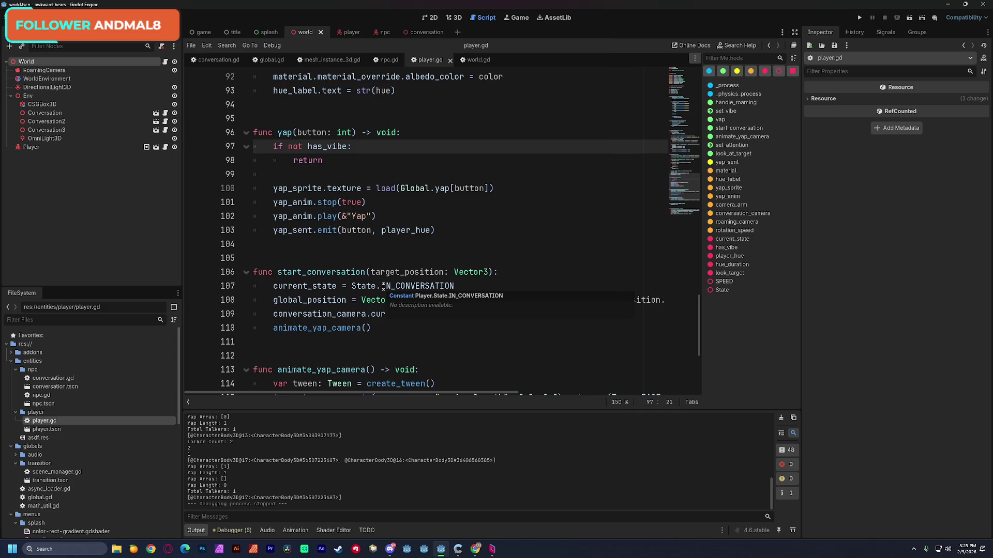
pyautogui.click(365, 260)
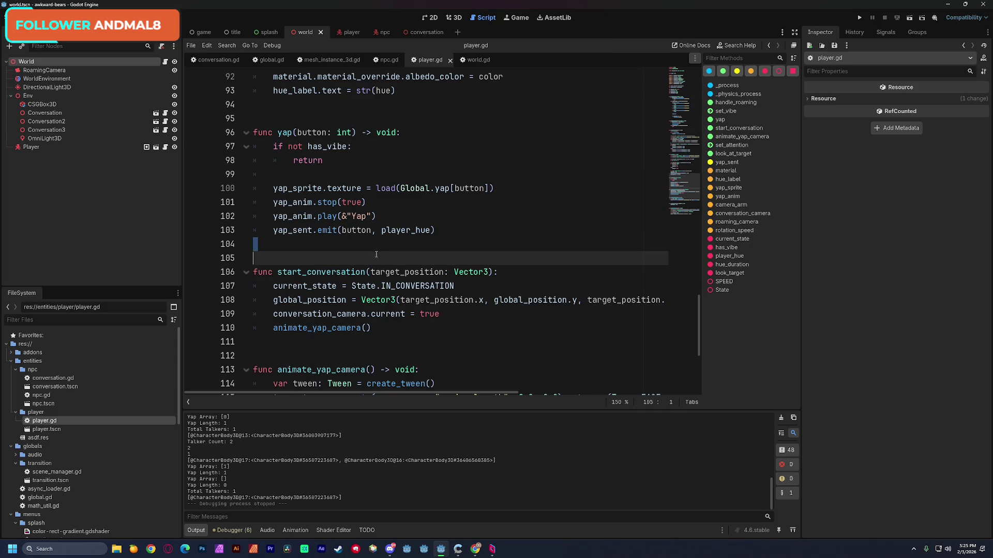
# - Check the start_conversation line and blank lines 104–105 by selecting and deselecting them
pyautogui.click(305, 247)
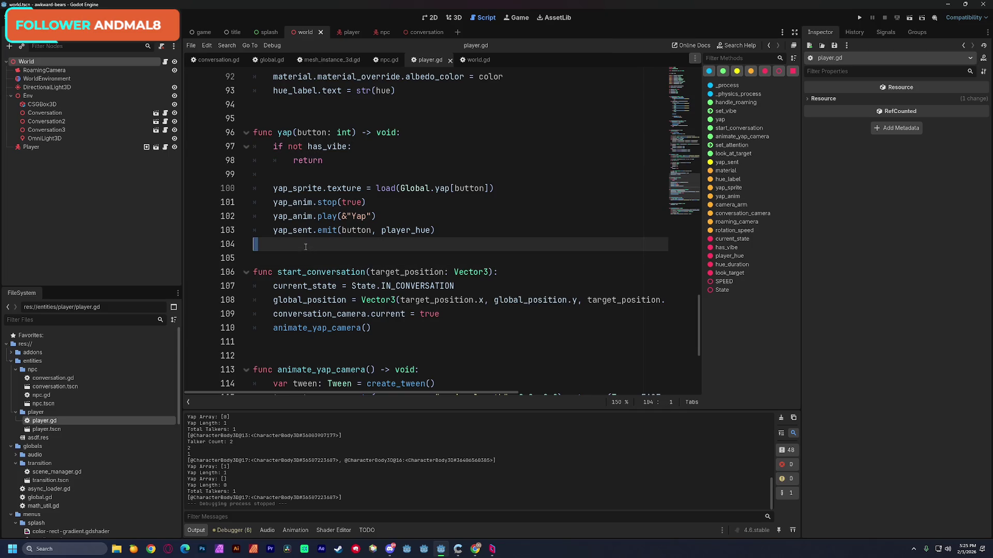
pyautogui.tripleClick(517, 269)
pyautogui.click(516, 245)
pyautogui.moveTo(254, 260); pyautogui.dragTo(254, 248)
pyautogui.click(518, 245)
# - Try a != comparison on line 100 of yap(), then undo it
pyautogui.doubleClick(294, 147)
pyautogui.click(325, 160)
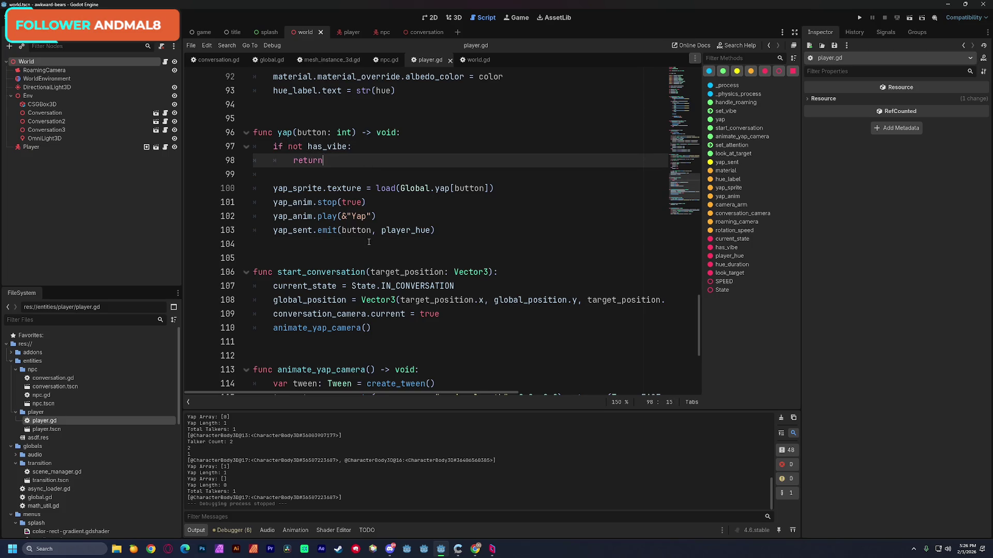
pyautogui.click(366, 188)
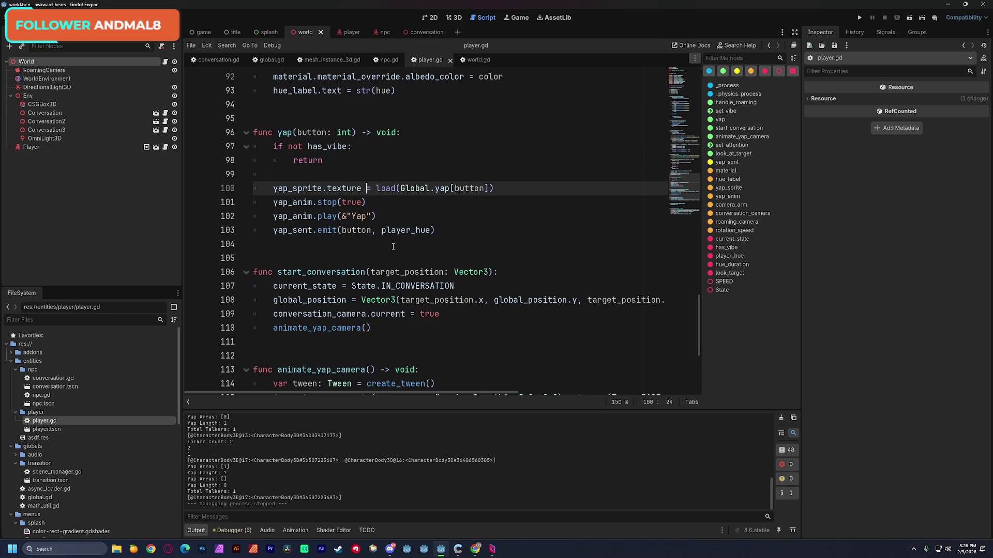
pyautogui.write('not')
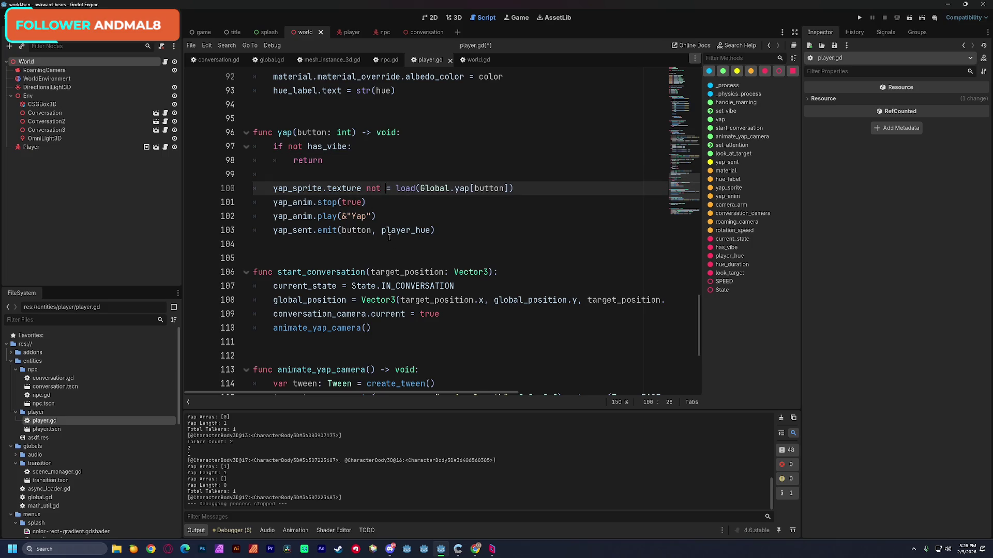
pyautogui.press('BackSpace')
pyautogui.press('BackSpace')
pyautogui.press('BackSpace')
pyautogui.write('!')
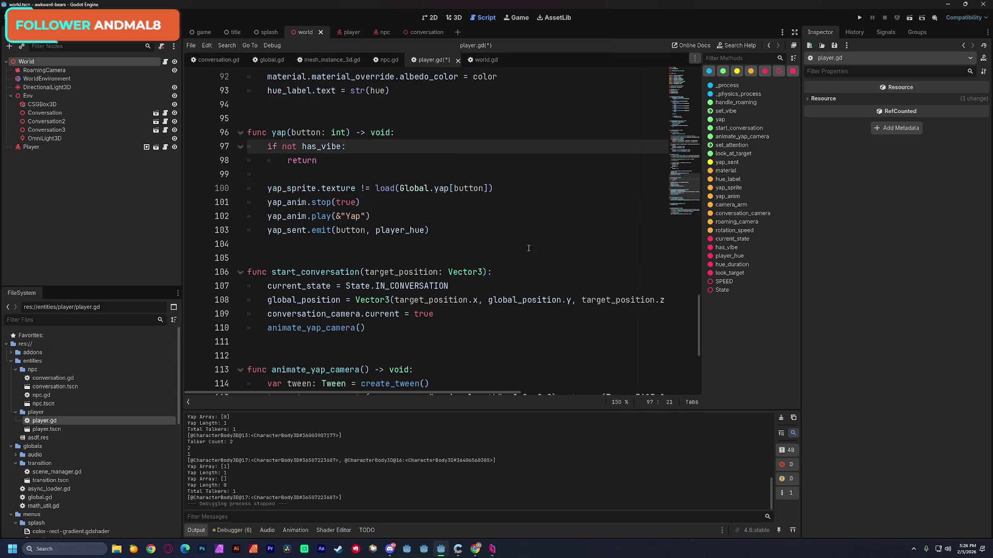
pyautogui.hotkey('ctrl', 'z')
pyautogui.click(494, 147)
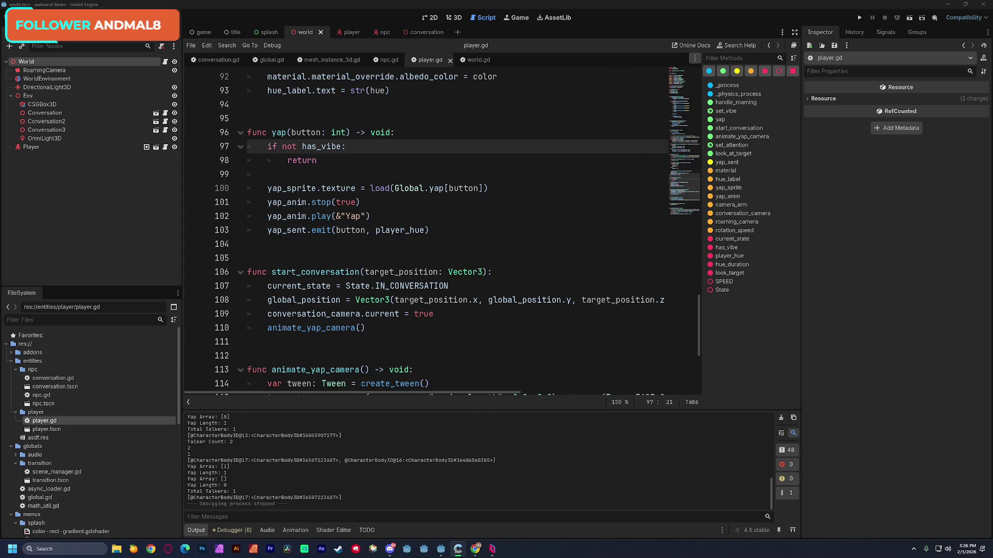
pyautogui.hotkey('ctrl', 'n')
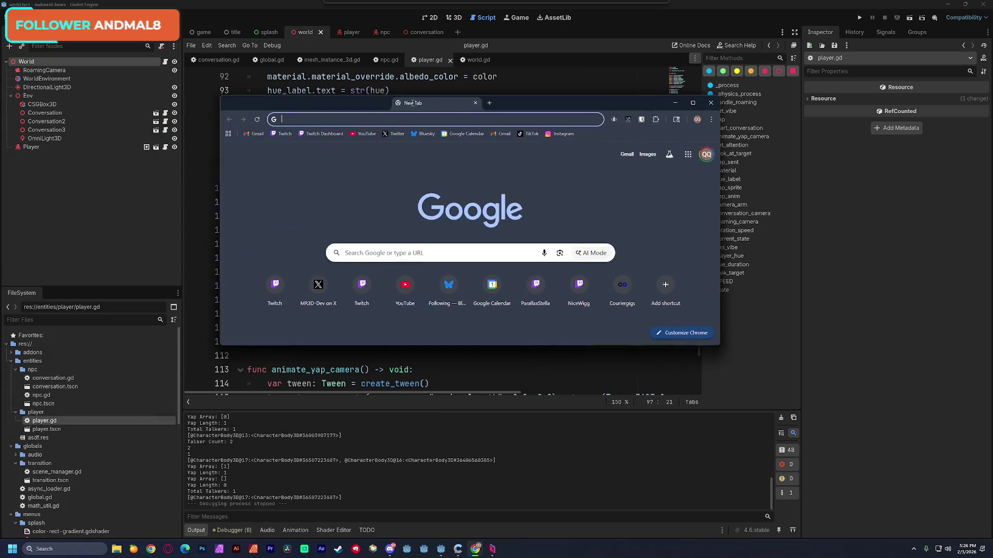
pyautogui.write('~=~')
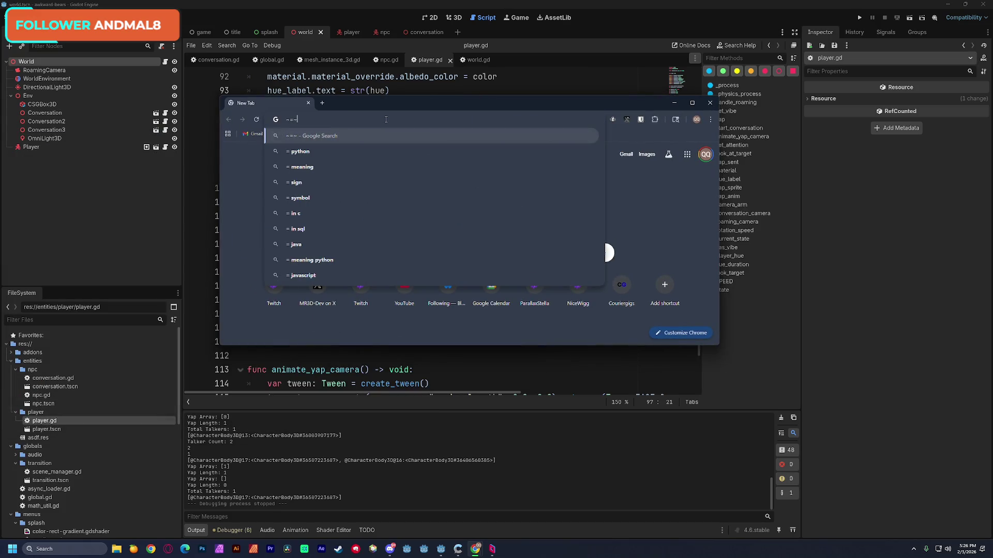
pyautogui.press('BackSpace')
pyautogui.write('lua')
pyautogui.press('Return')
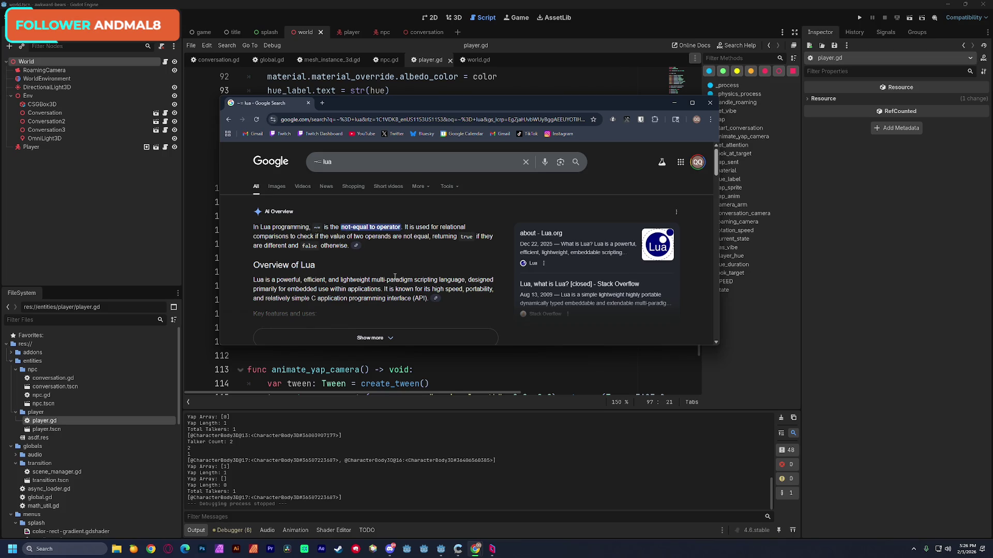
pyautogui.hotkey('alt', 'Tab')
pyautogui.press('Down')
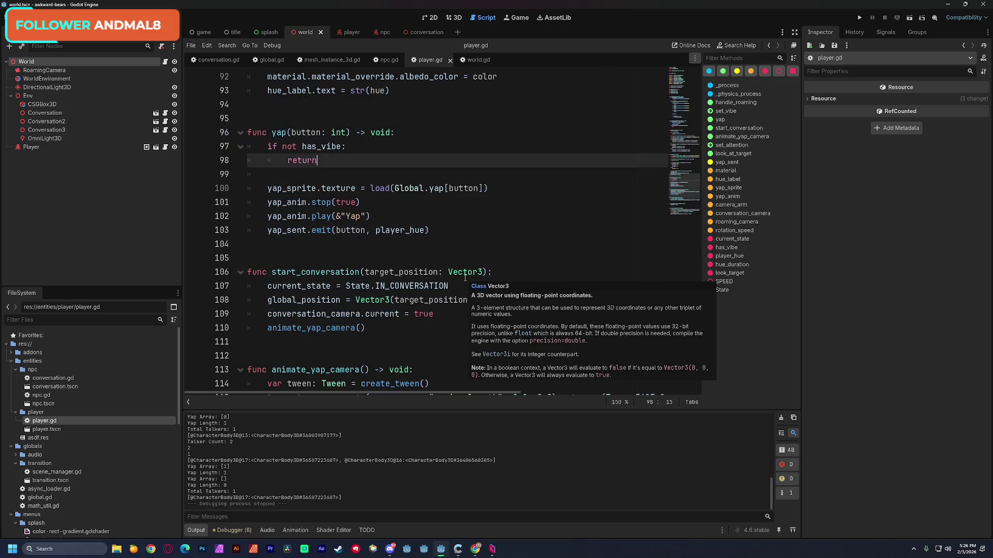
pyautogui.click(436, 216)
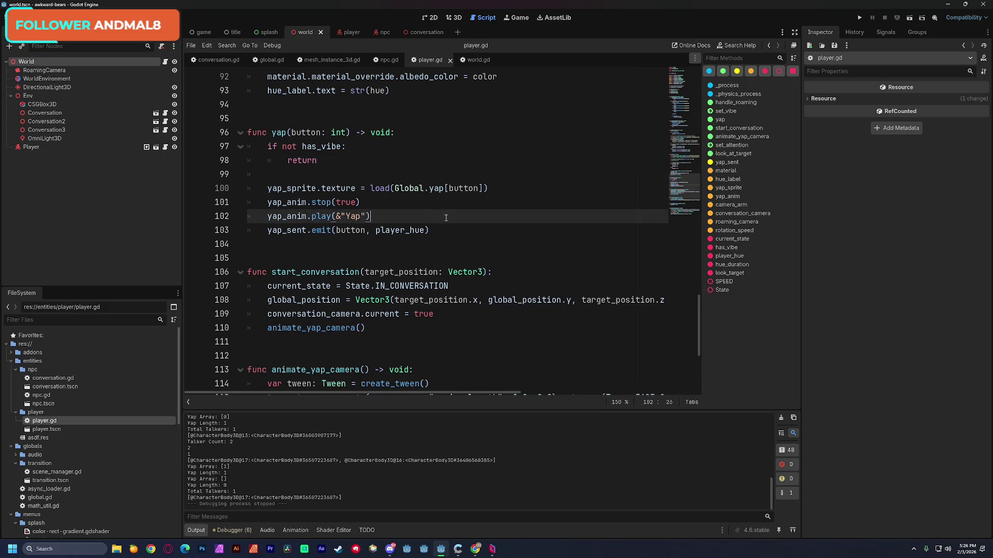
pyautogui.scroll(-2, 437, 222)
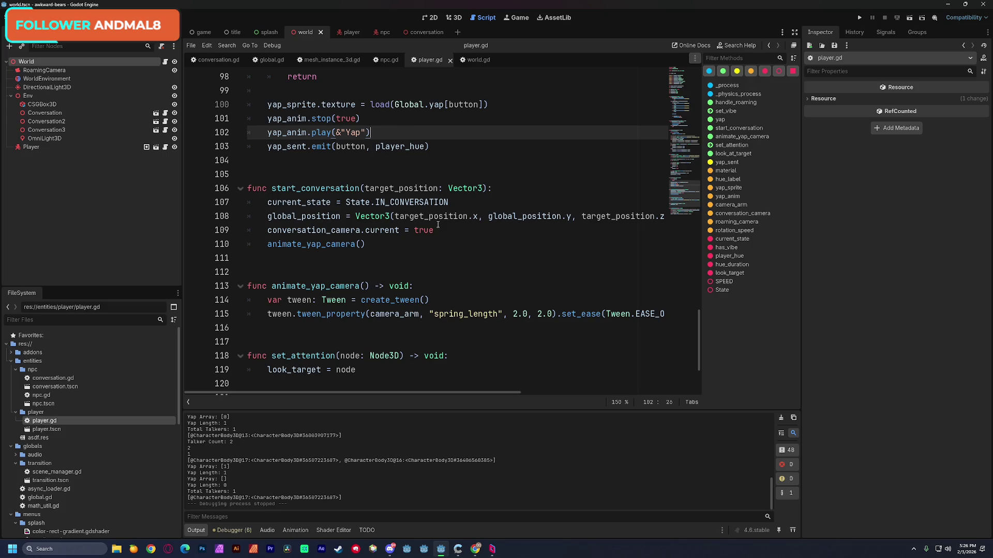
pyautogui.click(381, 166)
pyautogui.press('Down')
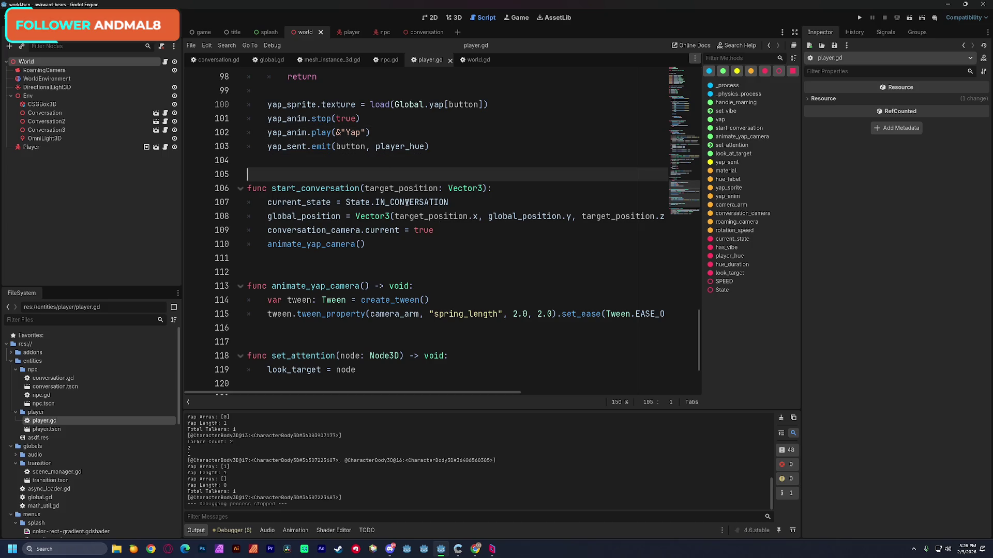
pyautogui.click(373, 272)
pyautogui.scroll(-3, 357, 248)
pyautogui.click(336, 216)
pyautogui.press('Down')
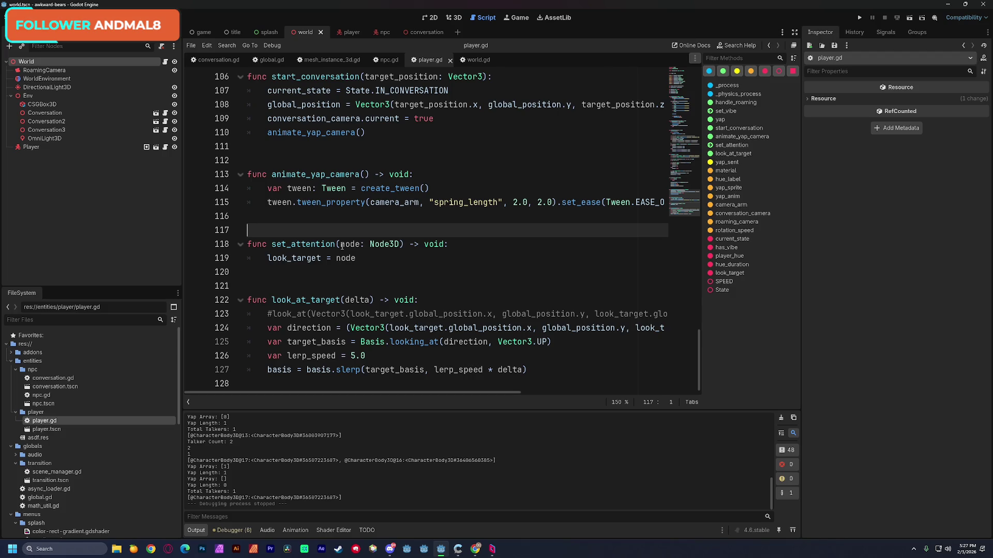
pyautogui.press('super')
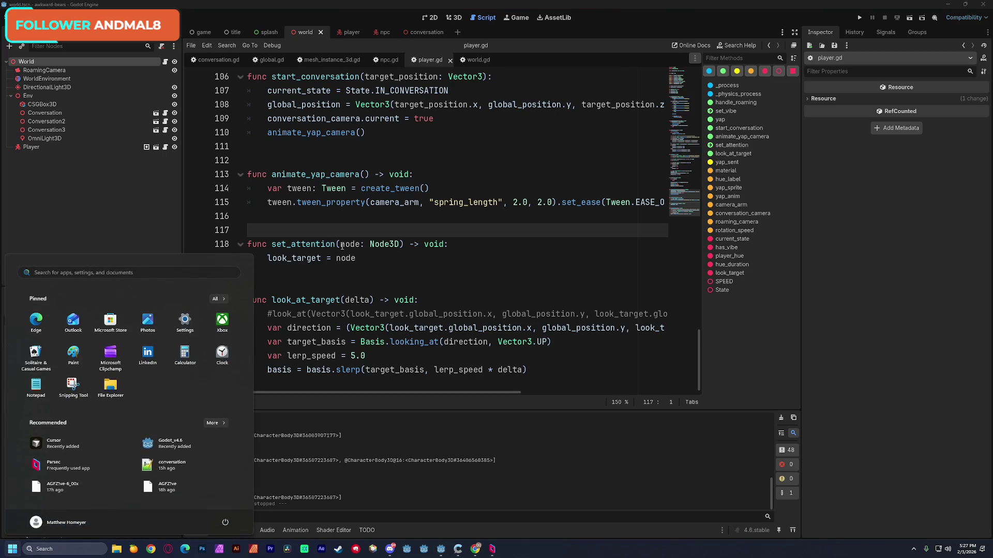
pyautogui.press('super')
pyautogui.hotkey('ctrl', 'shift', 'Escape')
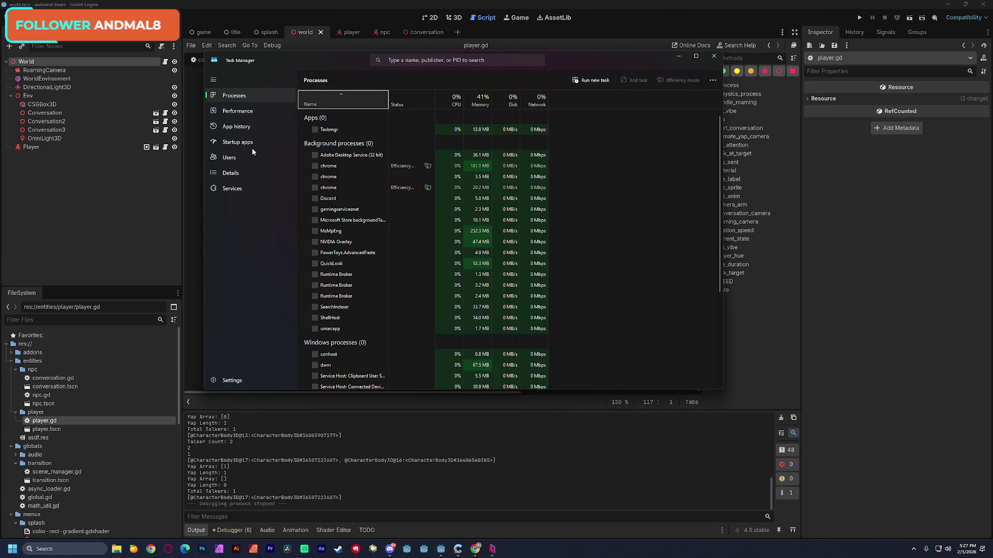
pyautogui.click(239, 112)
pyautogui.click(352, 129)
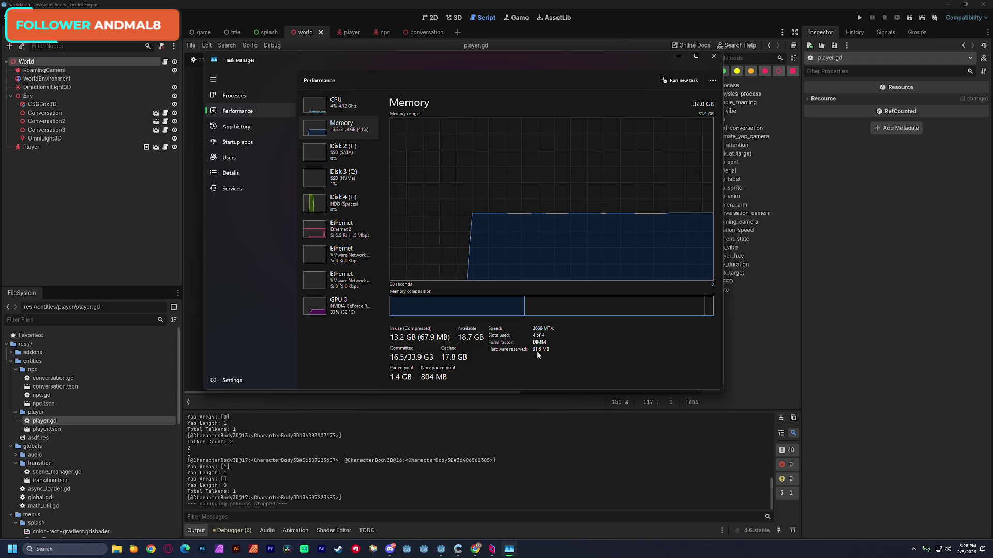
pyautogui.click(714, 55)
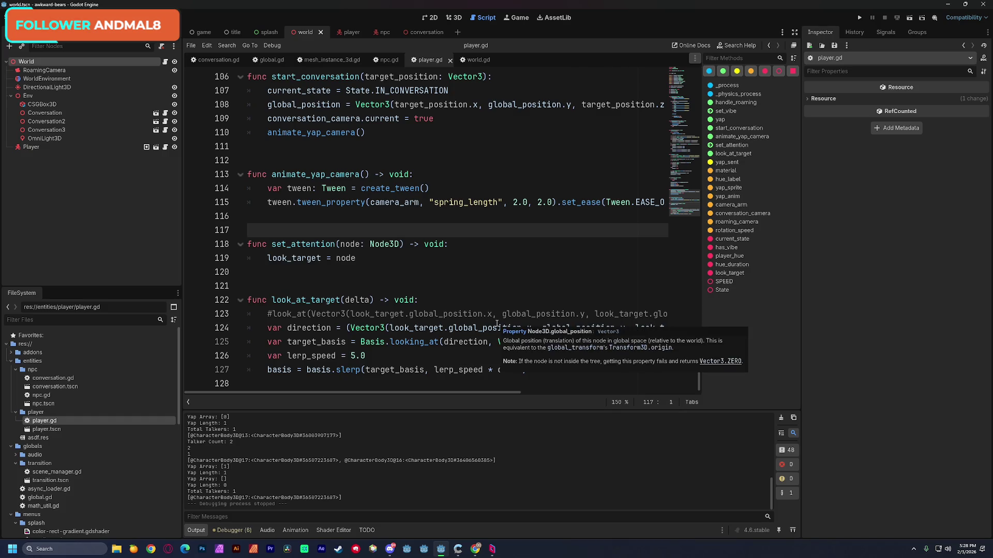
# - Save the scene with player.gd, then bring up the Awkward Bears design doc
pyautogui.press('Up')
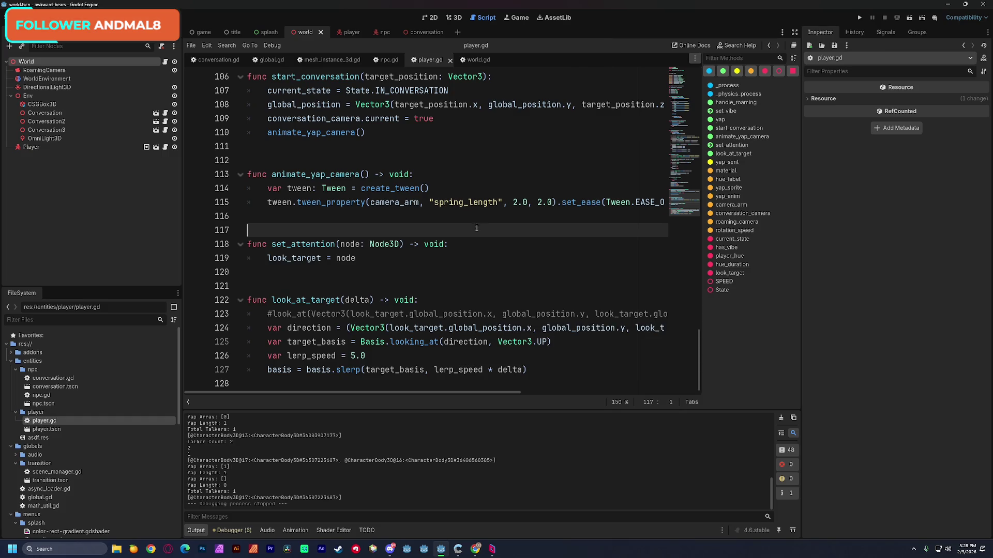
pyautogui.press('Down')
pyautogui.hotkey('ctrl', 's')
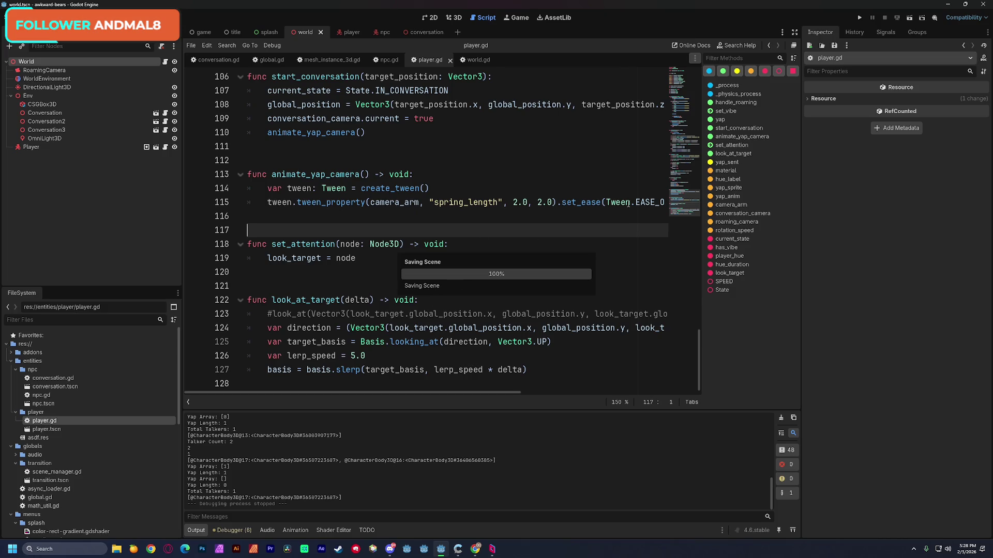
pyautogui.scroll(5, 687, 181)
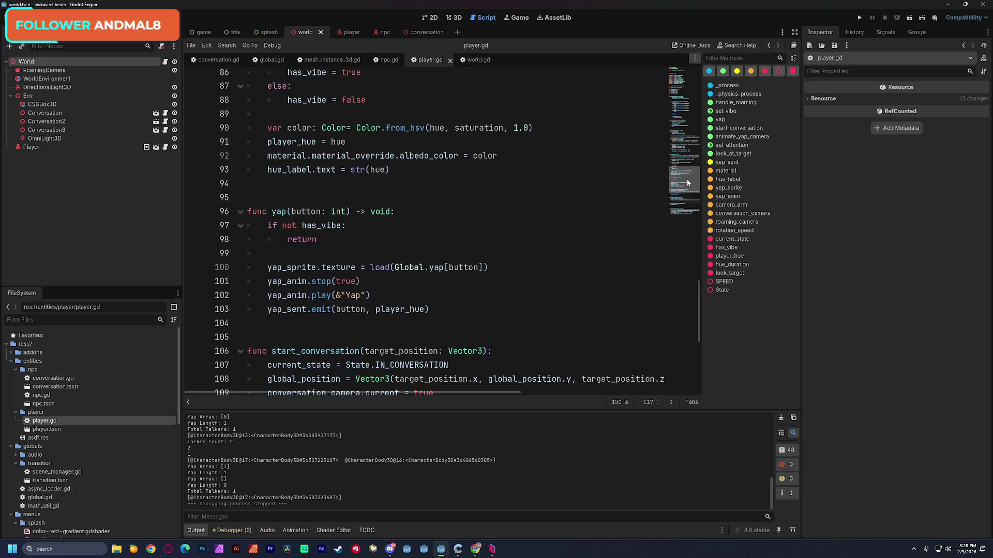
pyautogui.scroll(-5, 687, 178)
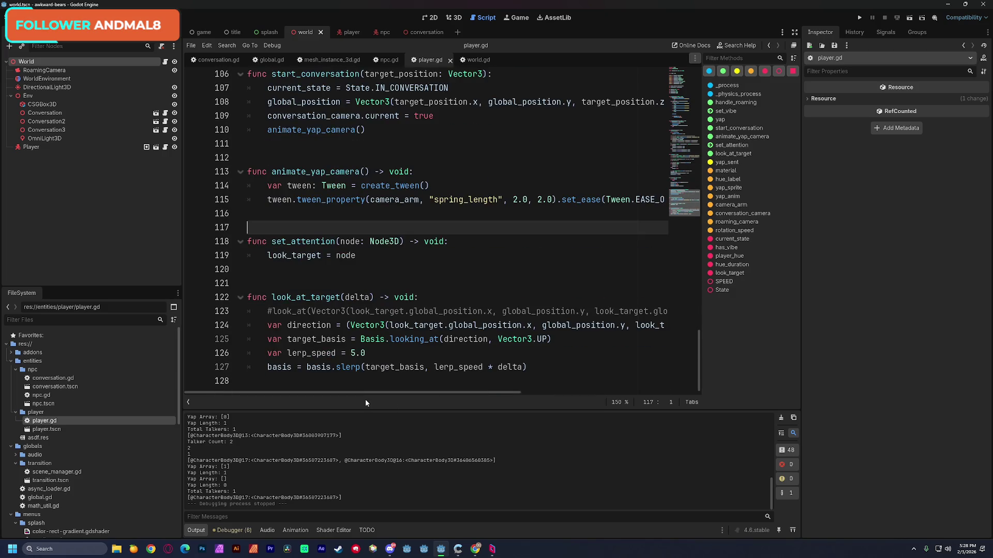
pyautogui.moveTo(458, 556)
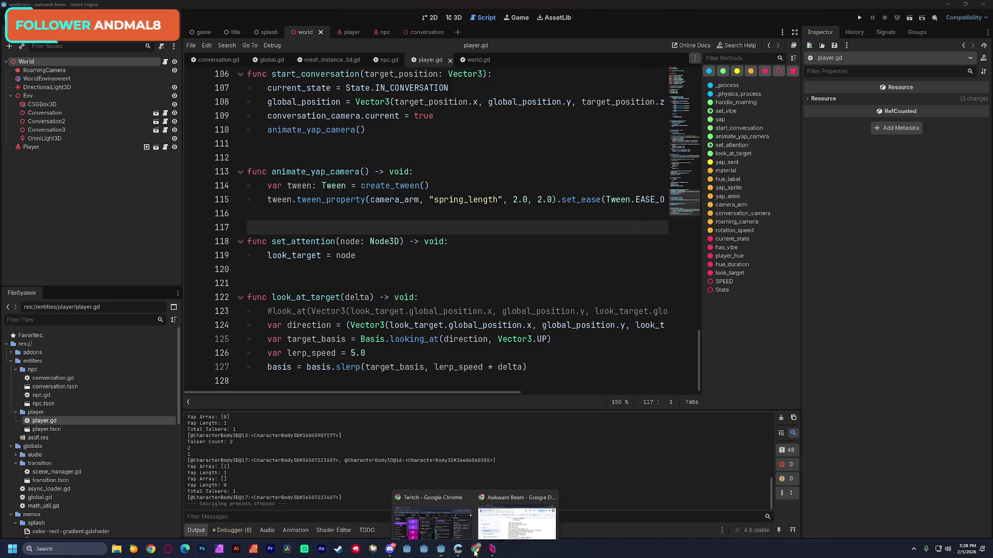
pyautogui.click(509, 513)
# - Read the Game Loop's NPC's Talk line, highlighting 'Yap' and 'NPC animates', then minimize Chrome
pyautogui.scroll(2, 429, 307)
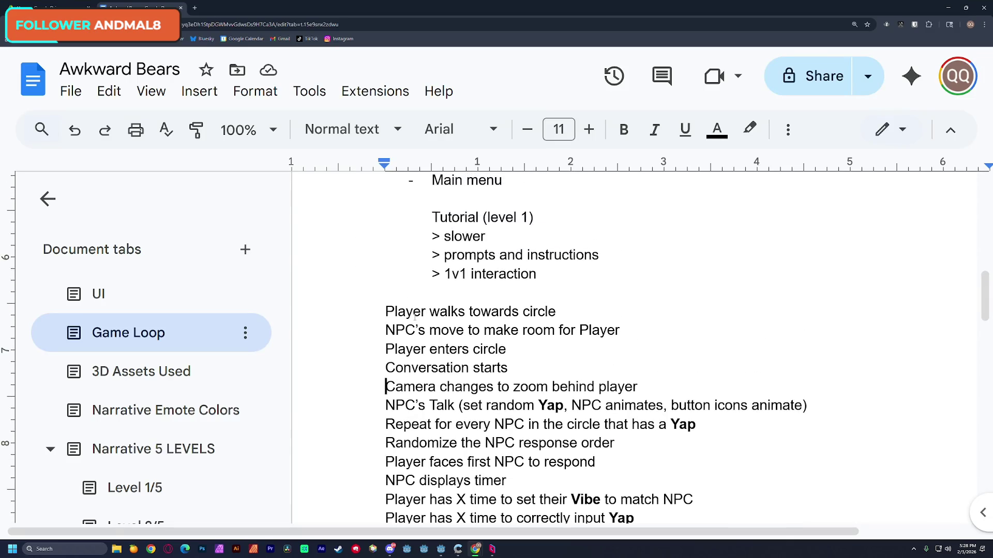
pyautogui.scroll(-2, 421, 341)
pyautogui.moveTo(385, 309); pyautogui.dragTo(644, 302)
pyautogui.moveTo(386, 327)
pyautogui.mouseDown()
pyautogui.moveTo(825, 331)
pyautogui.moveTo(567, 331)
pyautogui.mouseUp()
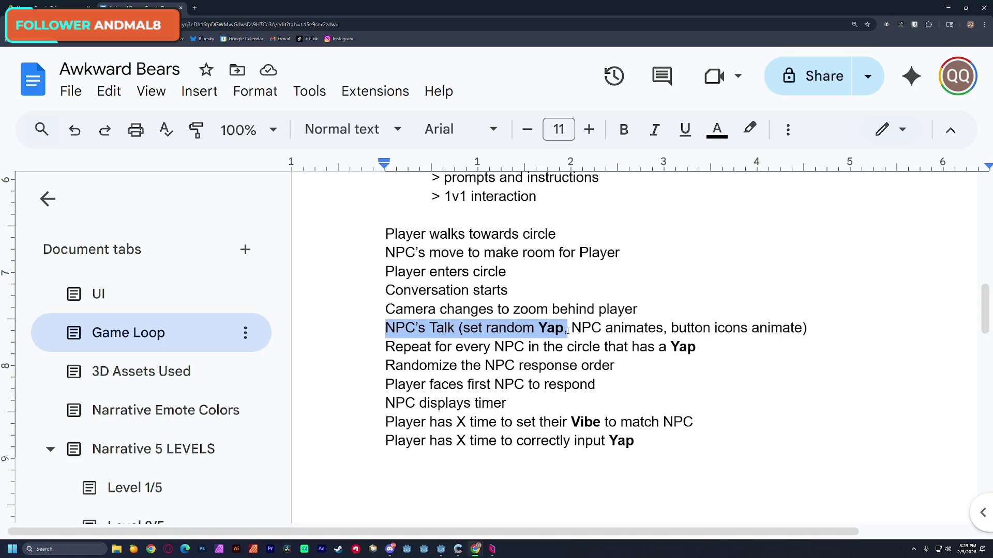
pyautogui.doubleClick(543, 328)
pyautogui.moveTo(569, 329); pyautogui.dragTo(663, 328)
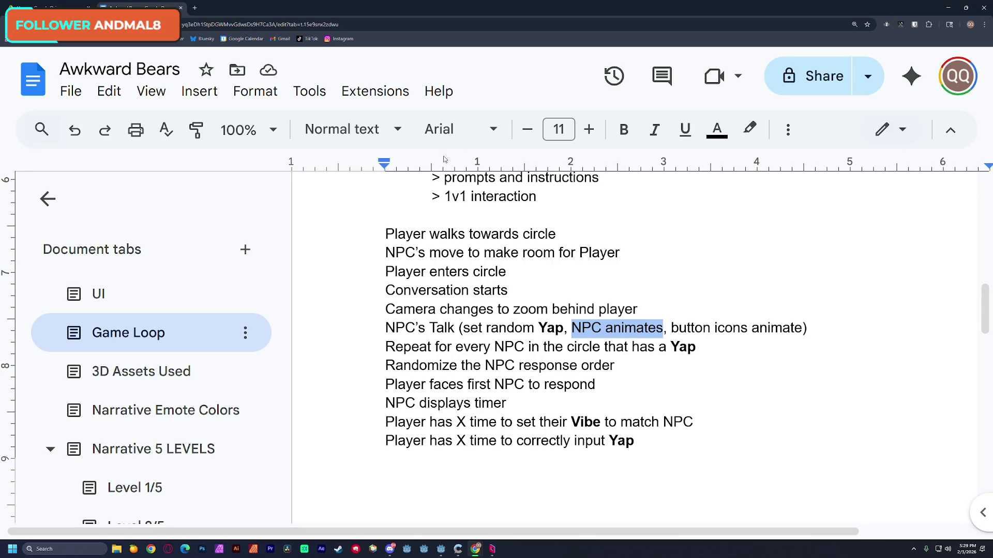
pyautogui.click(951, 9)
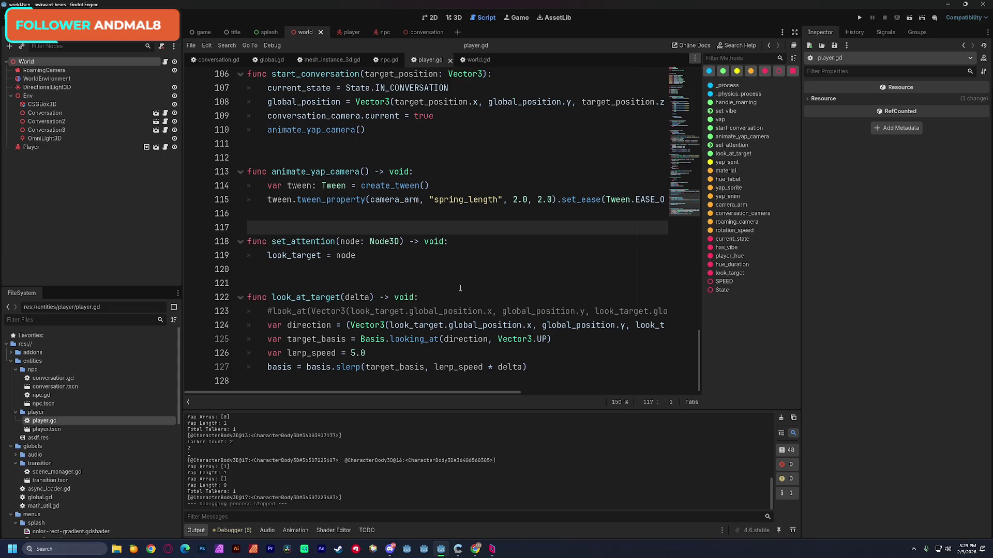
# - Switch to conversation.gd and select through the start_conversation function body
pyautogui.hotkey('alt', 'Left')
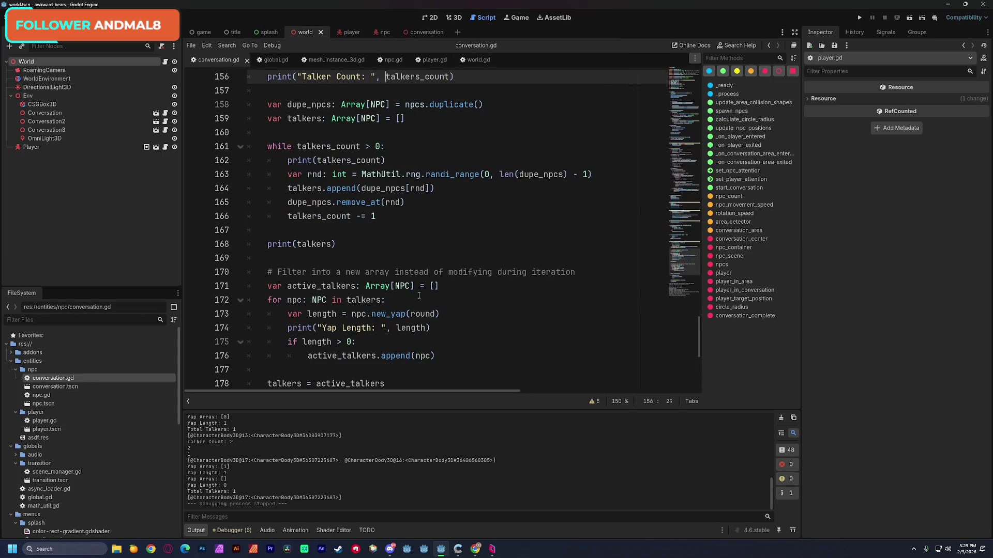
pyautogui.scroll(2, 418, 292)
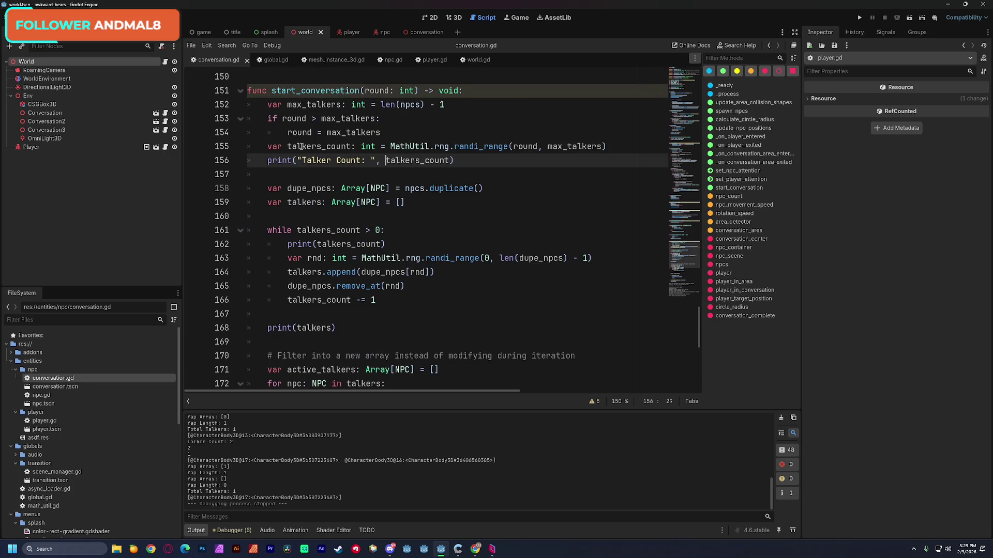
pyautogui.scroll(1, 300, 146)
pyautogui.click(274, 132)
pyautogui.moveTo(257, 133)
pyautogui.mouseDown()
pyautogui.moveTo(465, 209)
pyautogui.moveTo(480, 231)
pyautogui.mouseUp()
pyautogui.scroll(-2, 484, 259)
pyautogui.scroll(4, 490, 296)
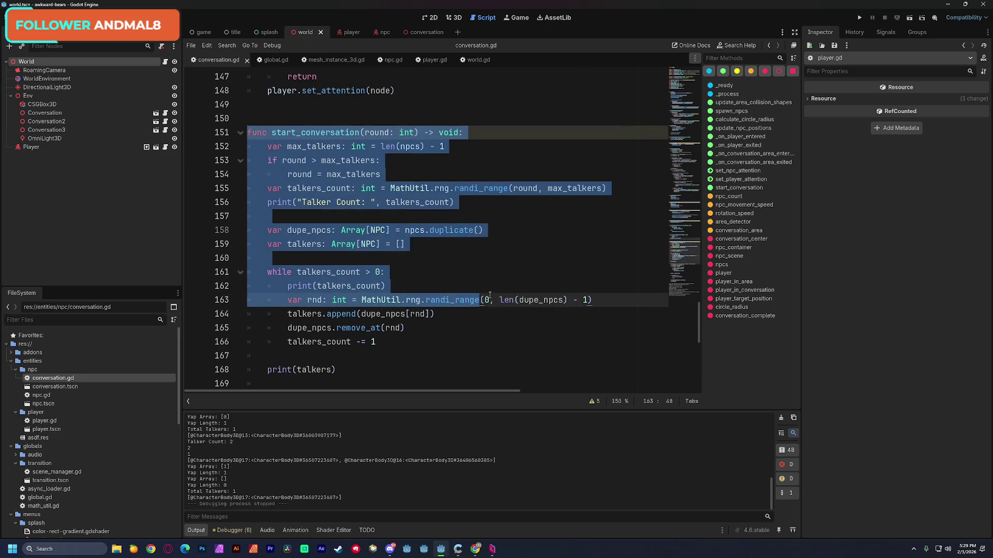
pyautogui.click(462, 264)
# - Scroll to the NPC's Talk comment, highlight its random Yap part, and place the caret on line 187
pyautogui.scroll(-7, 462, 263)
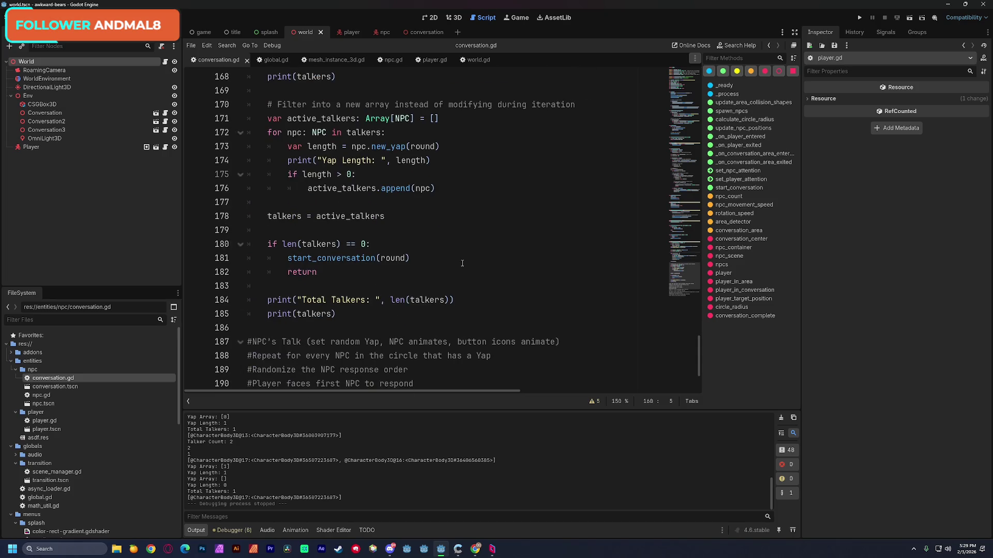
pyautogui.scroll(1, 462, 263)
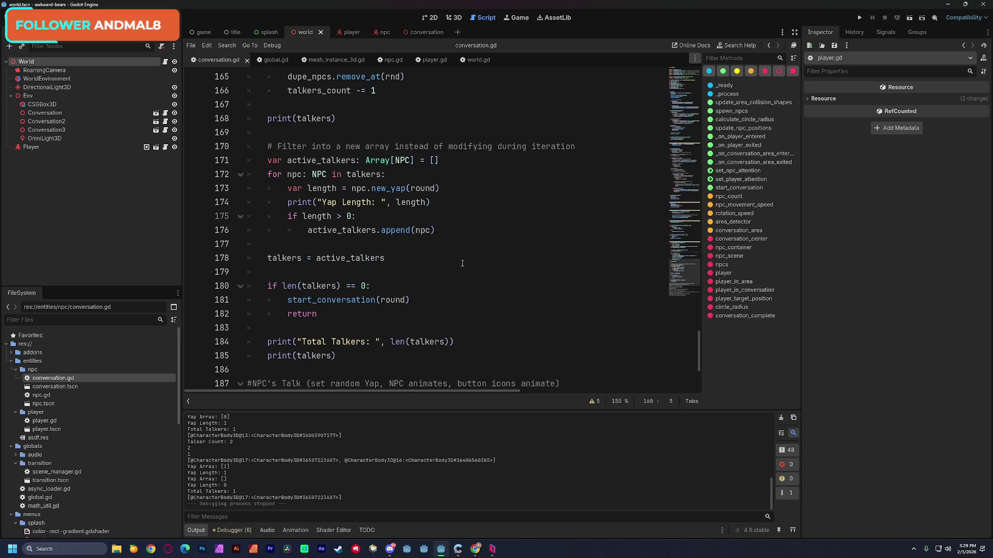
pyautogui.scroll(3, 463, 263)
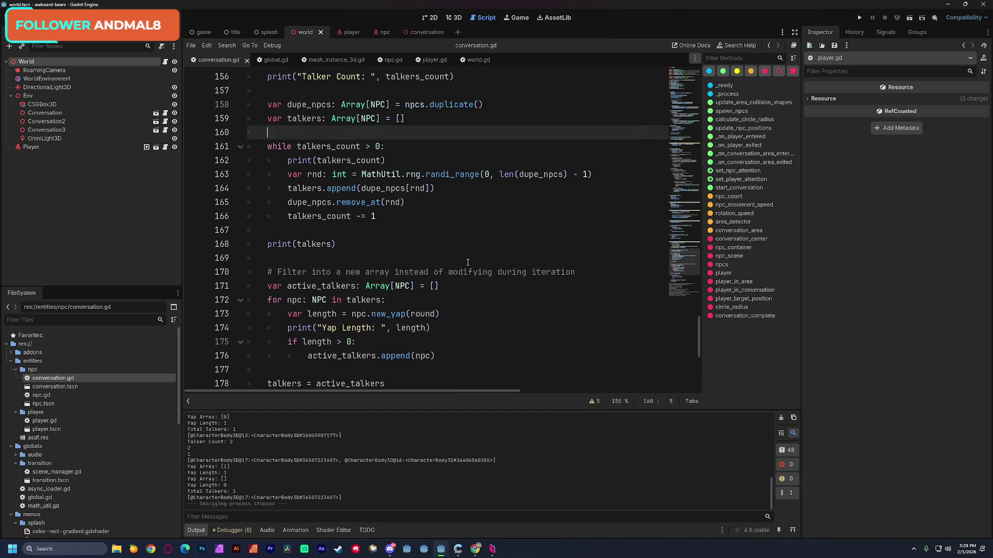
pyautogui.scroll(-5, 464, 264)
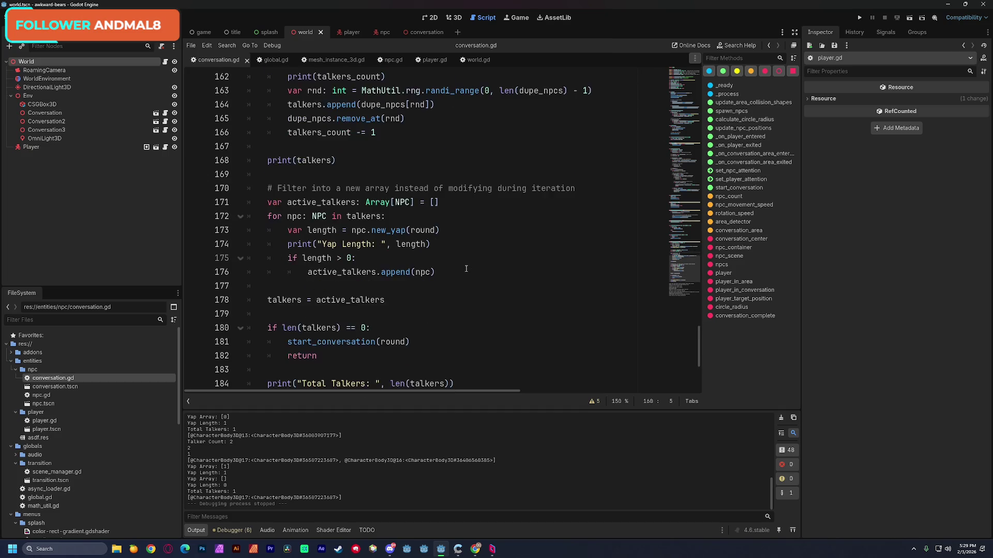
pyautogui.scroll(-2, 465, 269)
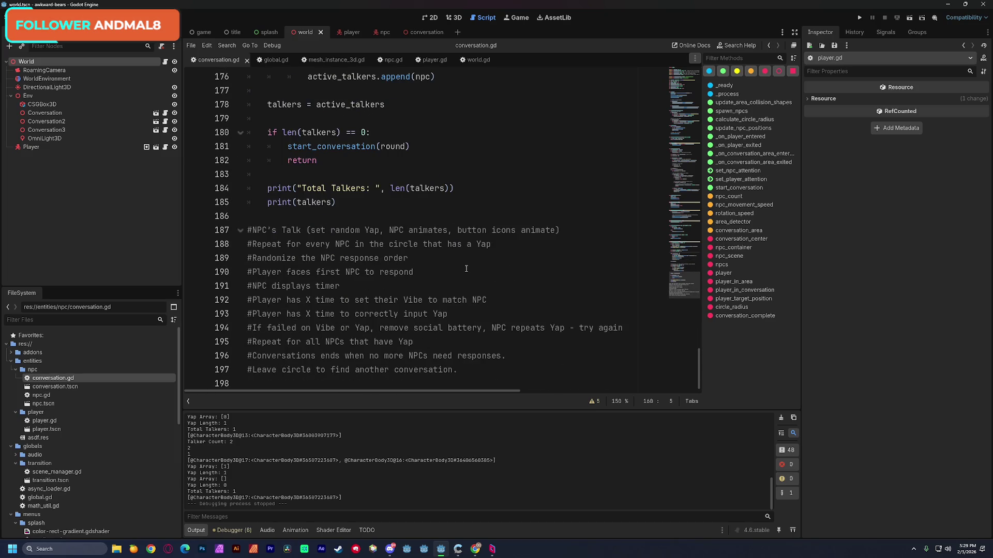
pyautogui.moveTo(318, 231); pyautogui.dragTo(380, 233)
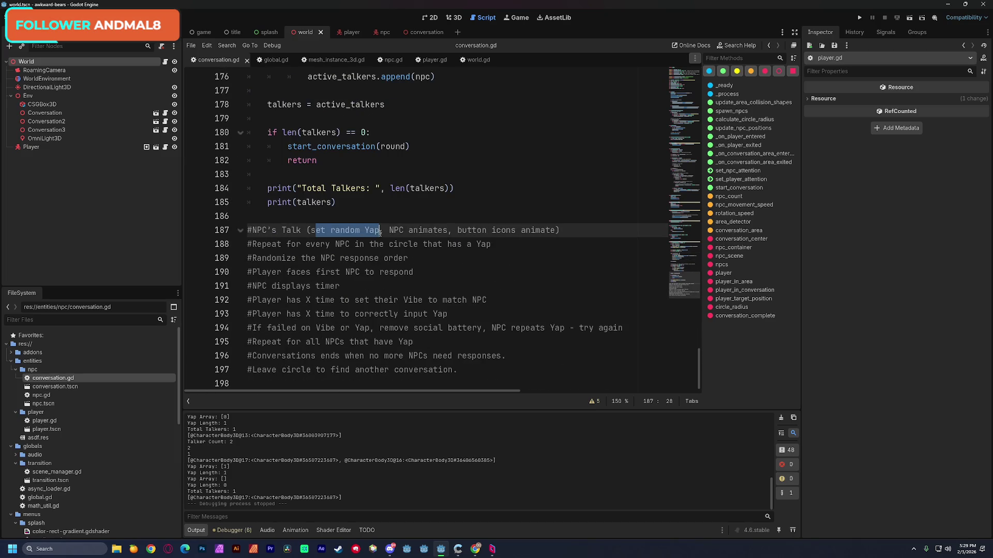
pyautogui.scroll(4, 515, 220)
pyautogui.scroll(-2, 279, 300)
pyautogui.click(249, 314)
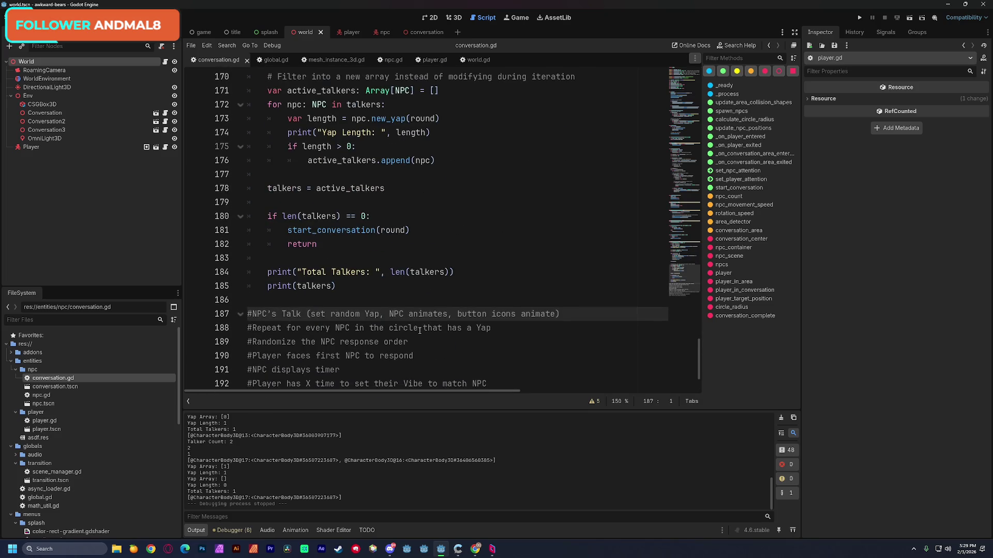
# - Write 'func randomize_yap()-> void:' above the NPC's Talk comment and start its body
pyautogui.press('Return')
pyautogui.press('Return')
pyautogui.press('Return')
pyautogui.press('Up')
pyautogui.press('Up')
pyautogui.press('Up')
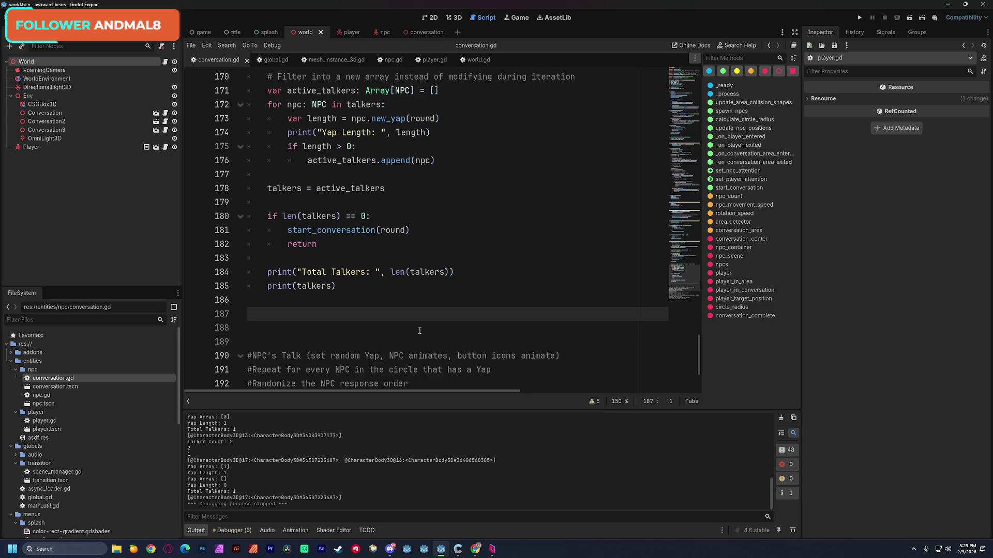
pyautogui.write('func ')
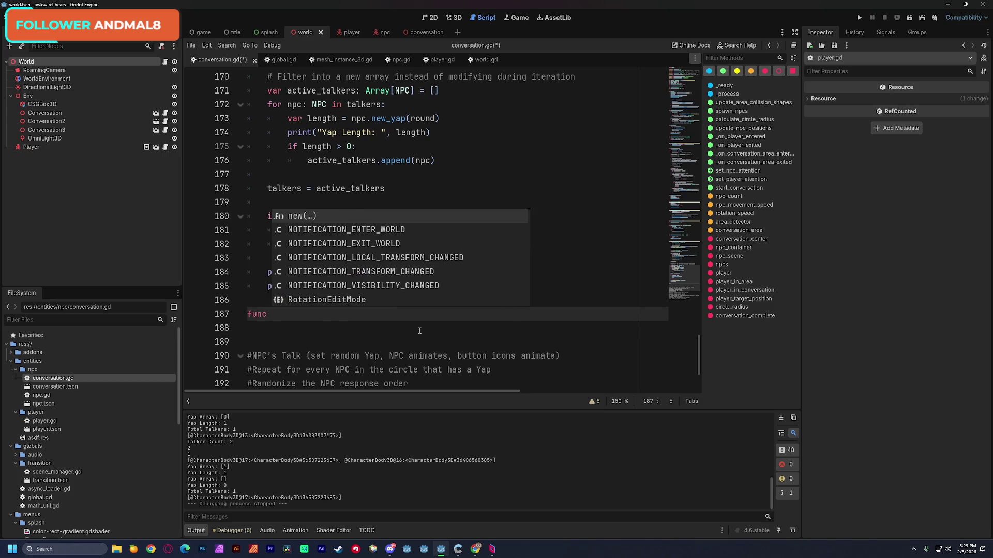
pyautogui.write('randomize')
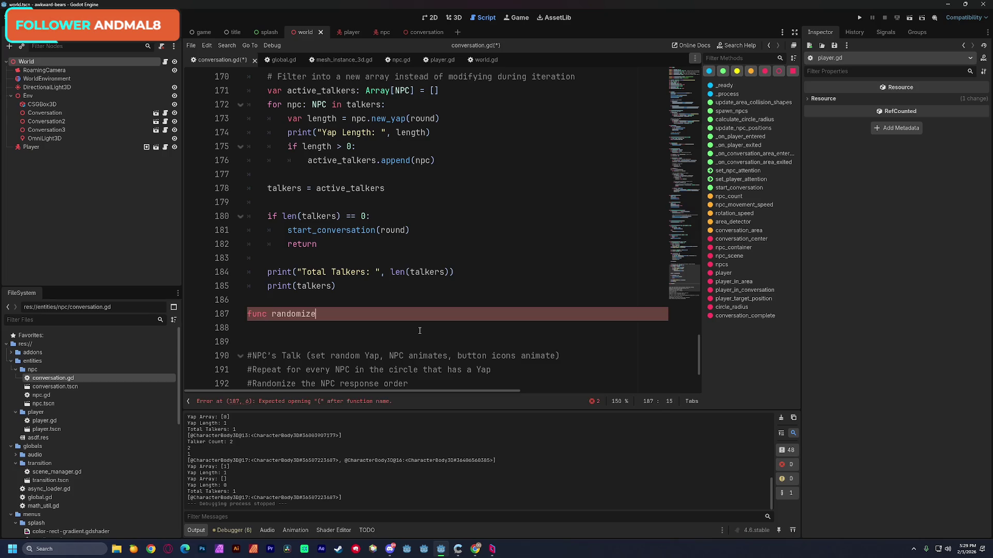
pyautogui.write('_')
pyautogui.write('yap')
pyautogui.write('()')
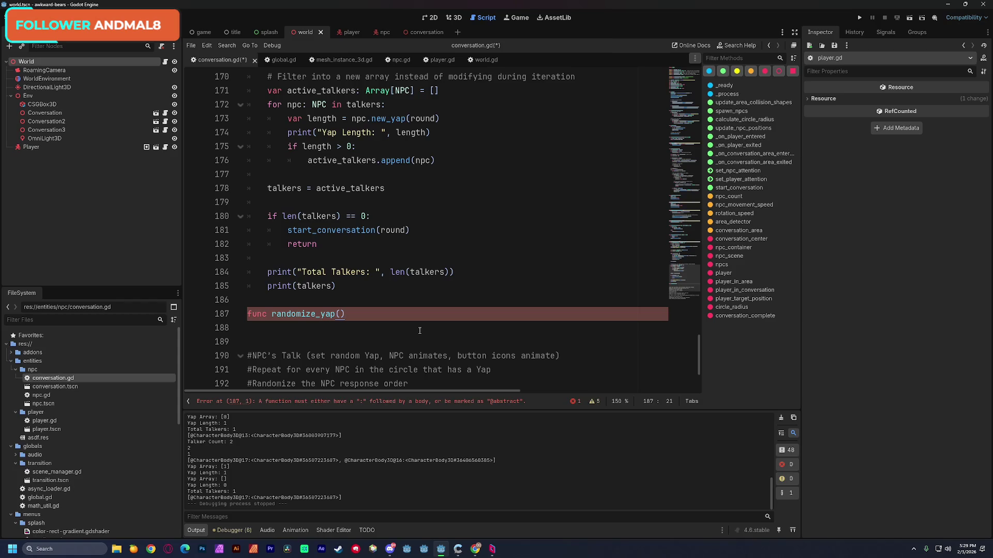
pyautogui.write('-> voi')
pyautogui.write('d:')
pyautogui.press('Return')
pyautogui.scroll(6, 429, 311)
pyautogui.scroll(1, 443, 291)
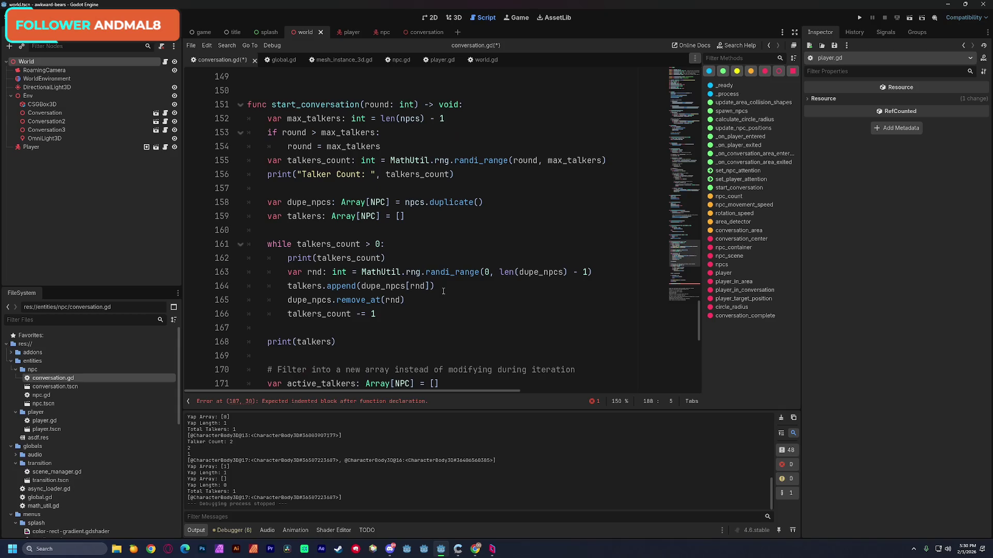
pyautogui.click(268, 119)
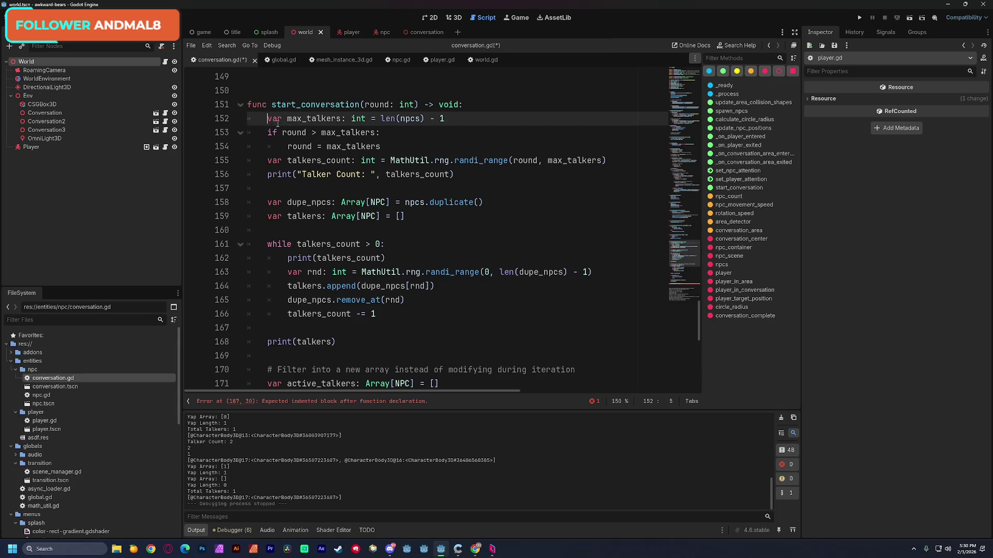
# - Move start_conversation's talker-picking code into the randomize_yap body
pyautogui.scroll(-3, 441, 188)
pyautogui.scroll(-4, 441, 190)
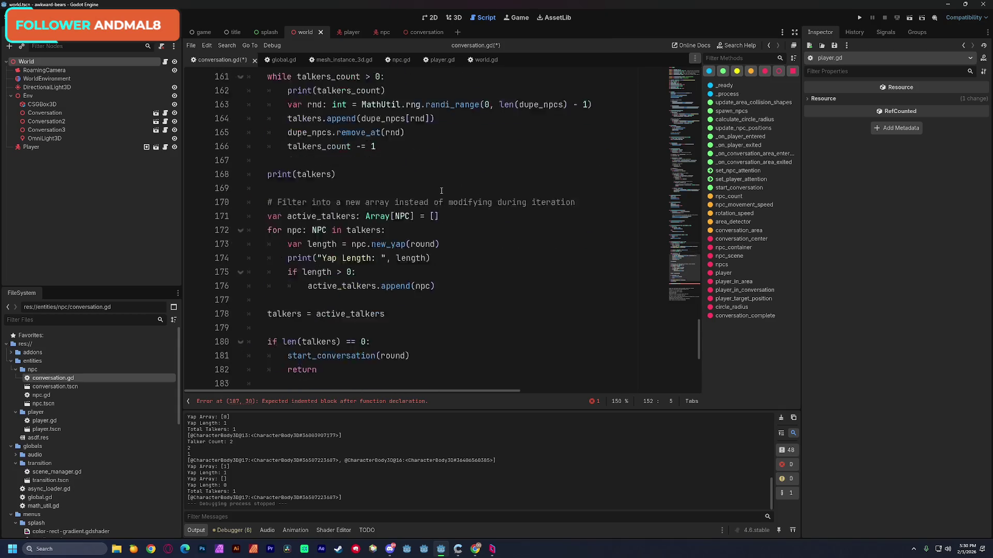
pyautogui.keyDown('shift'); pyautogui.click(337, 286); pyautogui.keyUp('shift')
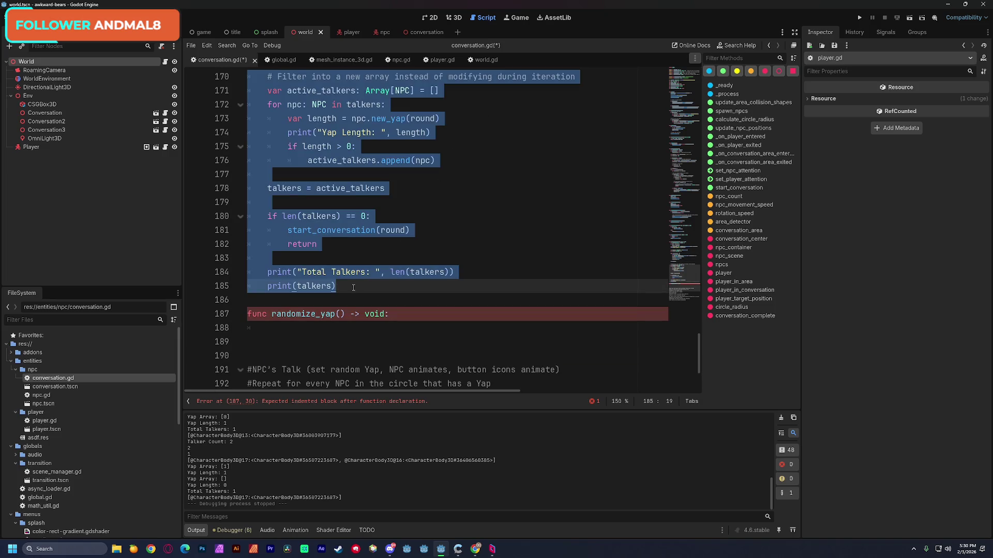
pyautogui.press('BackSpace')
pyautogui.click(292, 115)
pyautogui.hotkey('ctrl', 'z')
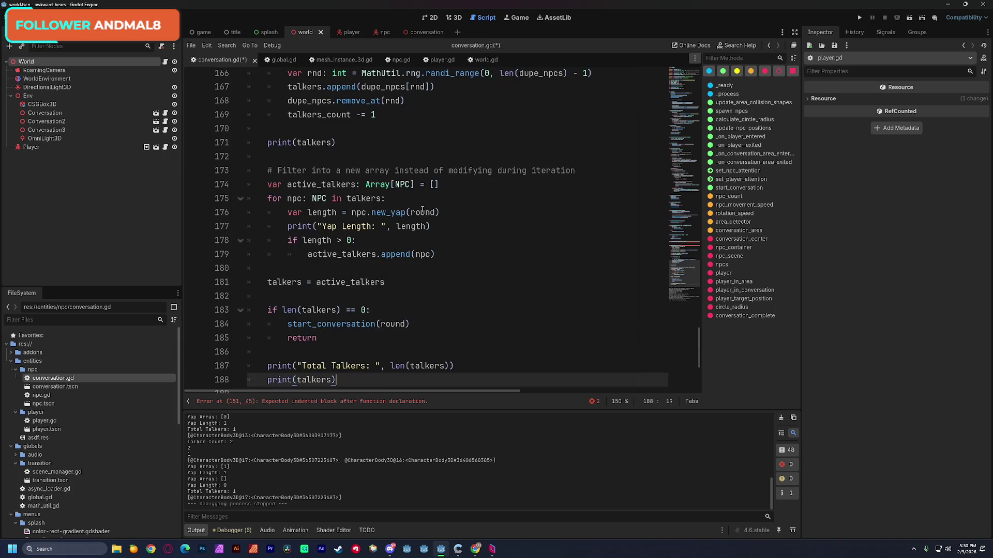
# - Add a randomize_yap(round) call inside start_conversation
pyautogui.scroll(5, 402, 266)
pyautogui.scroll(2, 401, 266)
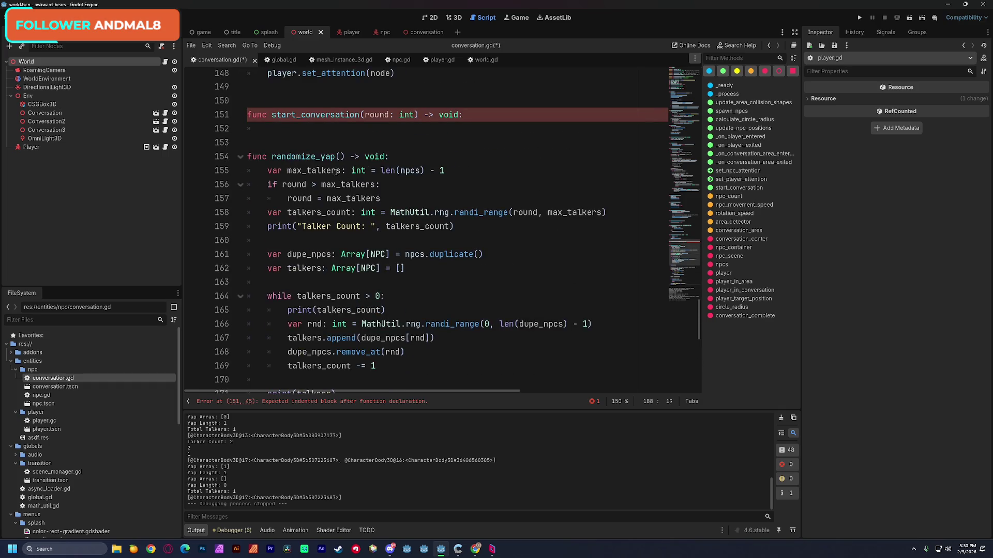
pyautogui.doubleClick(305, 156)
pyautogui.keyDown('shift'); pyautogui.click(346, 158); pyautogui.keyUp('shift')
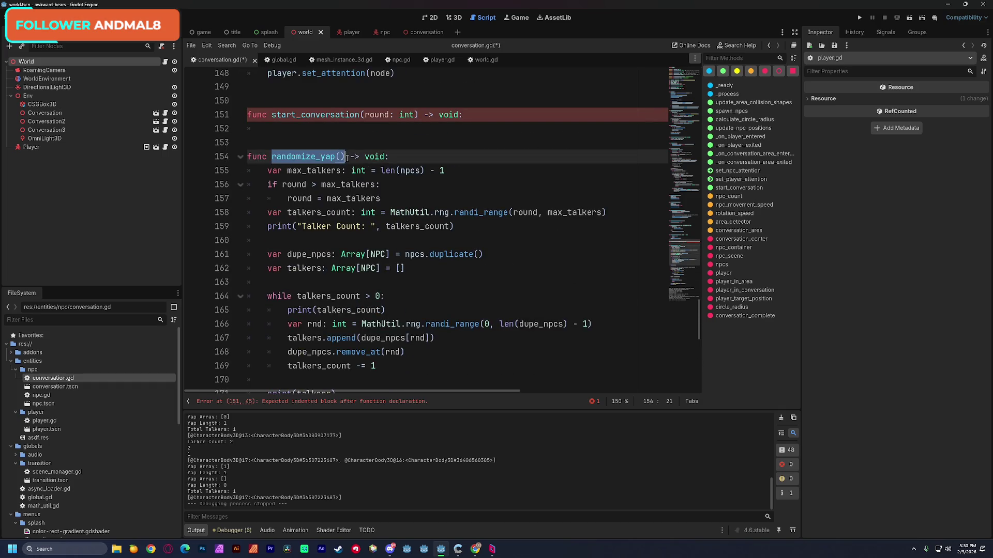
pyautogui.hotkey('ctrl', 'c')
pyautogui.click(304, 129)
pyautogui.hotkey('ctrl', 'v')
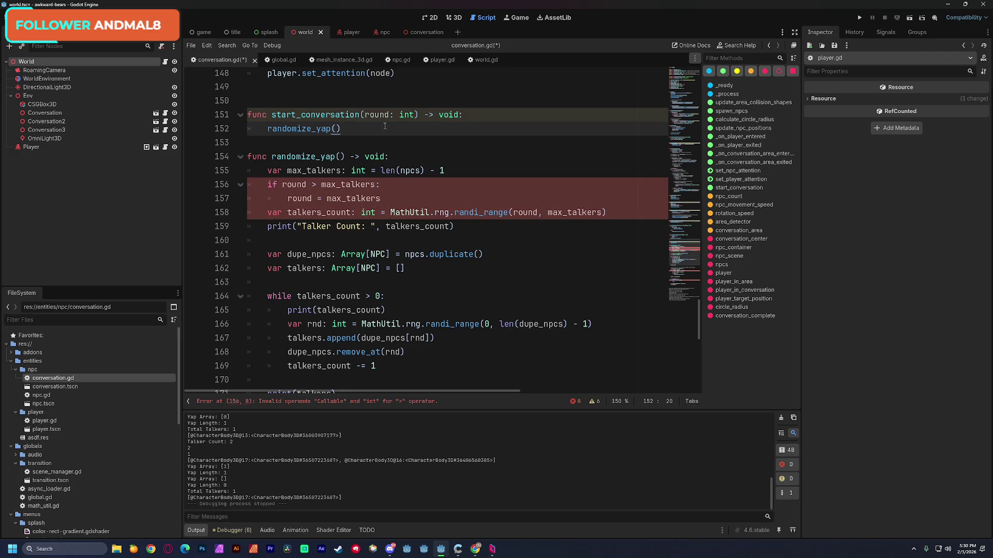
pyautogui.doubleClick(376, 115)
pyautogui.hotkey('ctrl', 'c')
pyautogui.click(335, 128)
pyautogui.hotkey('ctrl', 'v')
# - Give randomize_yap a 'round: int' parameter and a blank line above its definition
pyautogui.click(519, 121)
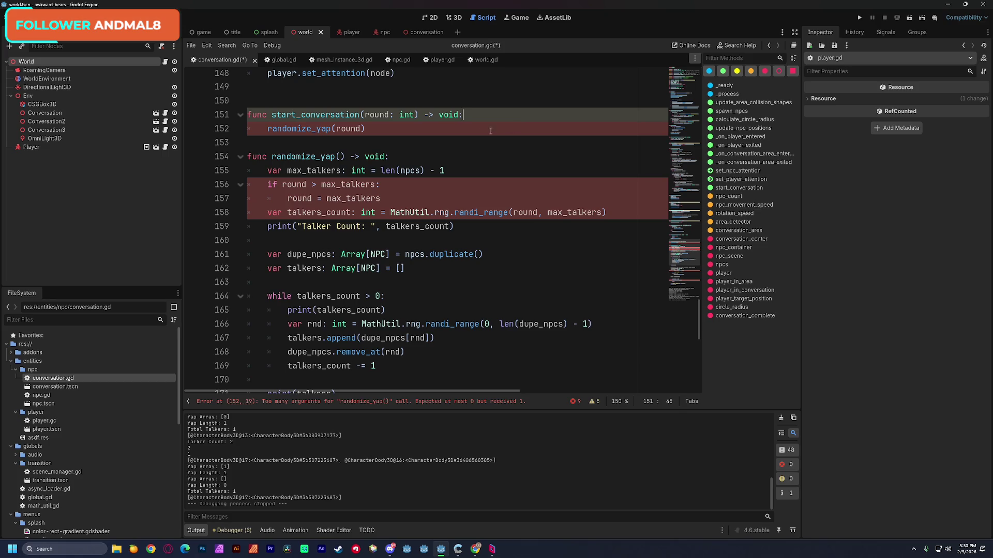
pyautogui.moveTo(365, 114); pyautogui.dragTo(415, 115)
pyautogui.hotkey('ctrl', 'c')
pyautogui.click(344, 157)
pyautogui.hotkey('ctrl', 'v')
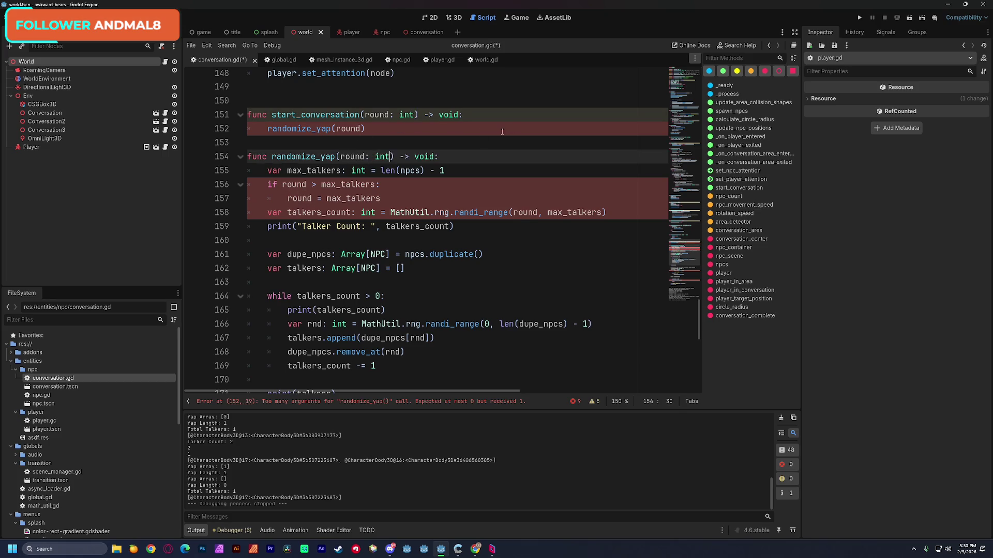
pyautogui.press('Up')
pyautogui.press('Return')
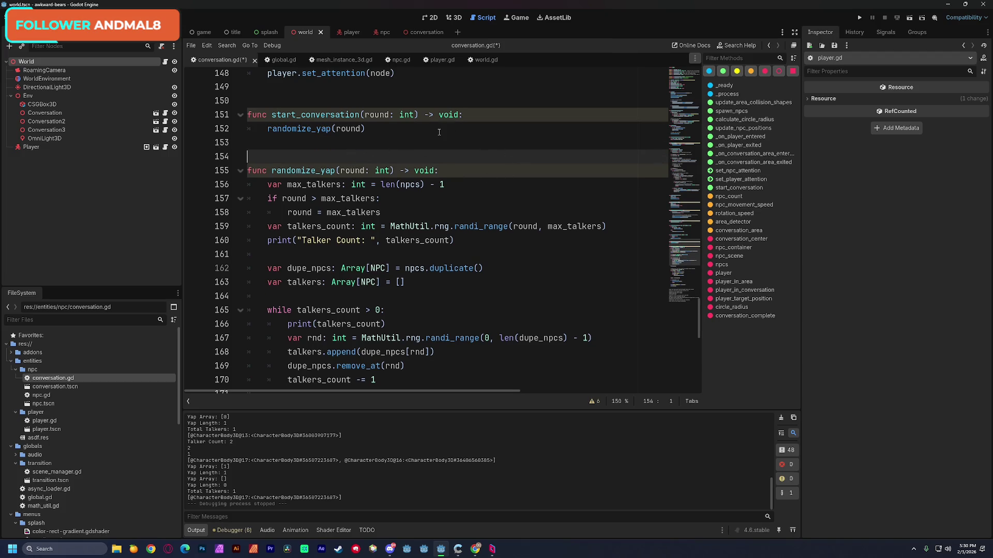
pyautogui.doubleClick(293, 129)
pyautogui.keyDown('shift'); pyautogui.click(377, 126); pyautogui.keyUp('shift')
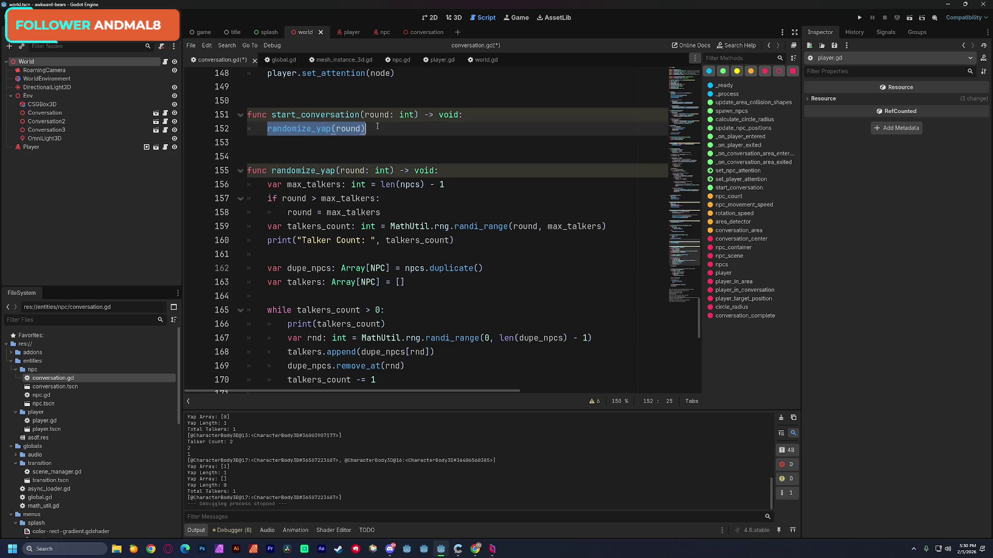
pyautogui.click(381, 129)
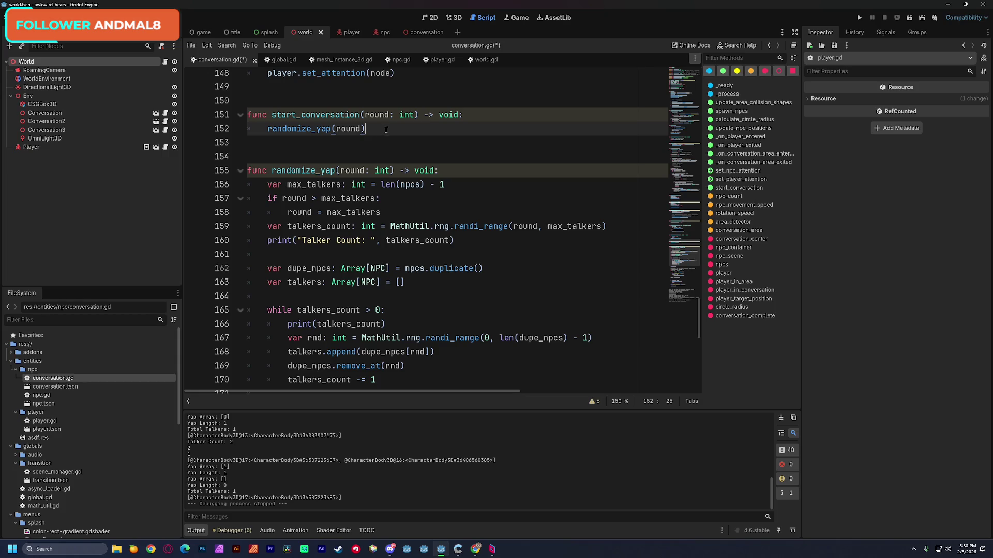
pyautogui.scroll(-1, 374, 187)
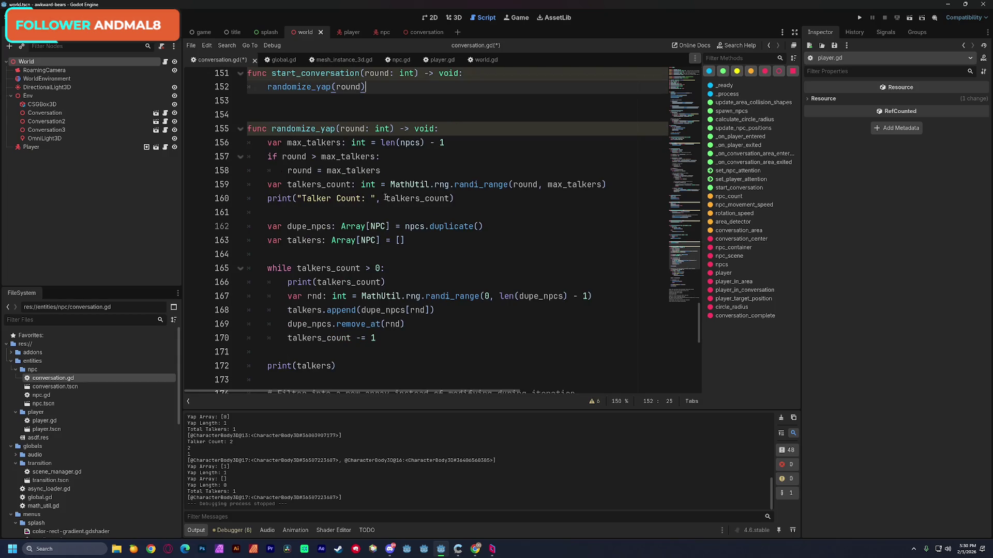
pyautogui.tripleClick(469, 199)
pyautogui.press('BackSpace')
pyautogui.press('BackSpace')
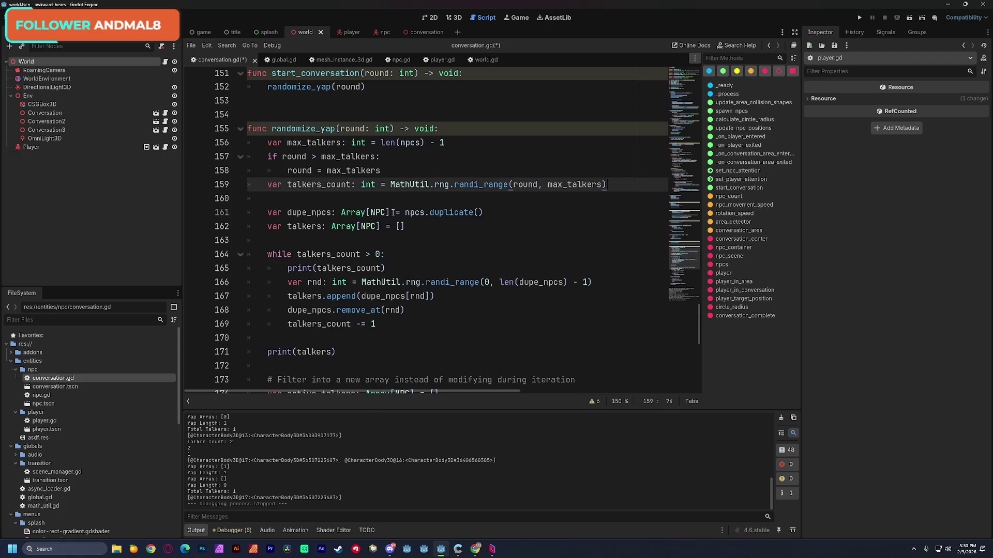
pyautogui.doubleClick(308, 212)
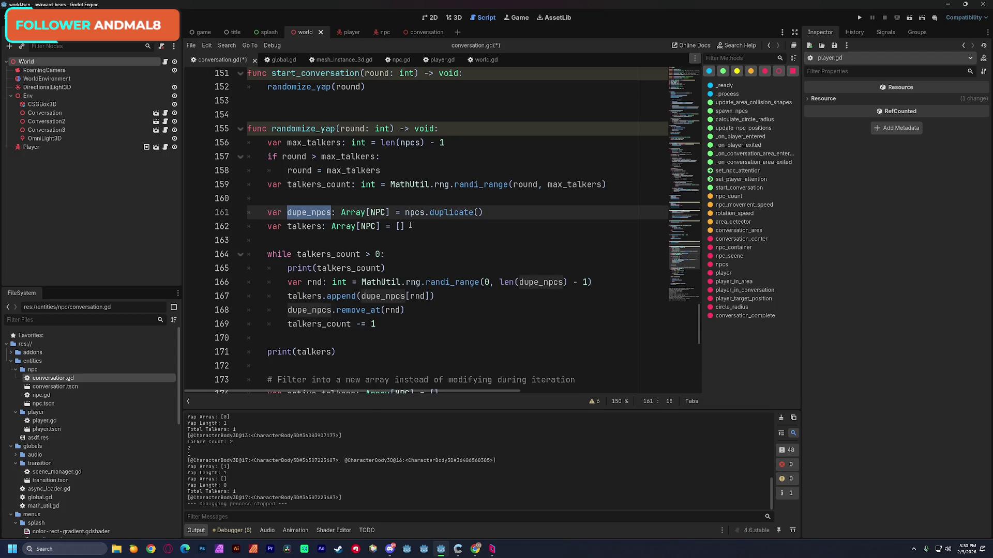
pyautogui.scroll(-2, 409, 230)
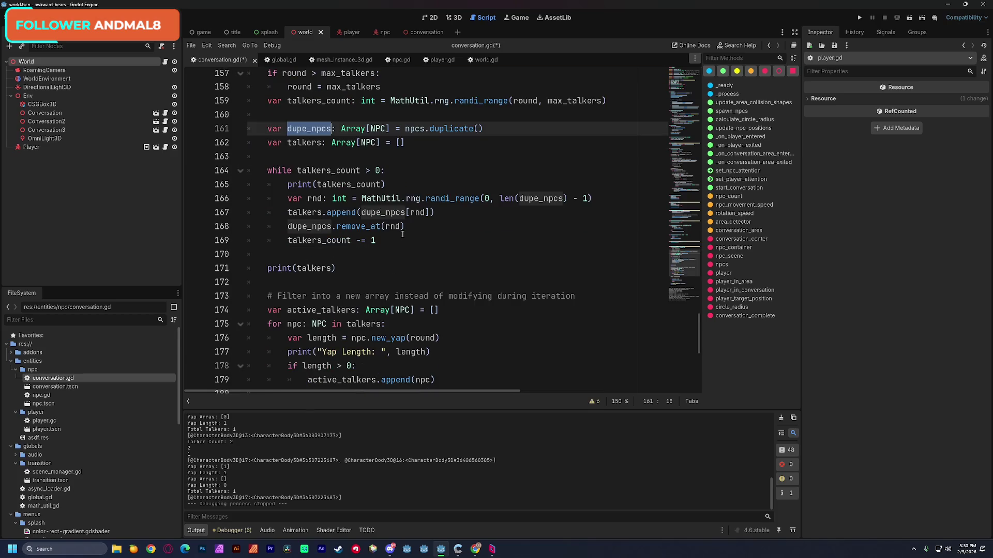
pyautogui.moveTo(336, 267); pyautogui.dragTo(198, 265)
pyautogui.moveTo(336, 268); pyautogui.dragTo(237, 265)
pyautogui.press('BackSpace')
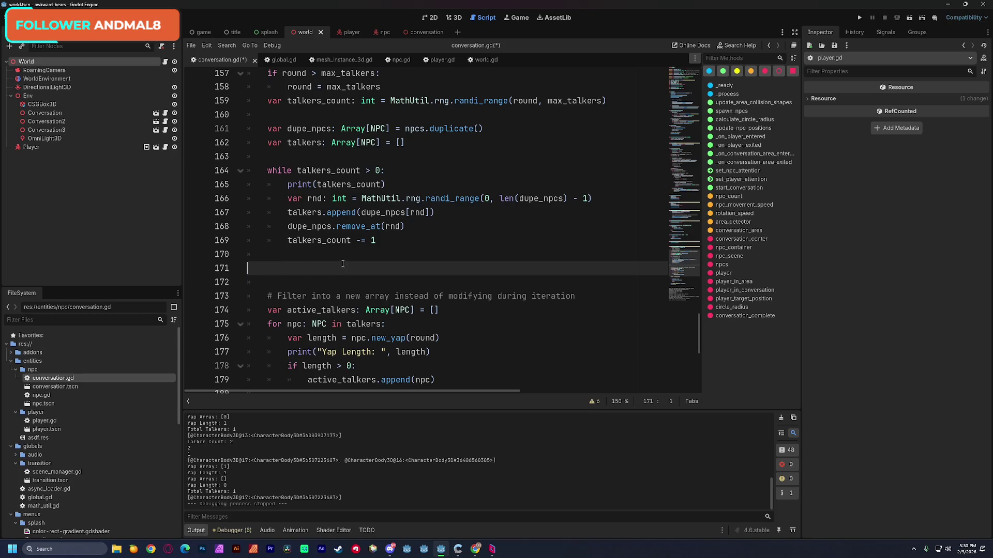
pyautogui.moveTo(385, 184); pyautogui.dragTo(288, 184)
pyautogui.press('BackSpace')
pyautogui.press('BackSpace')
pyautogui.press('BackSpace')
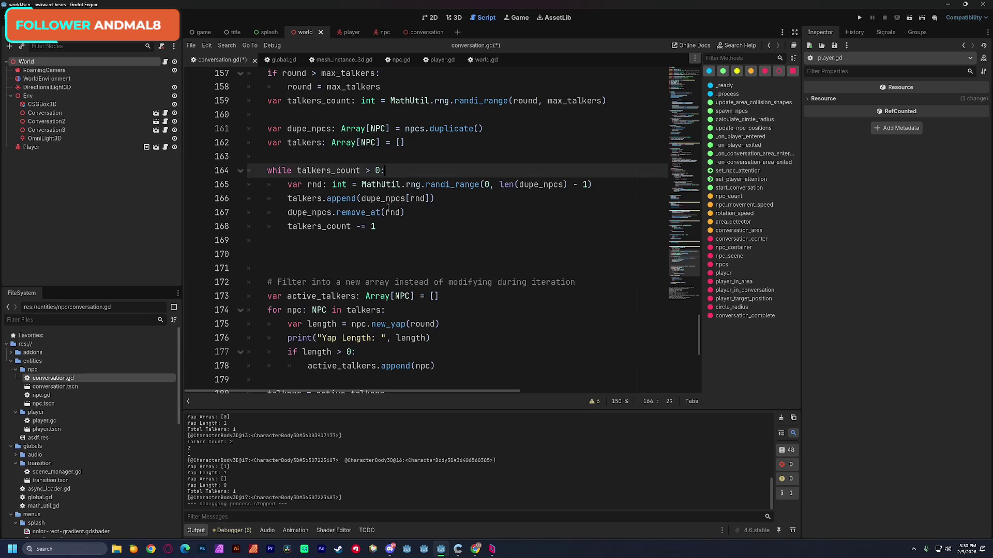
pyautogui.click(332, 237)
pyautogui.press('Delete')
pyautogui.press('Delete')
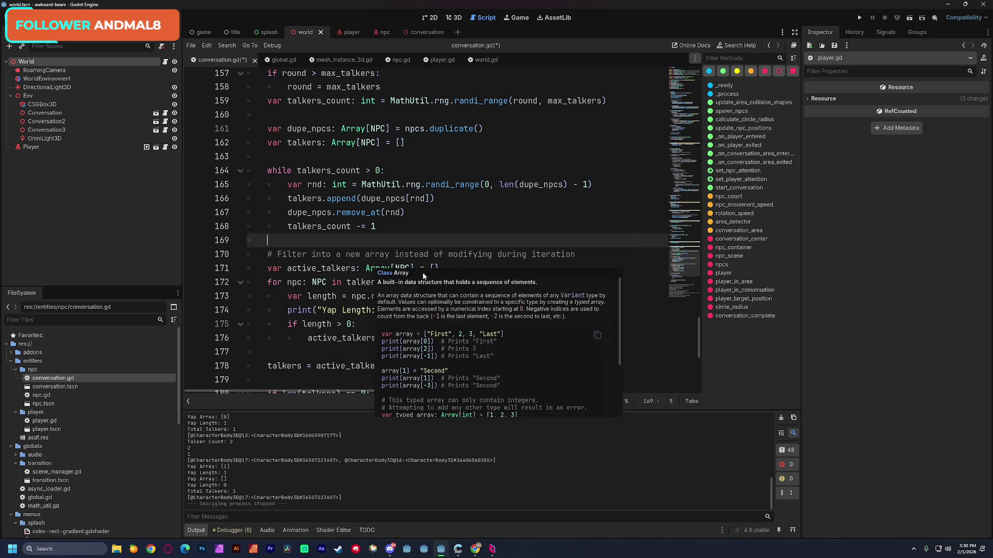
pyautogui.press('Down')
pyautogui.press('End')
pyautogui.scroll(-1, 460, 271)
pyautogui.scroll(-1, 460, 271)
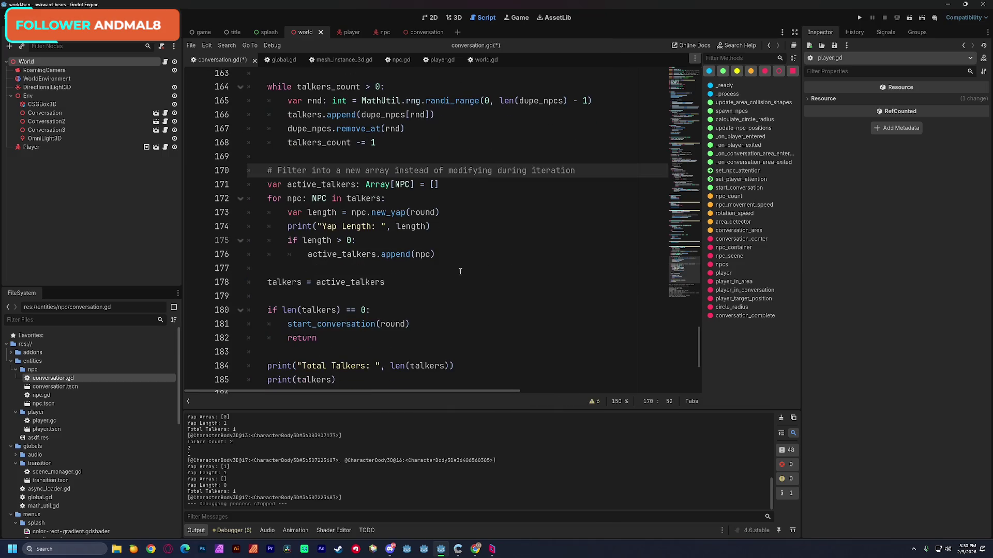
pyautogui.doubleClick(320, 184)
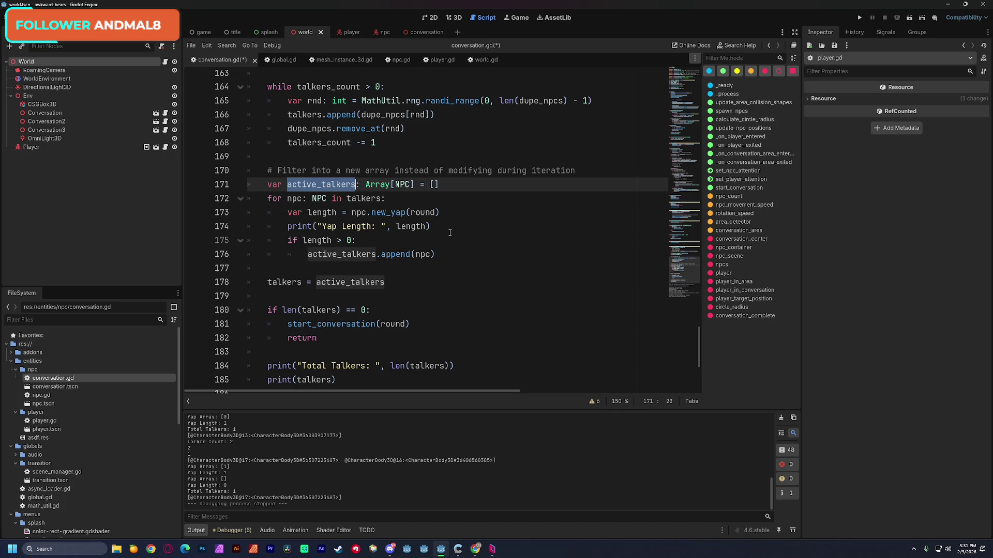
pyautogui.scroll(-1, 430, 233)
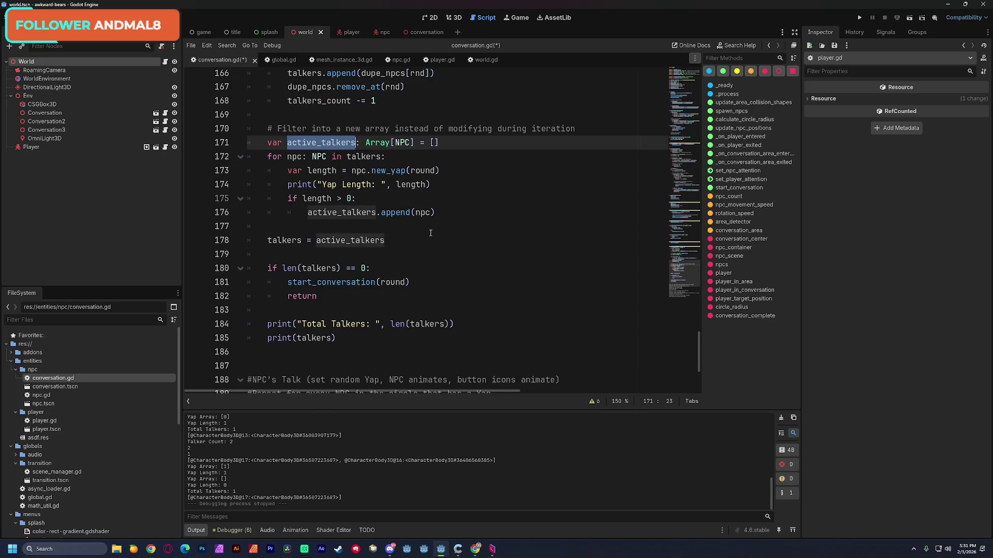
pyautogui.moveTo(336, 337); pyautogui.dragTo(248, 324)
pyautogui.press('BackSpace')
pyautogui.hotkey('shift', 'Up')
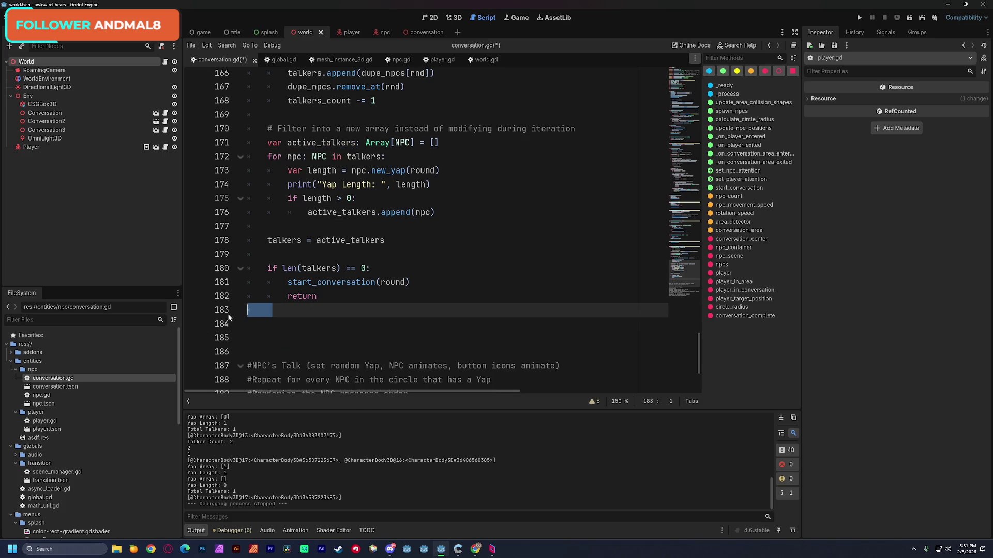
pyautogui.press('BackSpace')
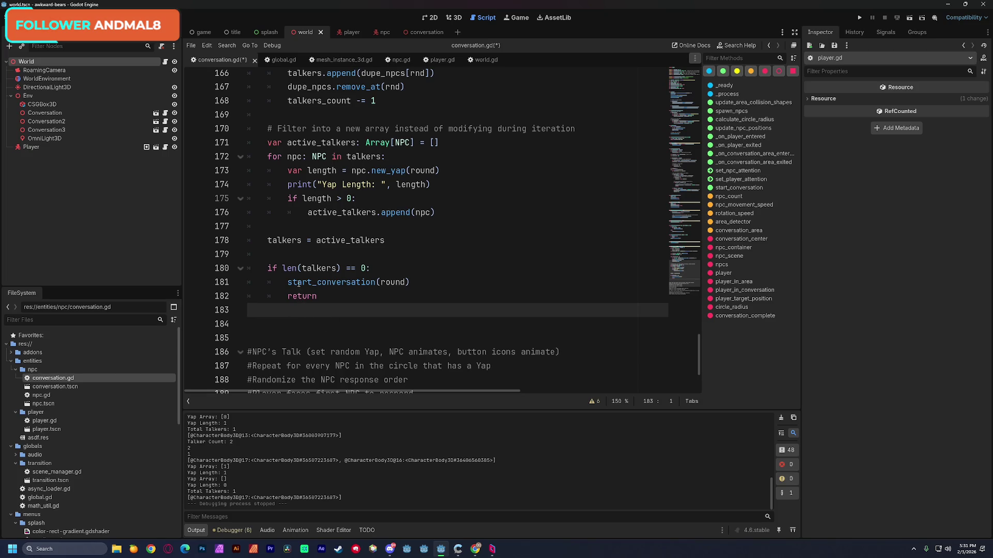
pyautogui.doubleClick(290, 268)
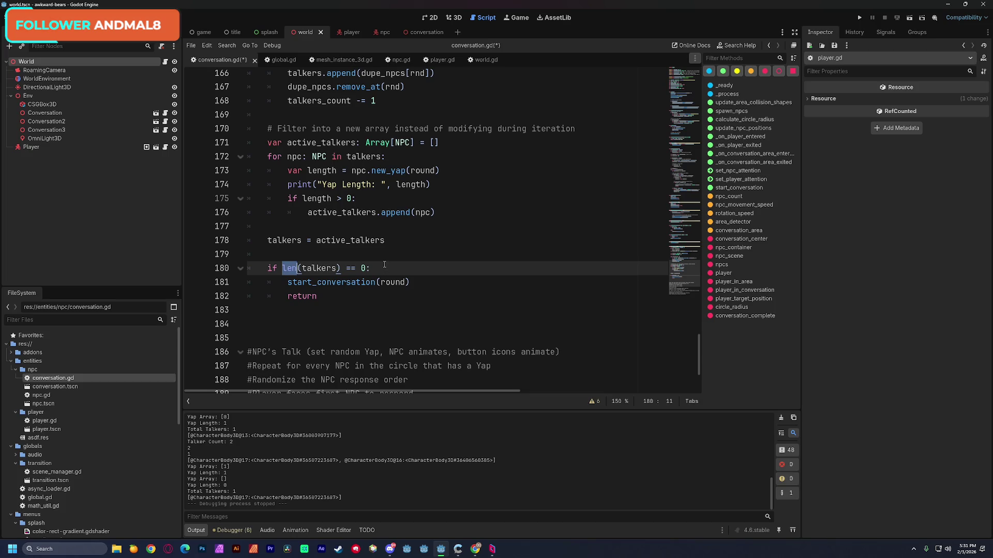
pyautogui.click(337, 296)
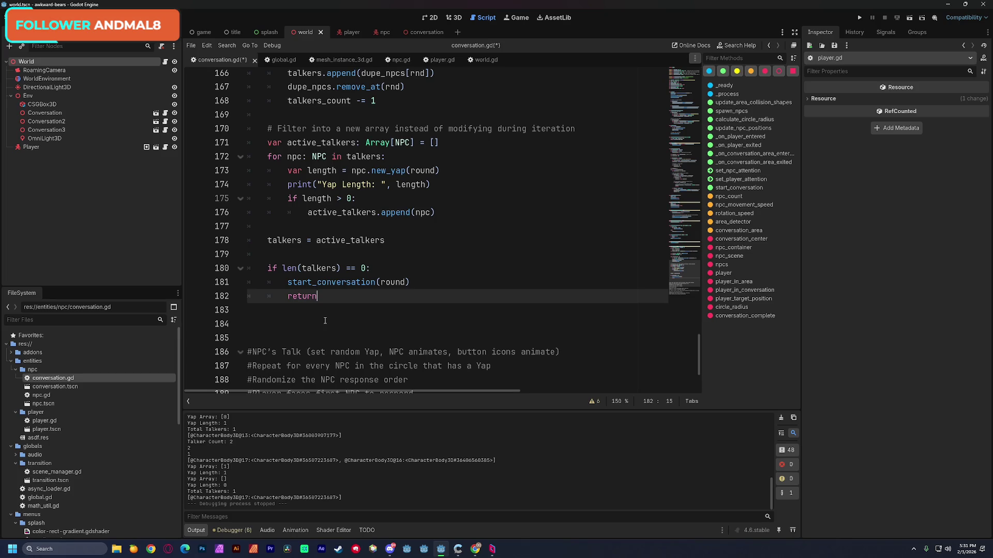
pyautogui.hotkey('ctrl', 'd')
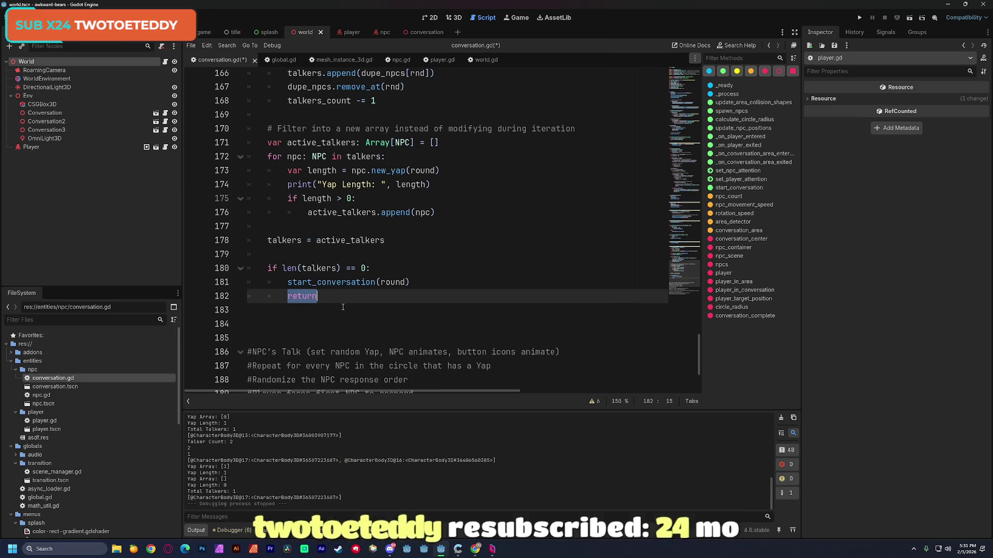
pyautogui.click(342, 311)
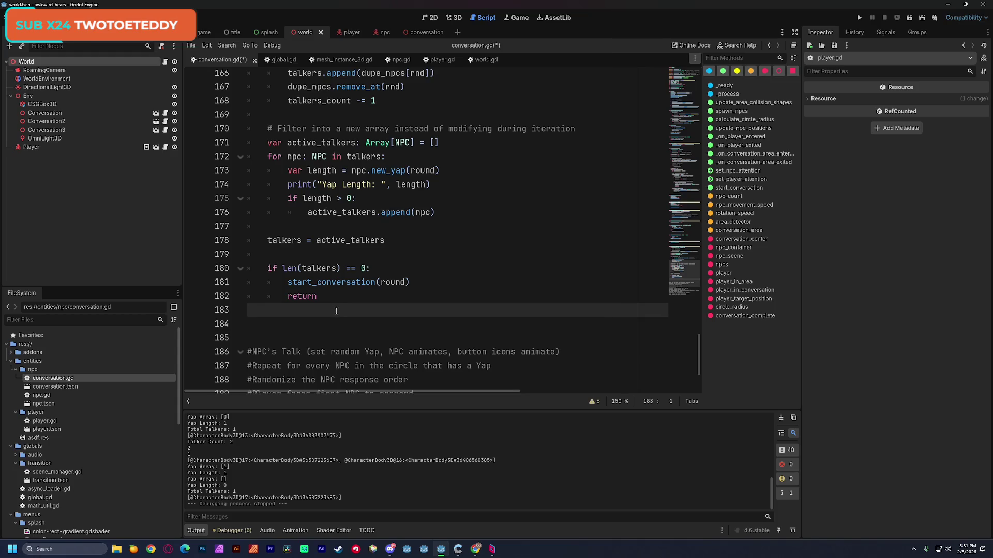
pyautogui.scroll(2, 334, 310)
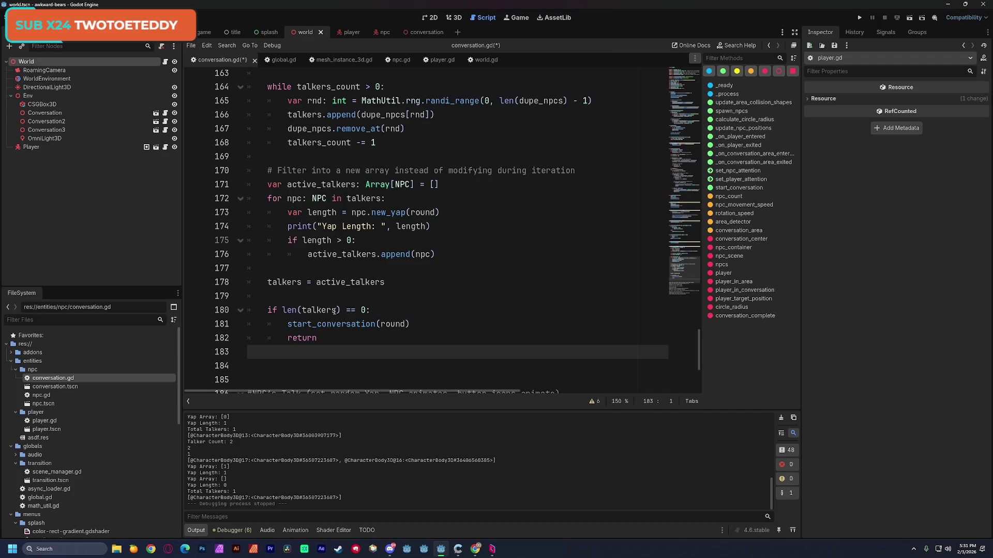
pyautogui.doubleClick(320, 226)
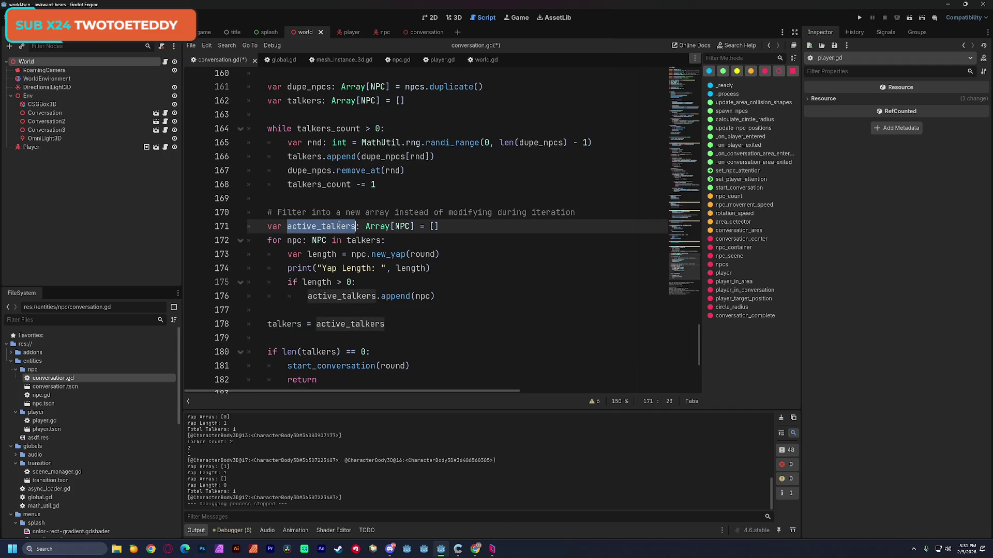
pyautogui.click(324, 201)
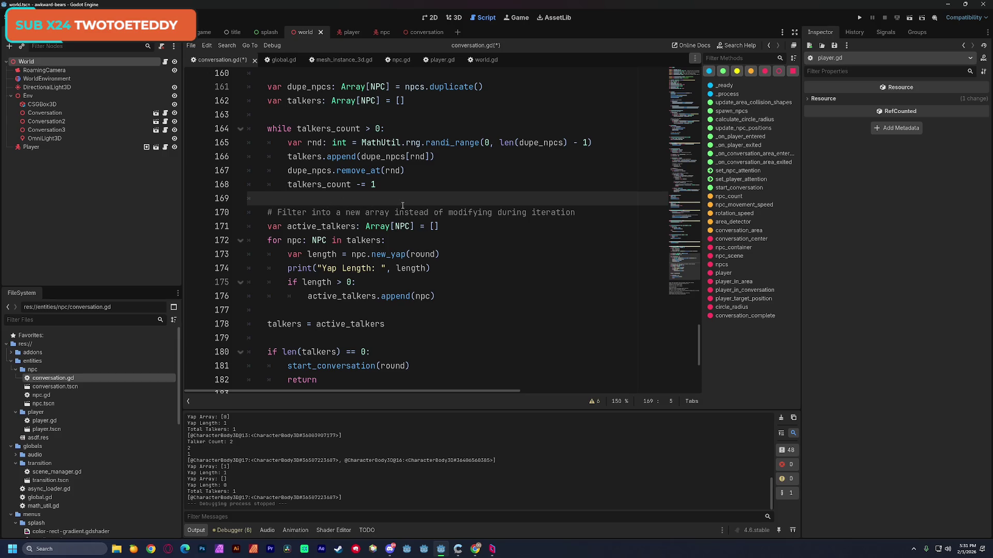
pyautogui.scroll(1, 402, 205)
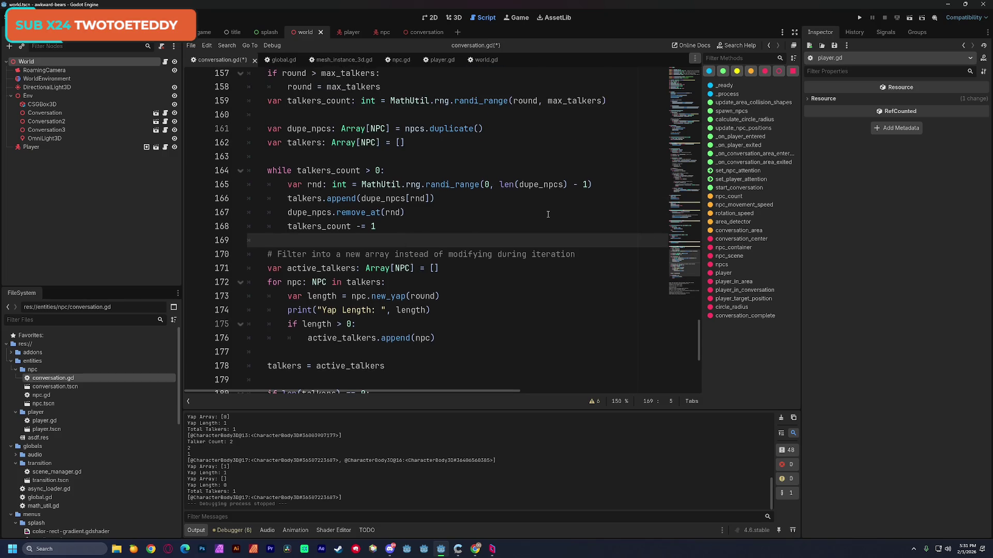
pyautogui.scroll(1, 680, 252)
pyautogui.scroll(1, 679, 252)
pyautogui.scroll(-1, 679, 252)
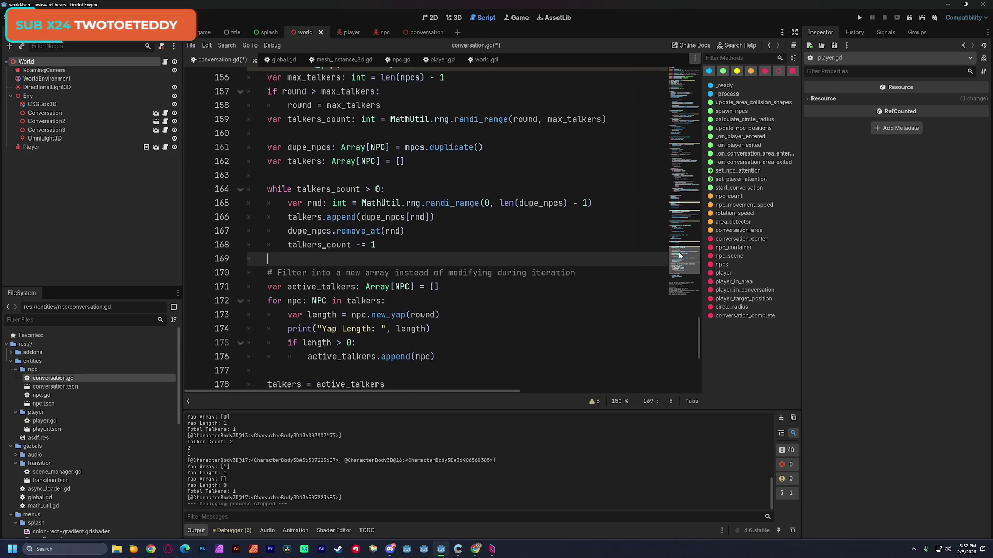
pyautogui.scroll(1, 679, 253)
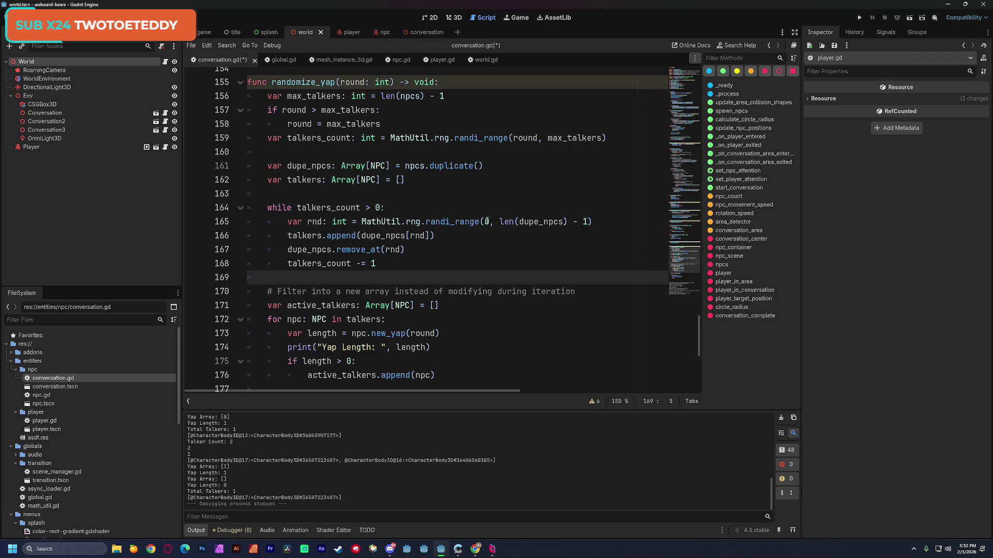
pyautogui.moveTo(267, 165); pyautogui.dragTo(493, 166)
pyautogui.click(438, 154)
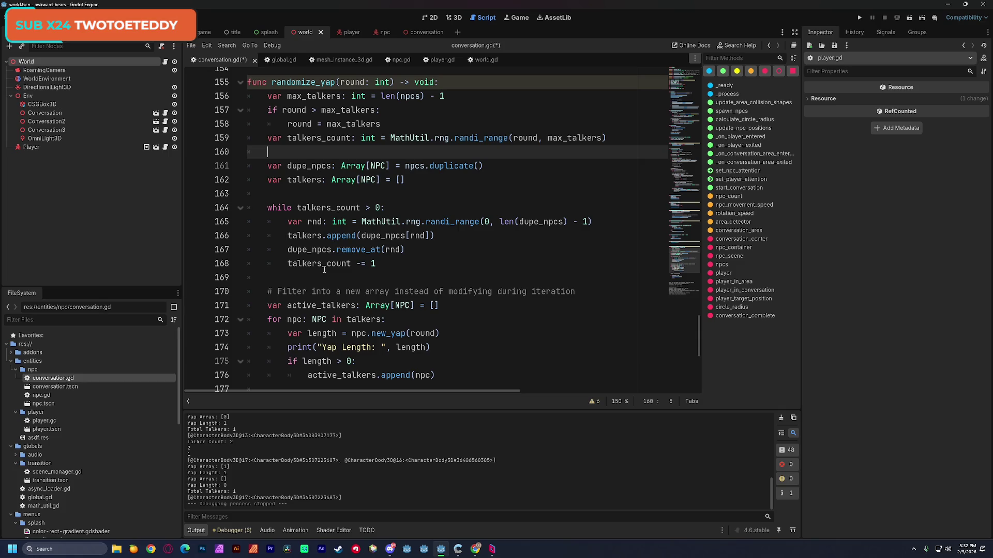
pyautogui.click(404, 200)
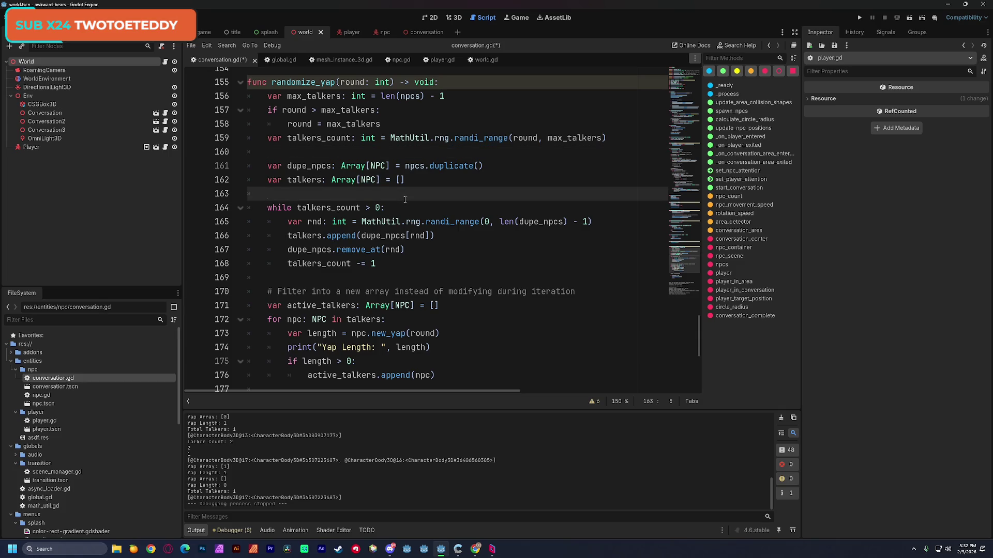
pyautogui.click(380, 280)
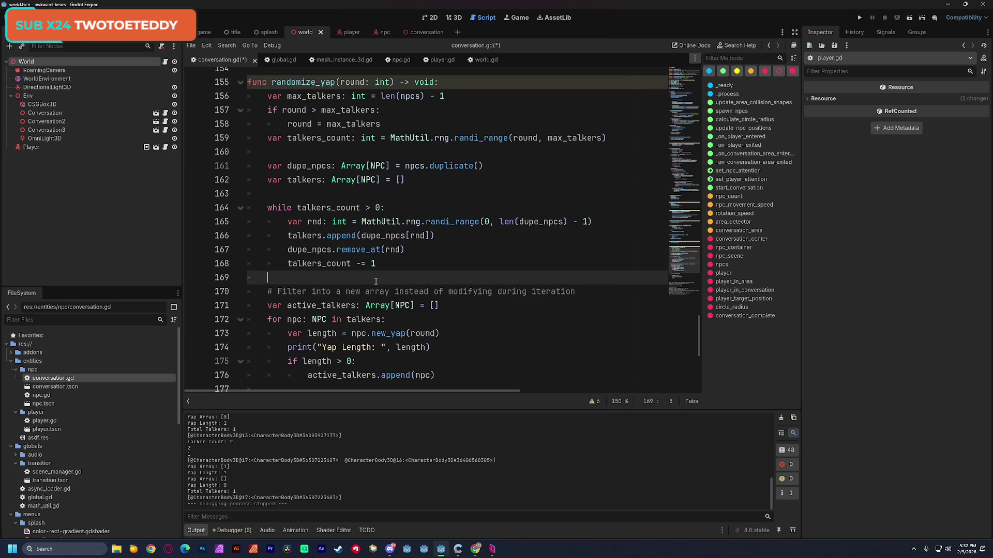
pyautogui.scroll(-3, 376, 281)
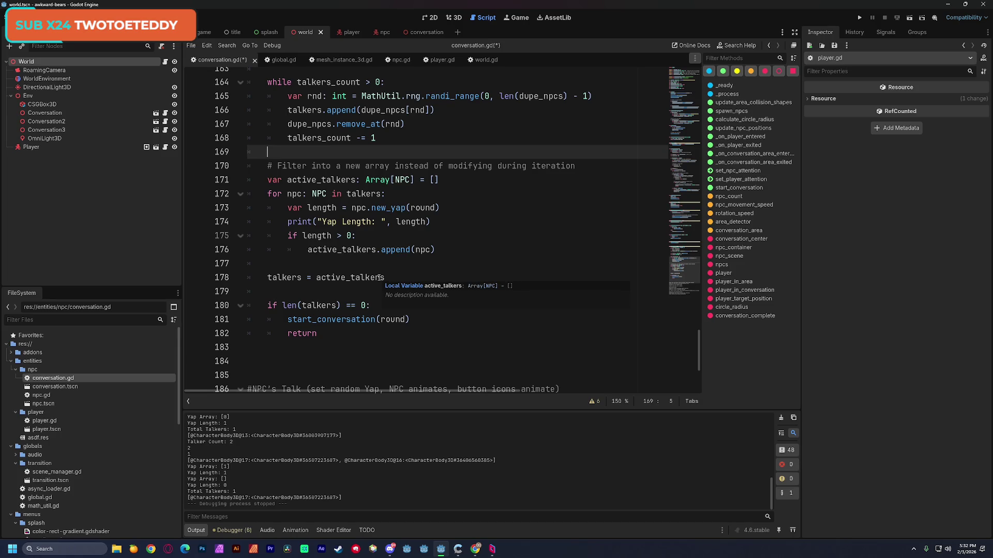
pyautogui.scroll(20, 379, 279)
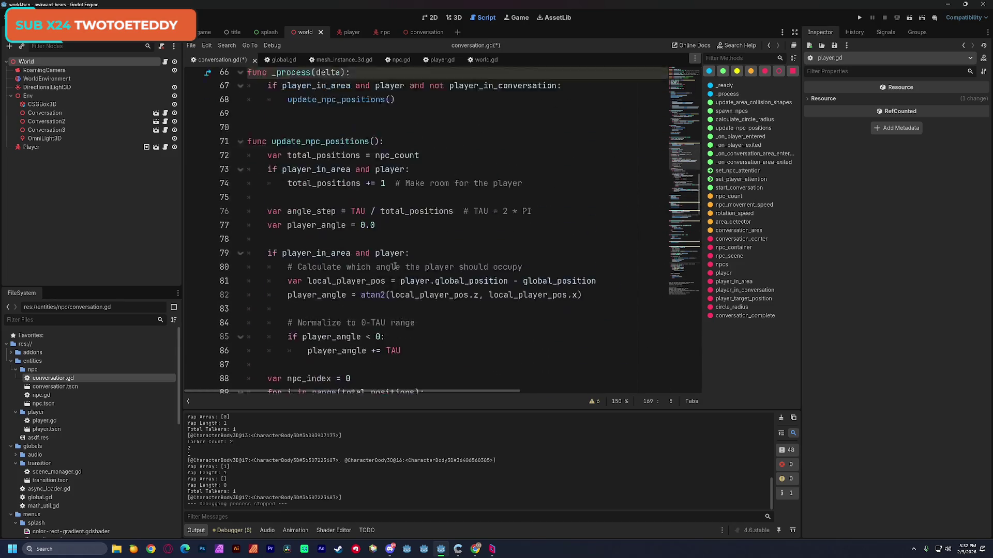
pyautogui.scroll(-2, 684, 159)
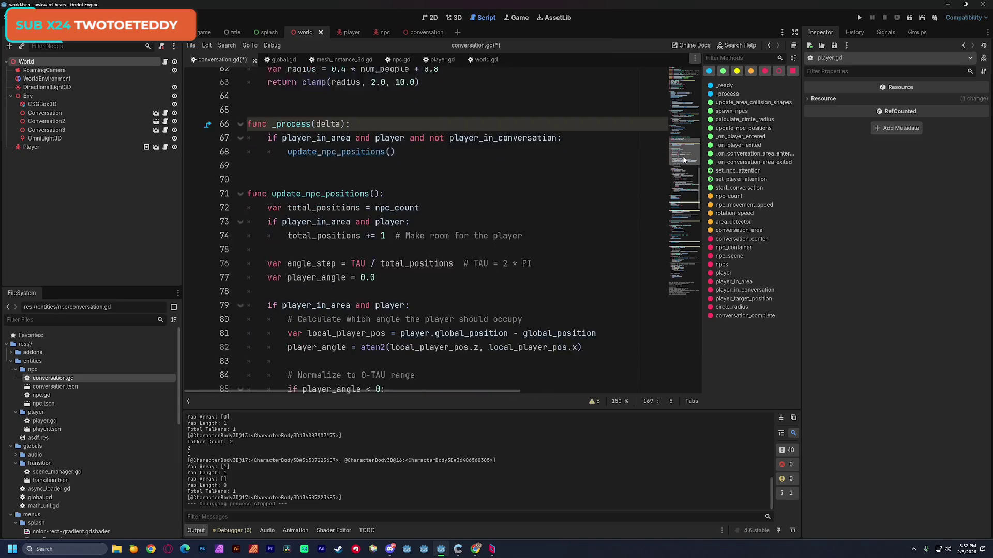
pyautogui.scroll(1, 683, 159)
# - Save conversation.gd, go to line 174, and delete the Yap Length print line
pyautogui.hotkey('ctrl', 's')
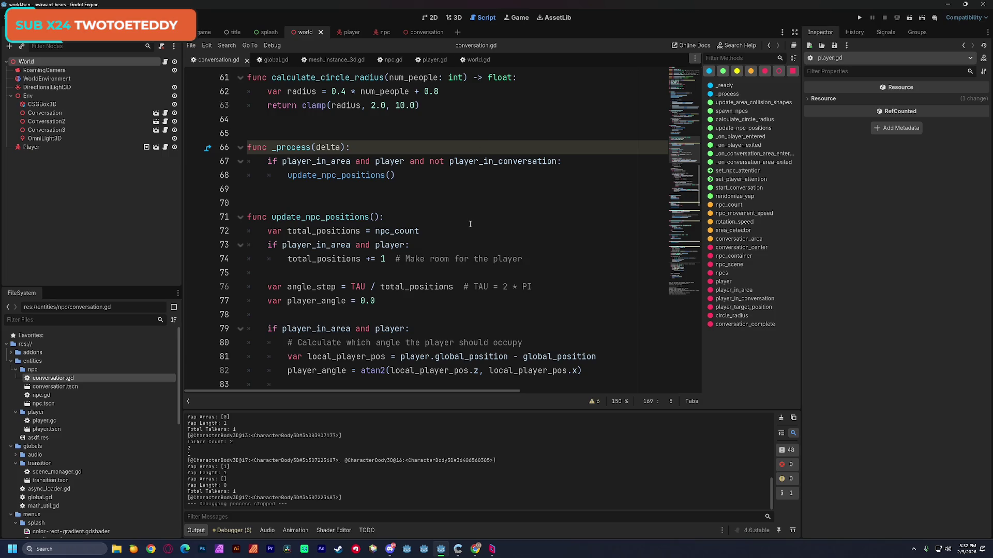
pyautogui.scroll(-15, 470, 226)
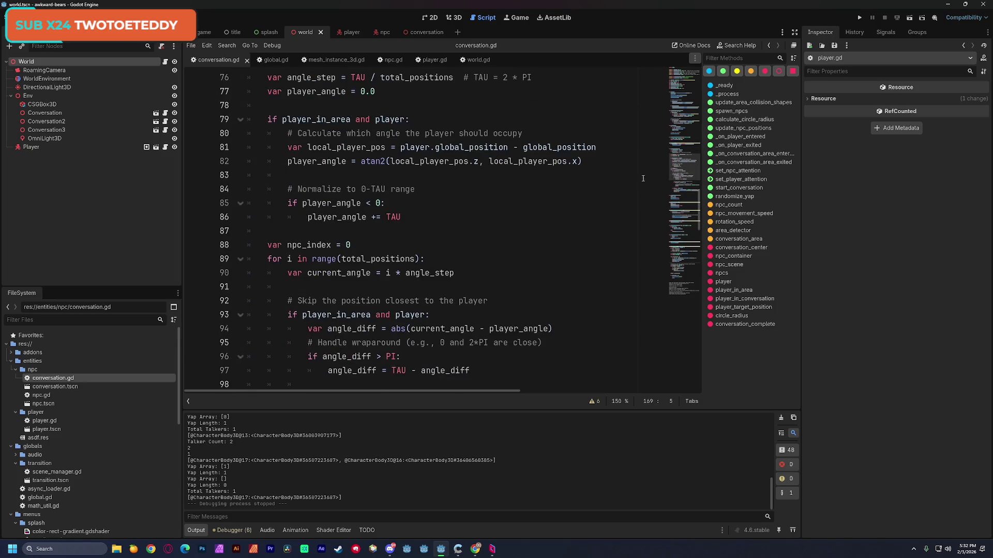
pyautogui.moveTo(685, 209); pyautogui.dragTo(695, 267)
pyautogui.moveTo(694, 270); pyautogui.dragTo(696, 257)
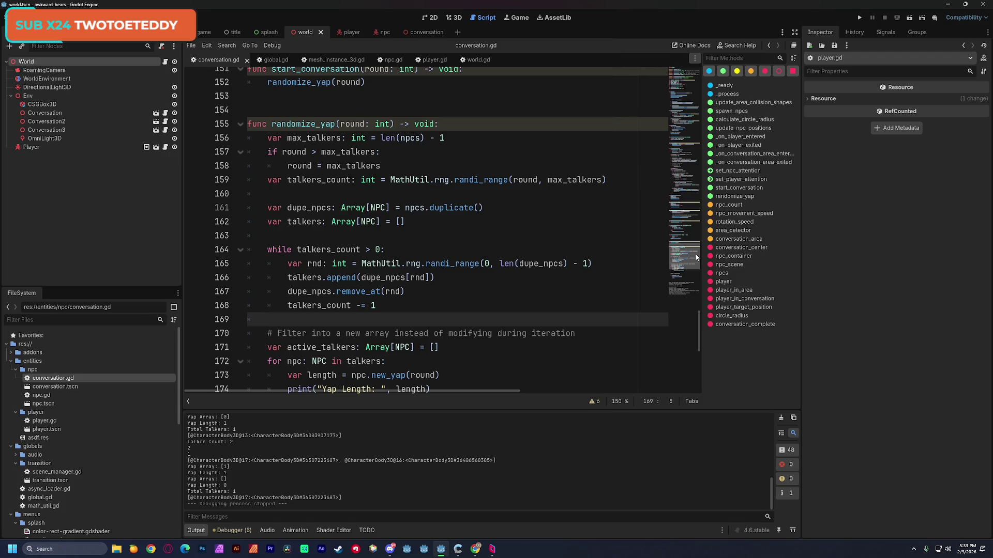
pyautogui.moveTo(696, 257); pyautogui.dragTo(698, 269)
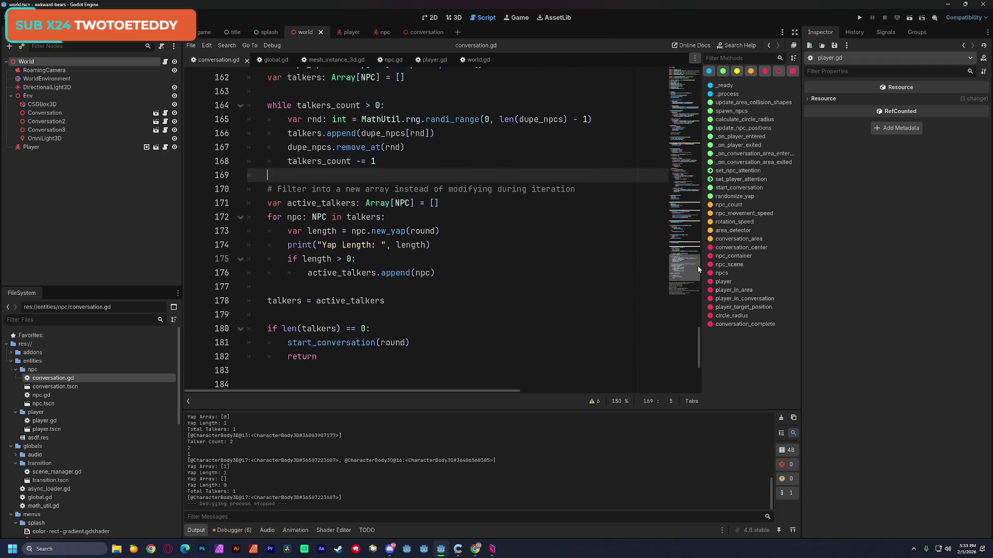
pyautogui.moveTo(431, 245); pyautogui.dragTo(248, 246)
pyautogui.press('BackSpace')
pyautogui.press('BackSpace')
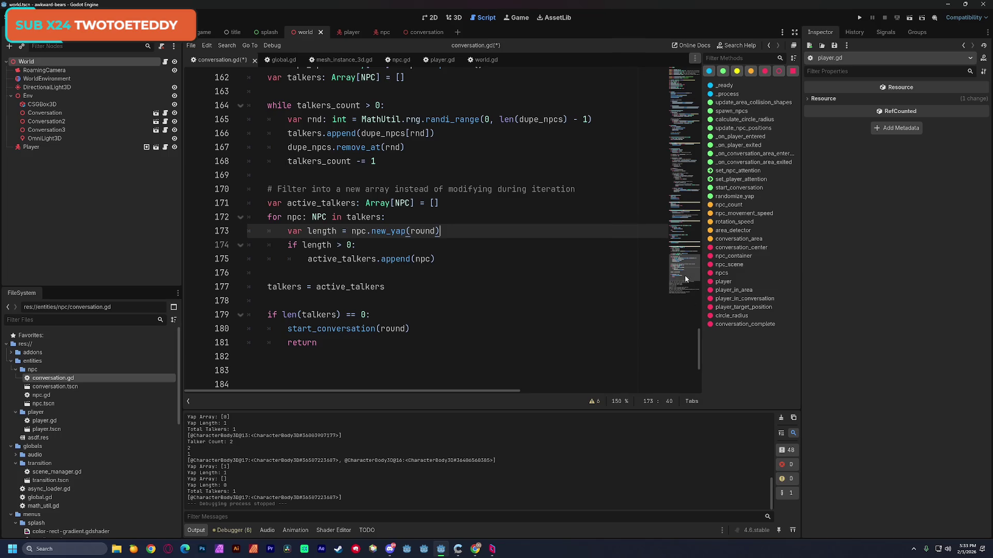
# - Fold the randomize_yap function at line 155
pyautogui.scroll(-1, 687, 280)
pyautogui.scroll(2, 686, 274)
pyautogui.scroll(4, 686, 269)
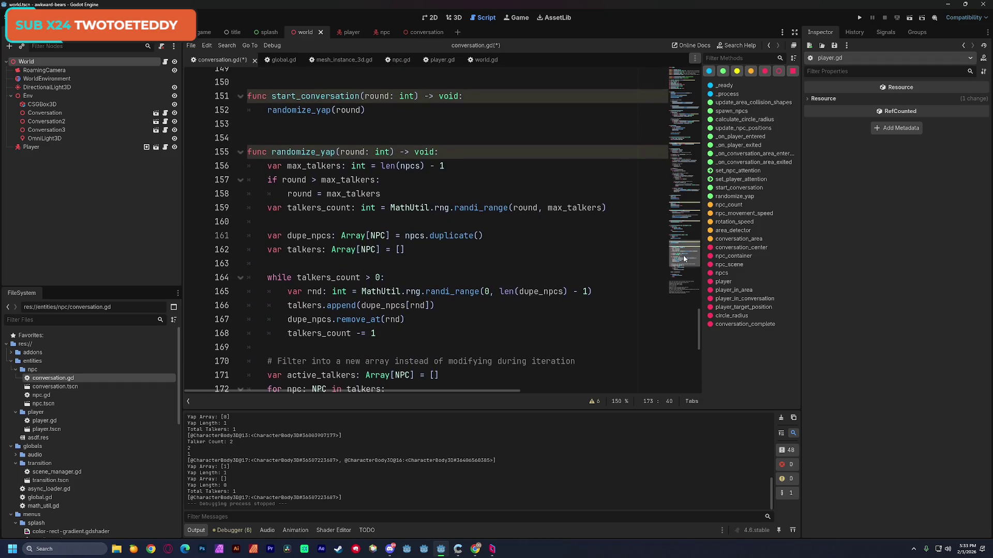
pyautogui.click(241, 152)
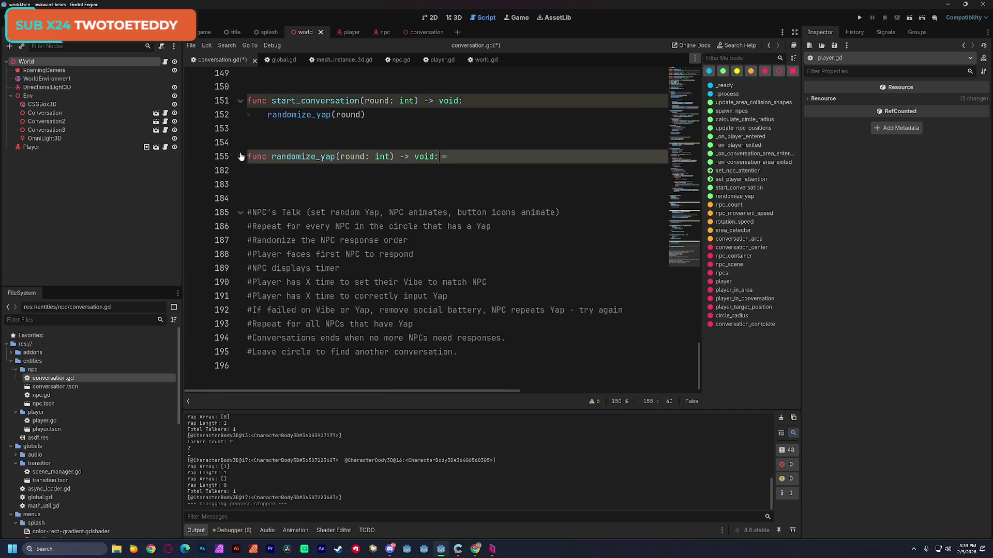
# - Insert an empty line after the randomize_yap(round) call in start_conversation
pyautogui.click(289, 176)
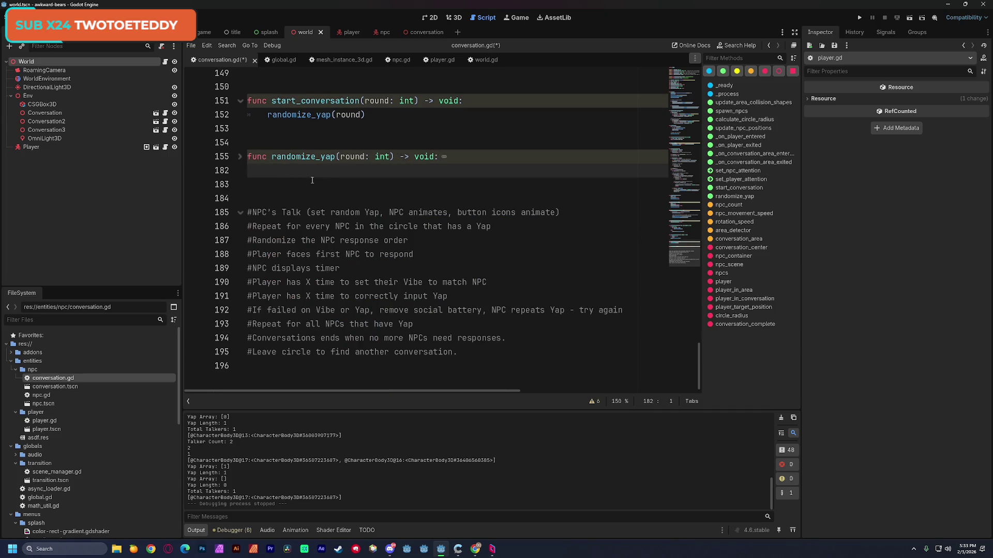
pyautogui.click(342, 190)
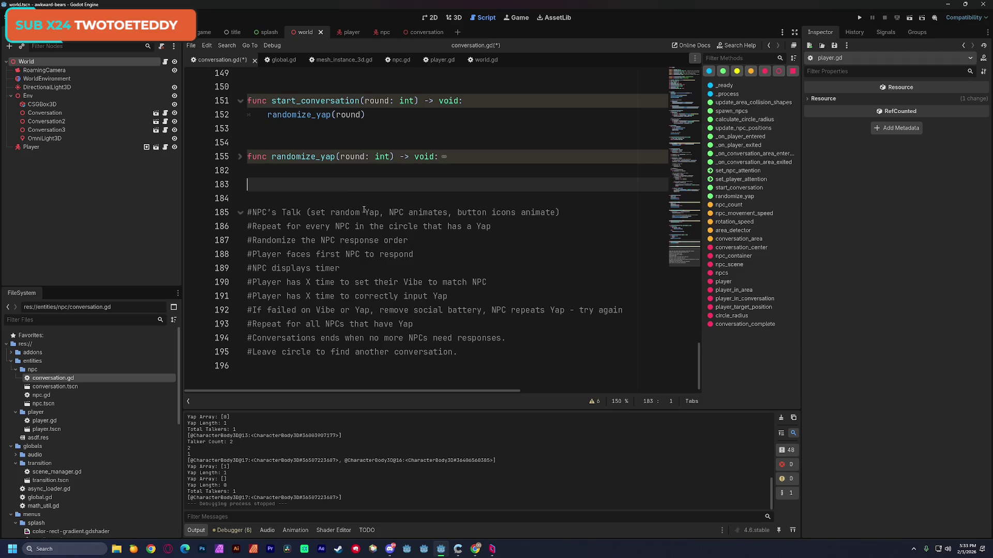
pyautogui.scroll(2, 364, 210)
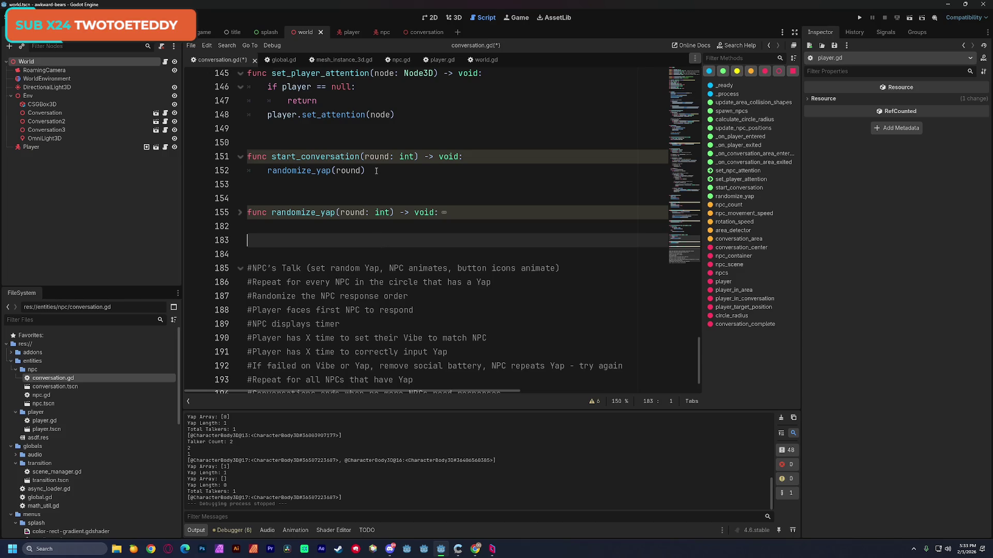
pyautogui.scroll(1, 679, 243)
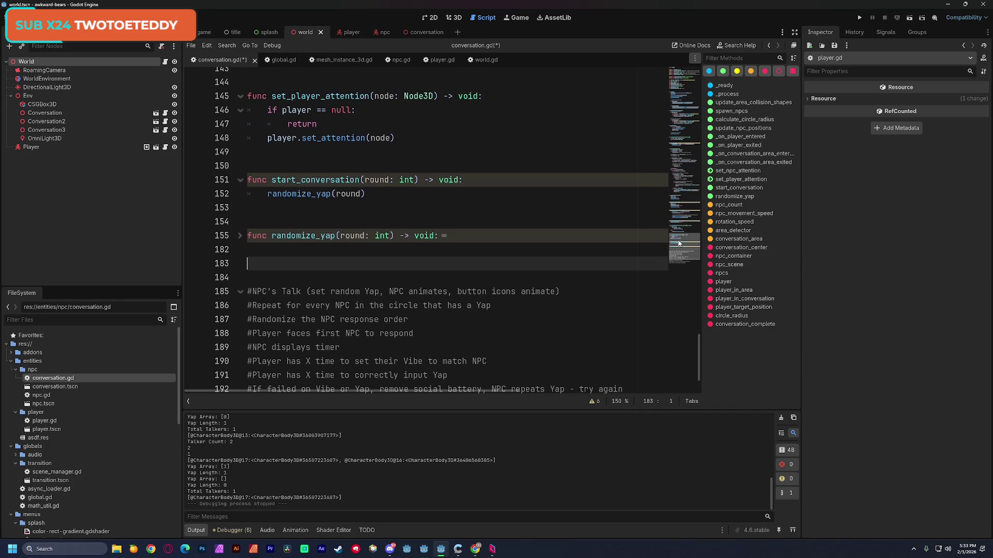
pyautogui.click(388, 193)
pyautogui.press('Return')
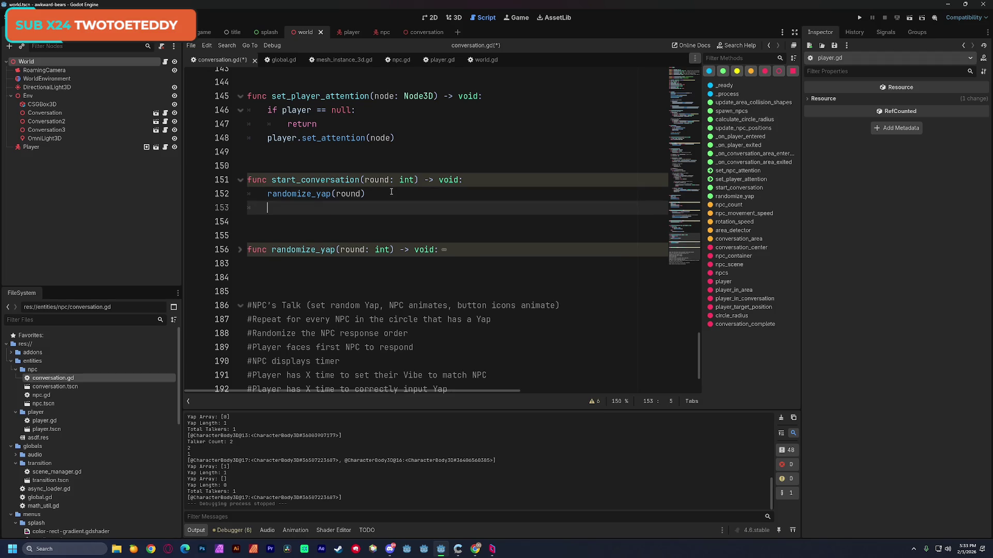
# - Add the comment '#left to right animate new round' to start_conversation, then open the npc scene's AnimationPlayer
pyautogui.write('#')
pyautogui.write('left t')
pyautogui.write('o right')
pyautogui.write('animate')
pyautogui.write('new roun')
pyautogui.write('d')
pyautogui.click(383, 33)
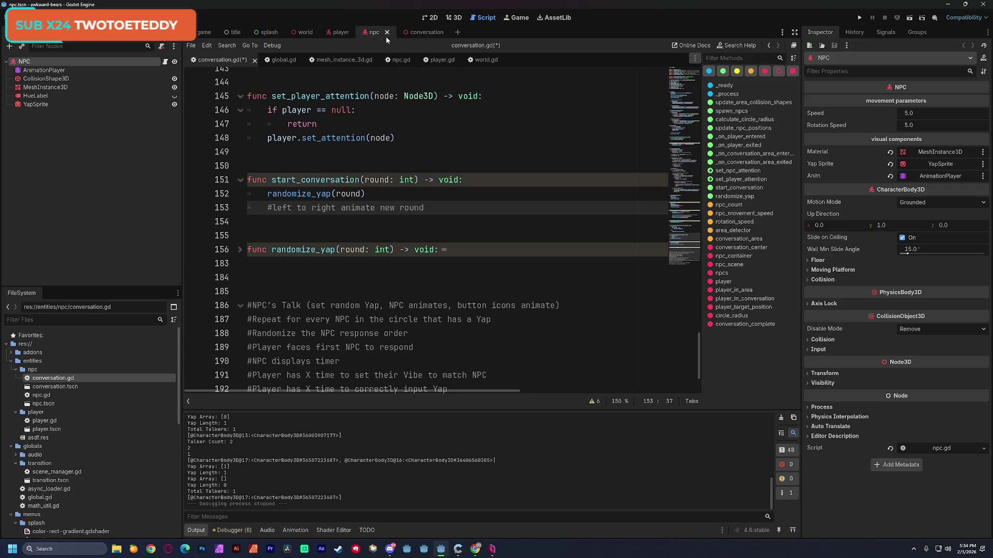
pyautogui.click(44, 70)
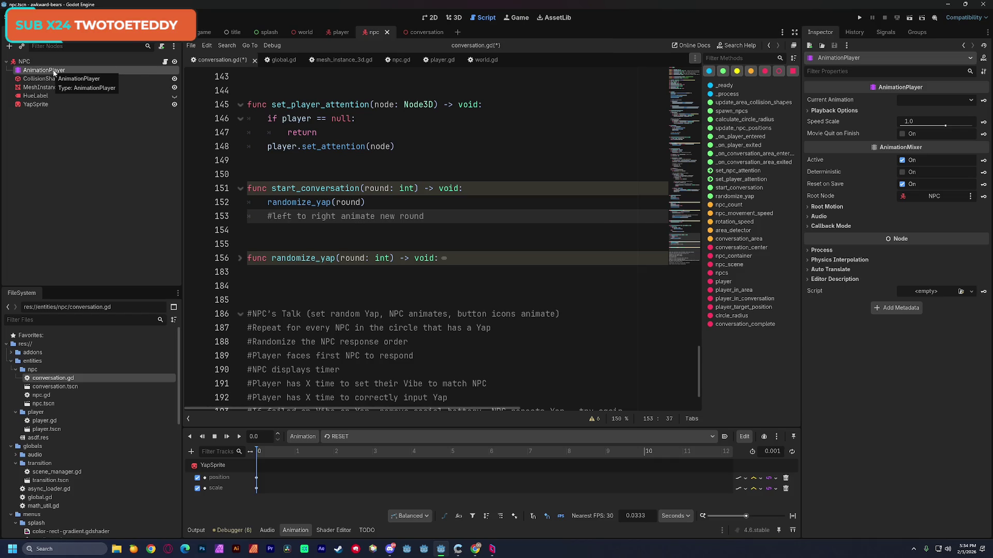
# - Rename the npc scene's AnimationPlayer to YapAnimationPlayer, matching the player scene's node
pyautogui.click(338, 34)
pyautogui.click(59, 71)
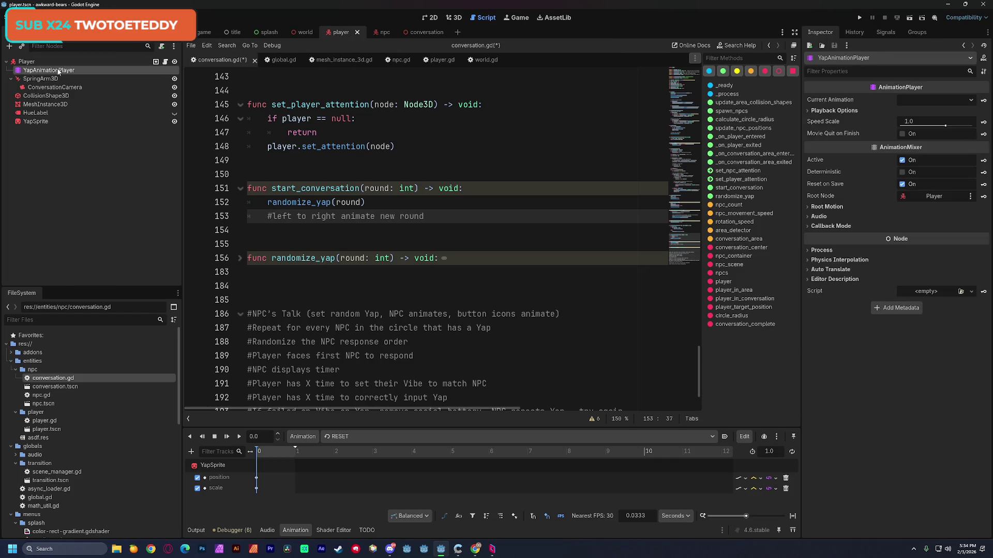
pyautogui.doubleClick(62, 70)
pyautogui.hotkey('ctrl', 'c')
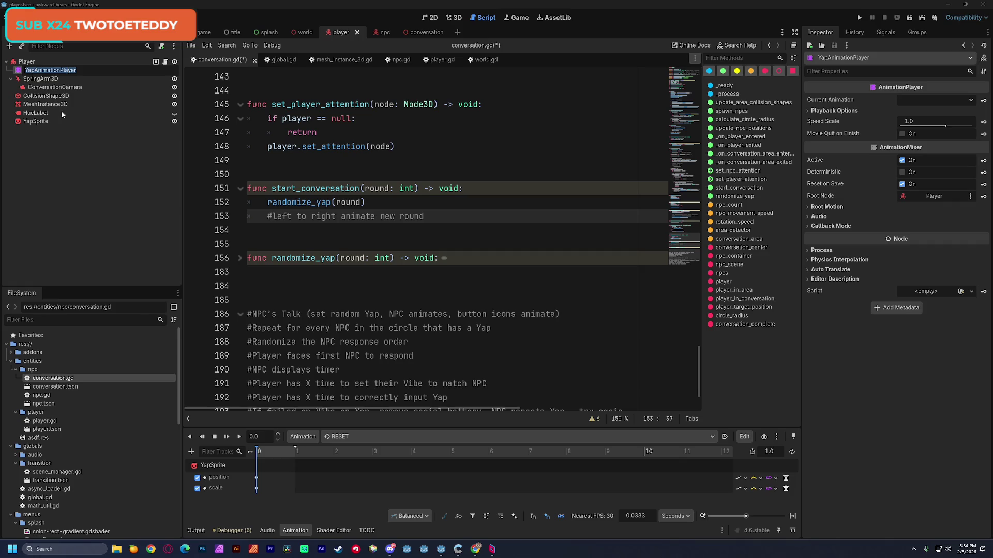
pyautogui.press('Escape')
pyautogui.click(382, 32)
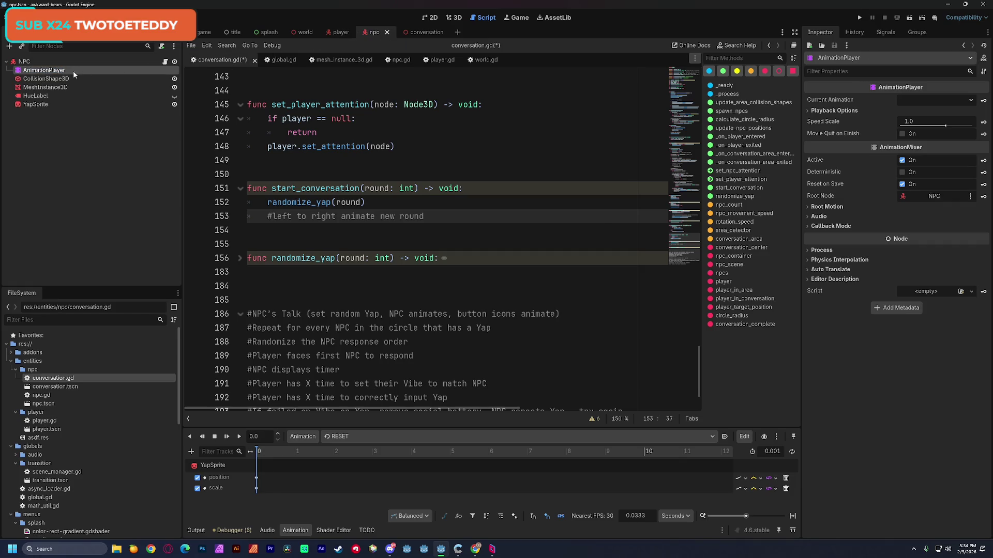
pyautogui.doubleClick(62, 71)
pyautogui.hotkey('ctrl', 'v')
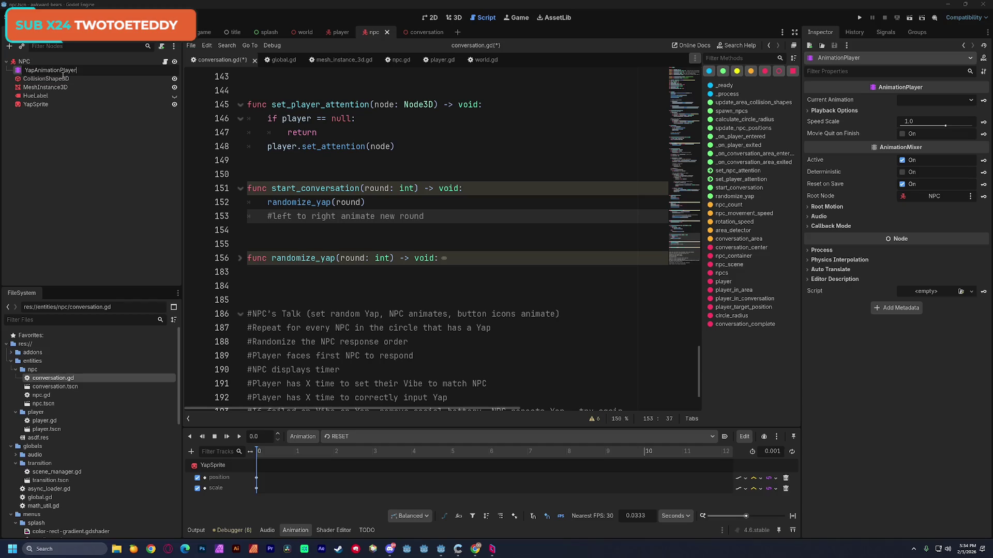
pyautogui.press('Return')
# - Move YapAnimationPlayer above YapSprite in the npc and player scenes and save both
pyautogui.moveTo(49, 71); pyautogui.dragTo(53, 103)
pyautogui.click(340, 33)
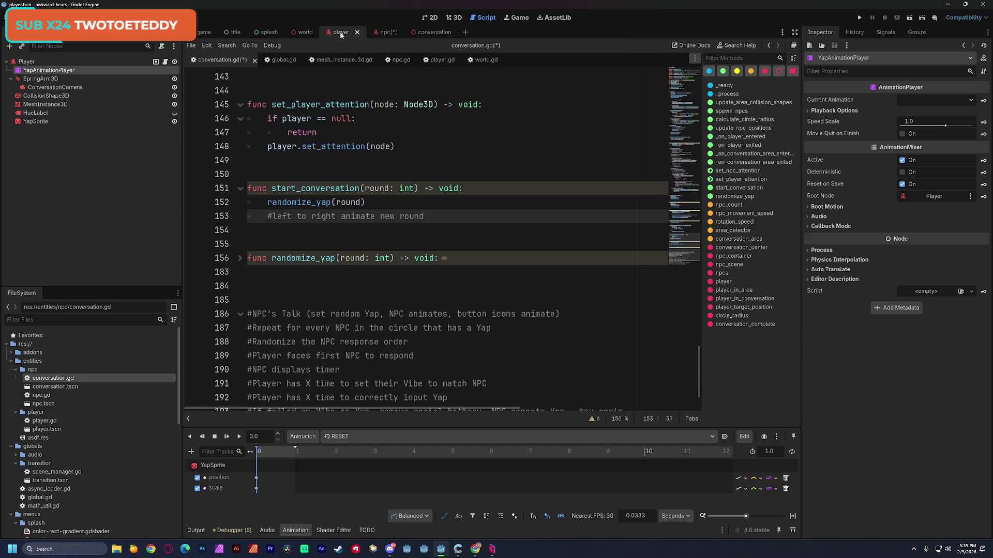
pyautogui.moveTo(66, 71); pyautogui.dragTo(73, 120)
pyautogui.hotkey('ctrl', 's')
pyautogui.hotkey('ctrl', 'Tab')
pyautogui.hotkey('ctrl', 's')
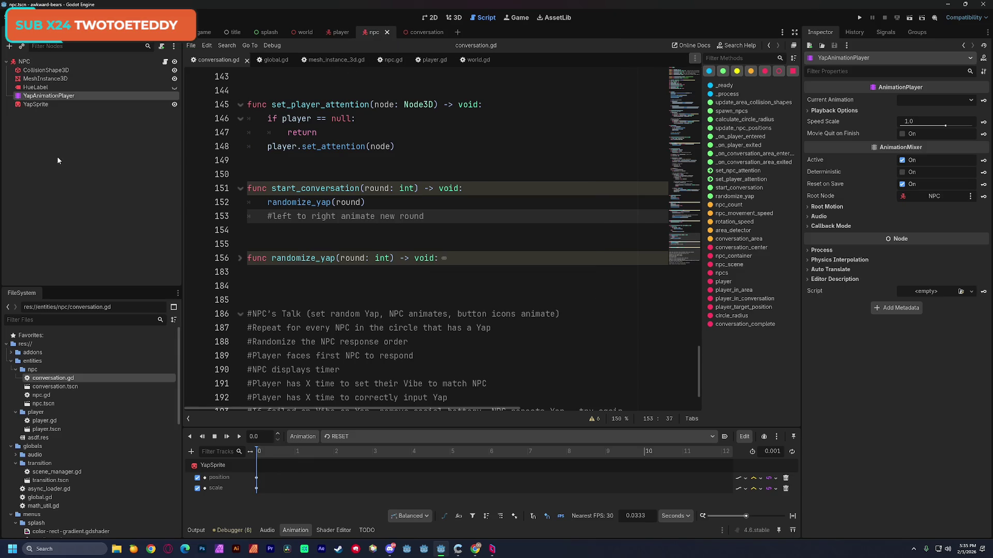
# - Select the NPC root node and open the Create New Node dialog
pyautogui.click(95, 162)
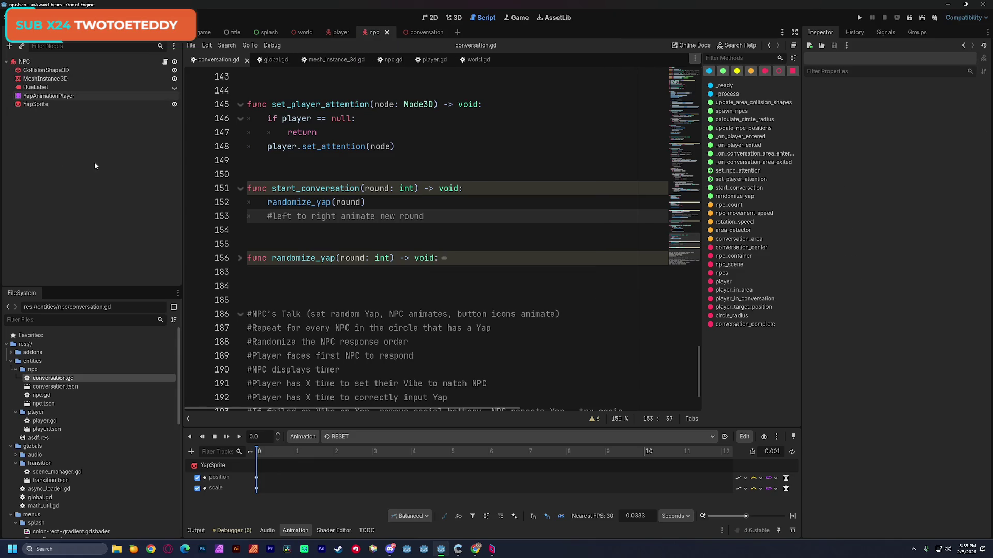
pyautogui.click(45, 63)
pyautogui.hotkey('ctrl', 'a')
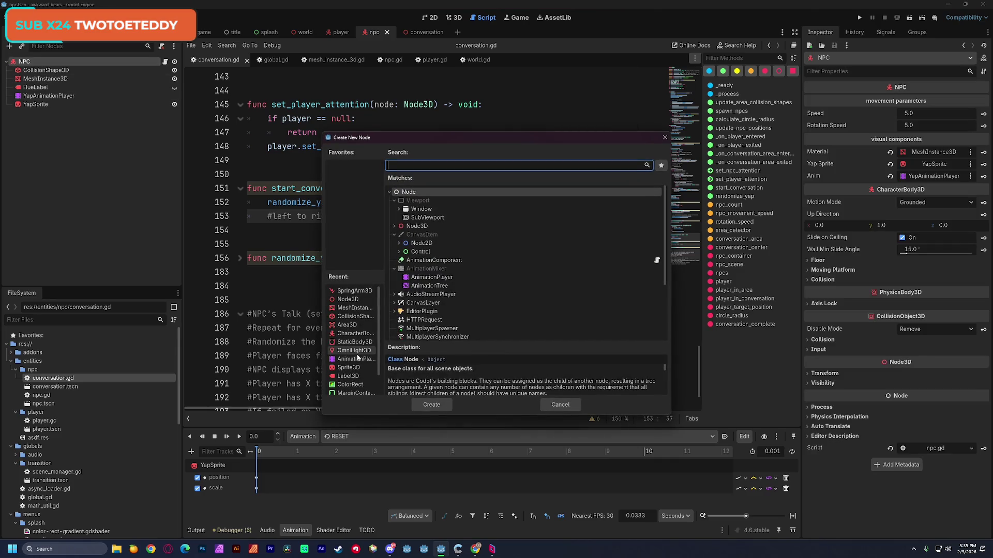
# - Add an AnimationPlayer as NPC's first child, save the npc scene, and show the 3D view
pyautogui.doubleClick(352, 359)
pyautogui.moveTo(55, 114); pyautogui.dragTo(49, 69)
pyautogui.hotkey('ctrl', 's')
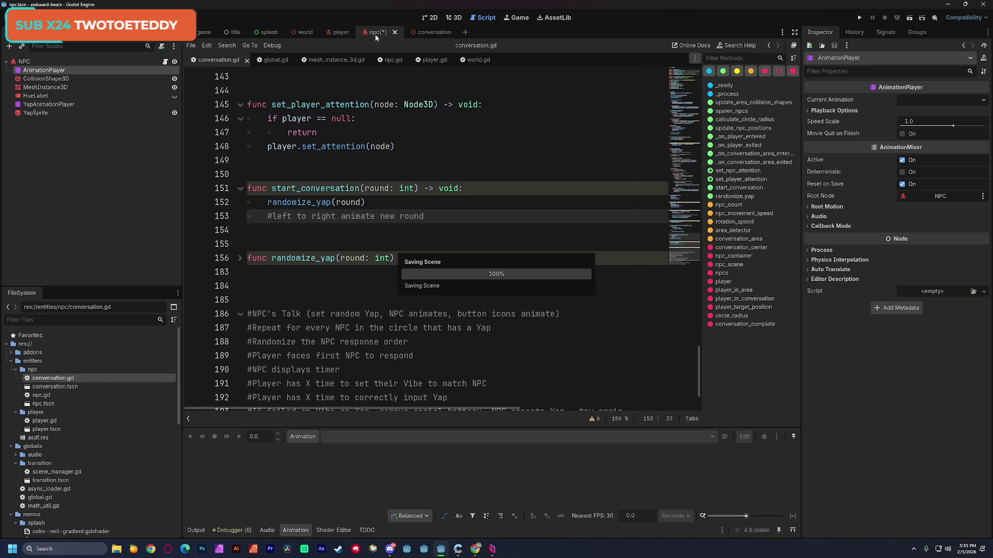
pyautogui.click(454, 17)
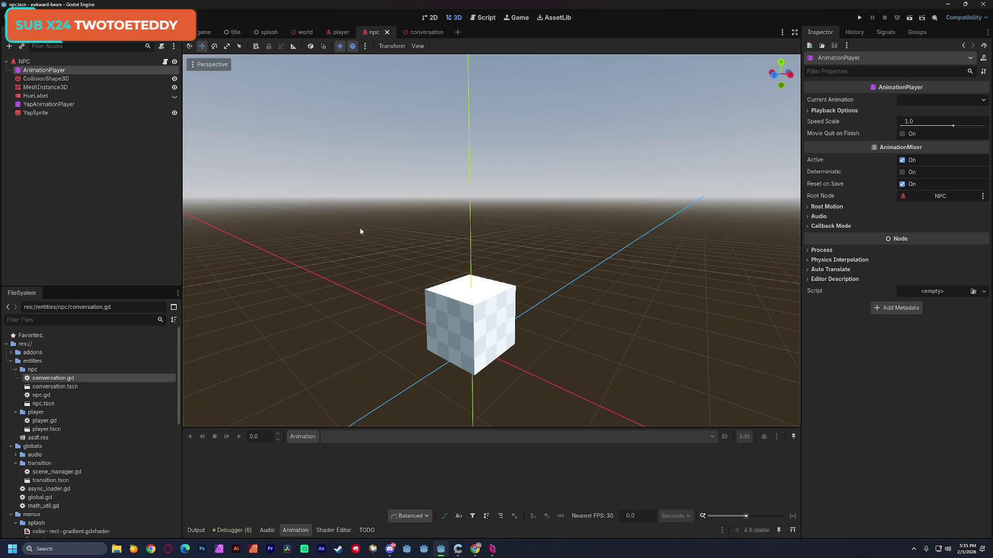
pyautogui.click(309, 442)
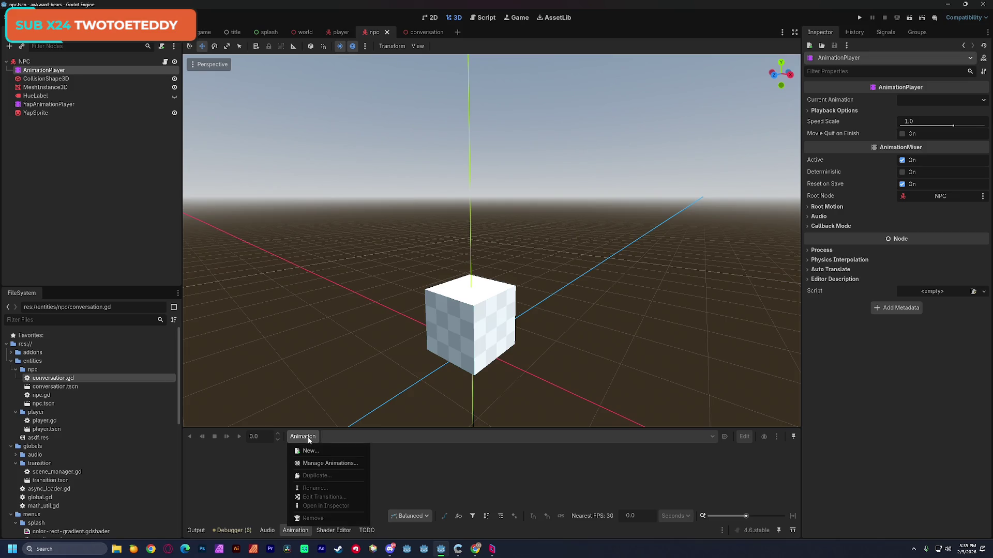
# - Create an animation named round_start and orbit the viewport to face the cube
pyautogui.click(331, 453)
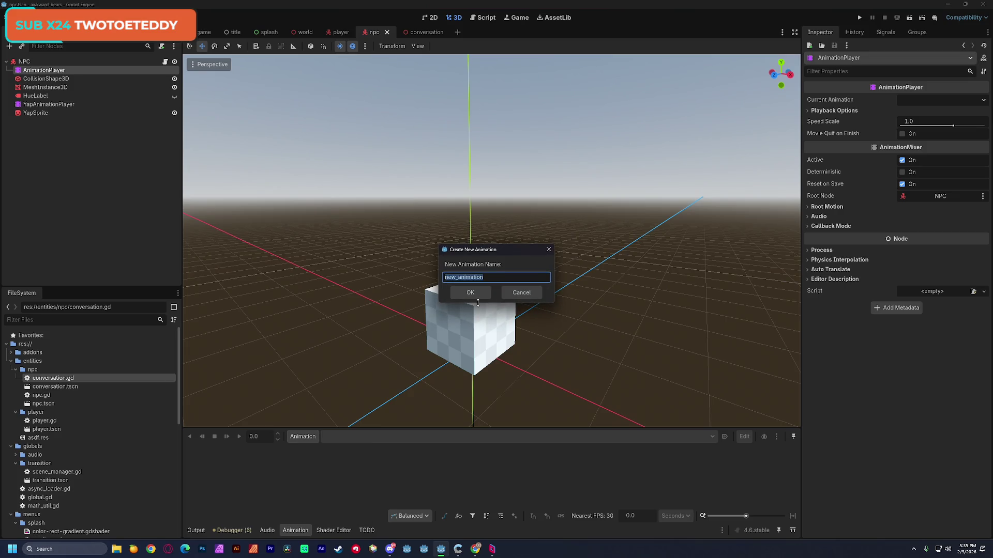
pyautogui.write('round_start')
pyautogui.press('Return')
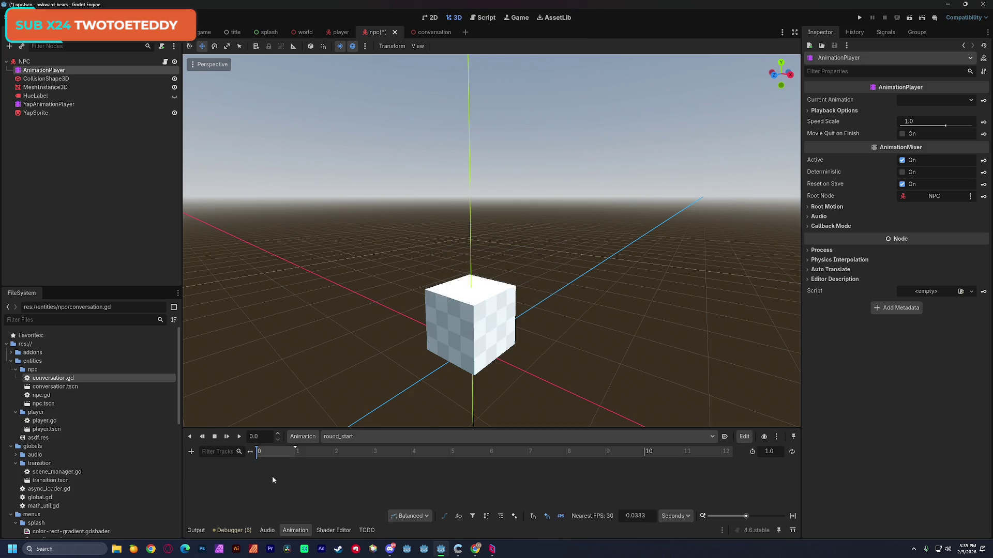
pyautogui.moveTo(467, 396)
pyautogui.mouseDown()
pyautogui.moveTo(444, 372)
pyautogui.moveTo(481, 357)
pyautogui.moveTo(480, 388)
pyautogui.moveTo(455, 399)
pyautogui.moveTo(478, 385)
pyautogui.mouseUp()
pyautogui.click(46, 79)
pyautogui.keyDown('shift'); pyautogui.click(46, 87); pyautogui.keyUp('shift')
pyautogui.press('Delete')
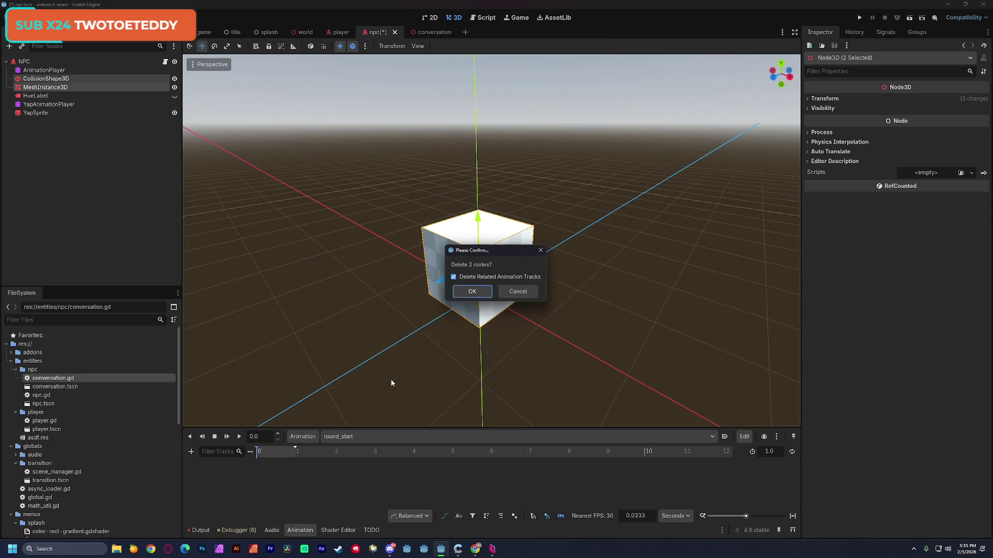
pyautogui.click(472, 293)
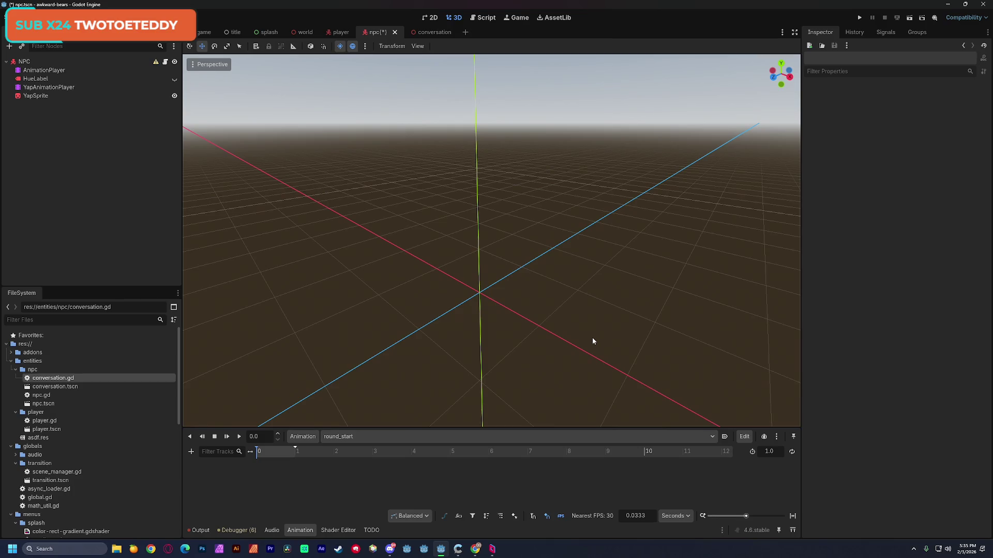
pyautogui.hotkey('ctrl', 'z')
pyautogui.hotkey('ctrl', 's')
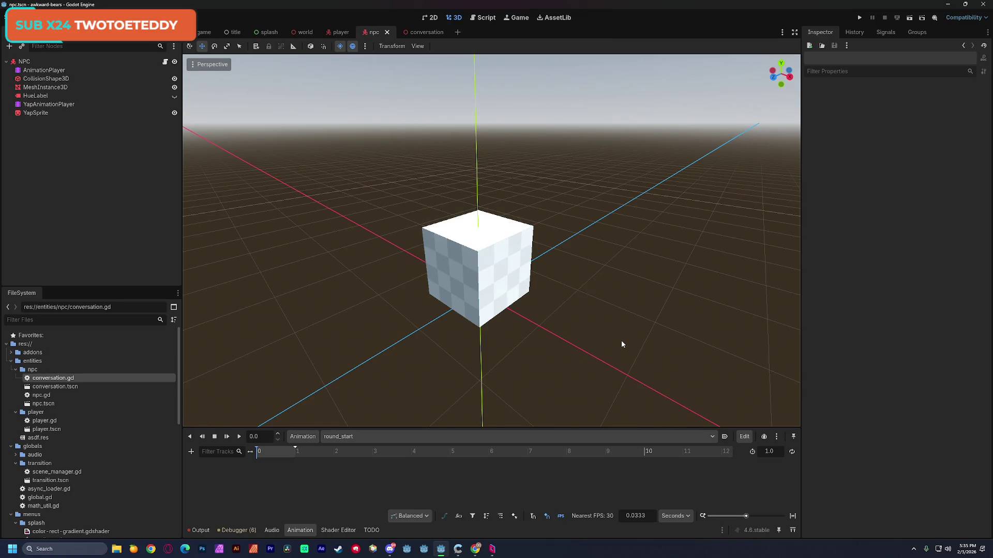
pyautogui.moveTo(554, 172); pyautogui.dragTo(347, 413)
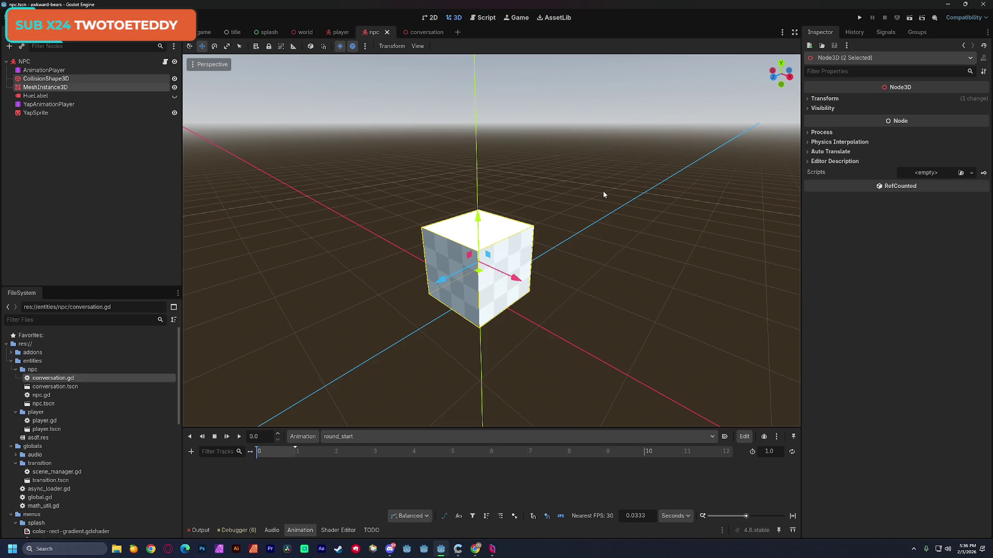
pyautogui.click(46, 70)
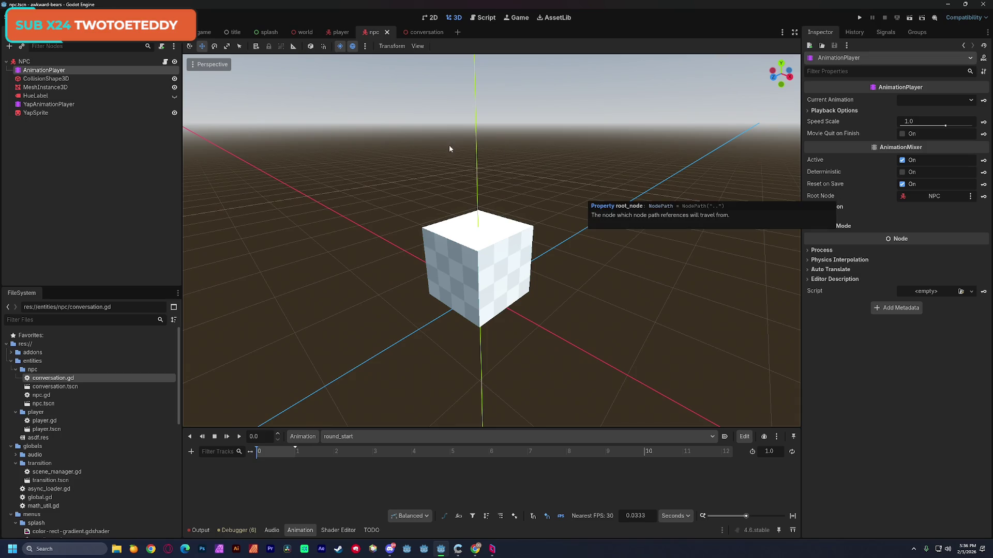
pyautogui.click(66, 61)
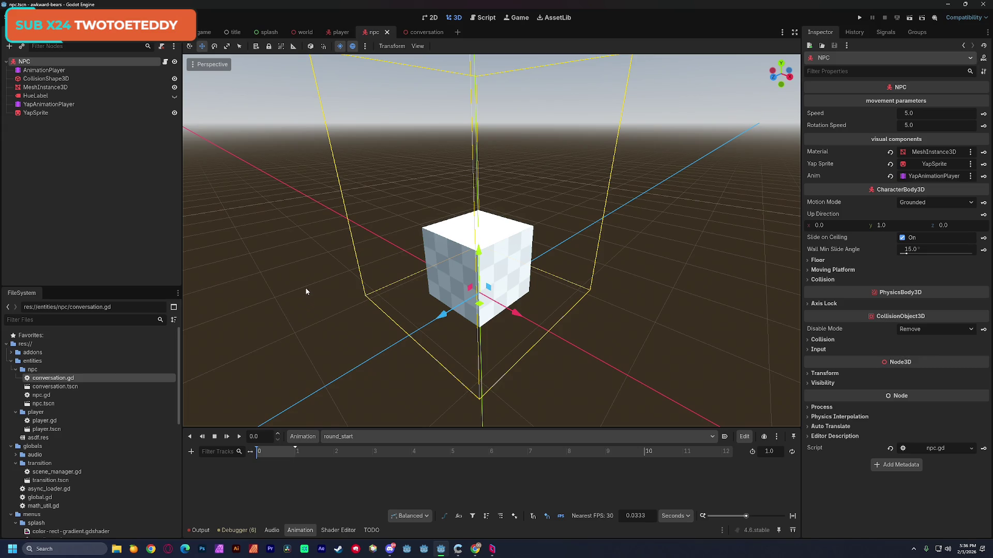
# - Key MeshInstance3D's position, rotation and scale at 0 s, zooming the timeline to 1.2 s
pyautogui.click(63, 87)
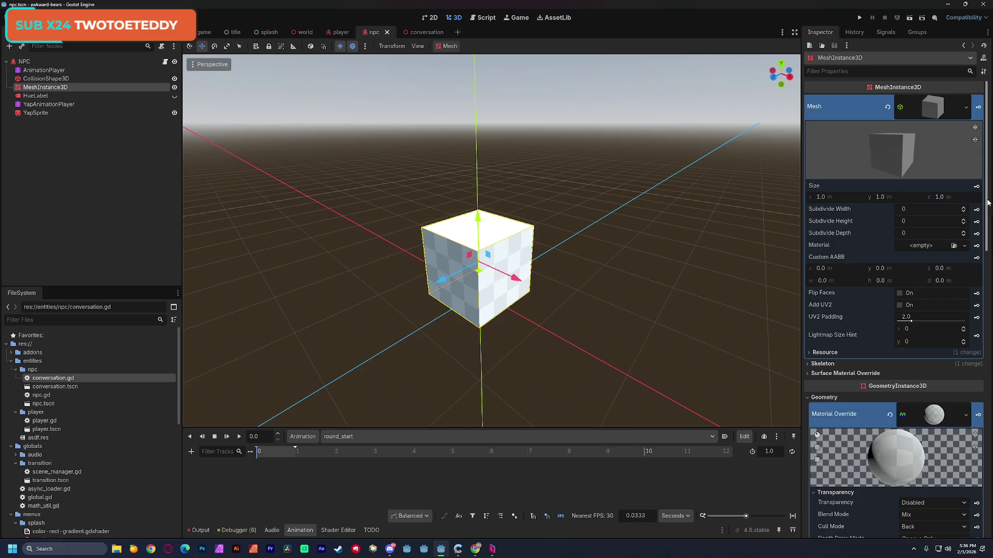
pyautogui.scroll(-5, 839, 317)
pyautogui.scroll(2, 944, 202)
pyautogui.click(935, 203)
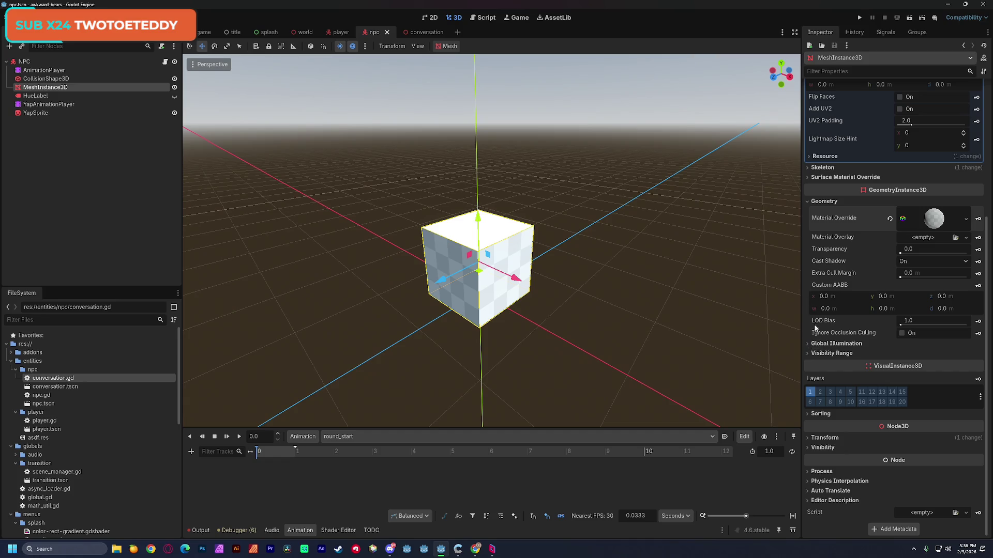
pyautogui.click(824, 438)
pyautogui.moveTo(984, 248); pyautogui.dragTo(984, 308)
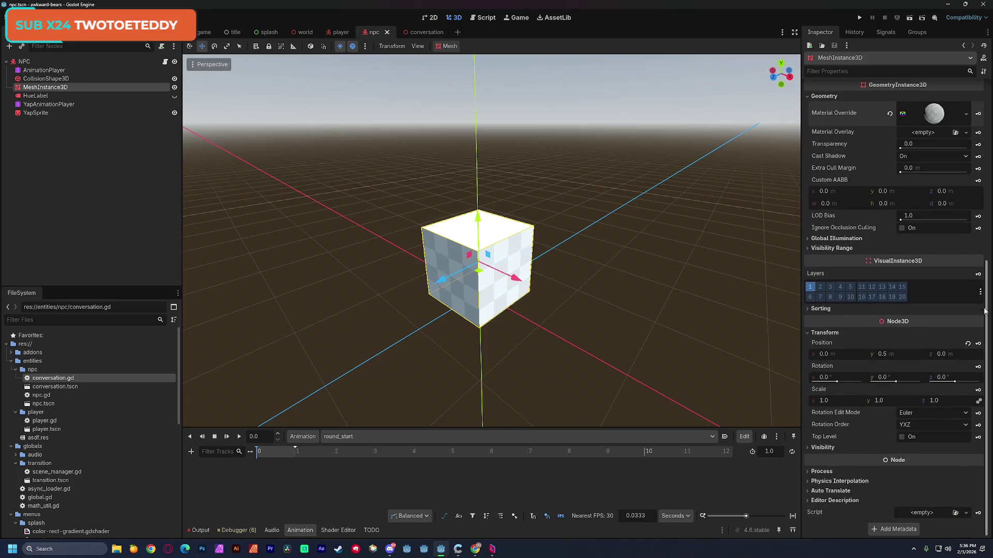
pyautogui.press('k')
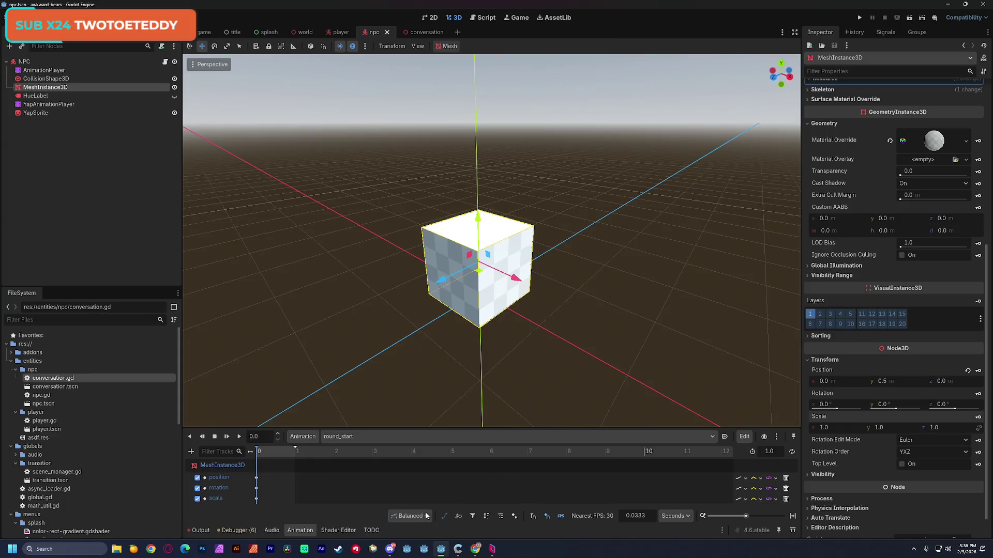
pyautogui.moveTo(745, 516); pyautogui.dragTo(758, 518)
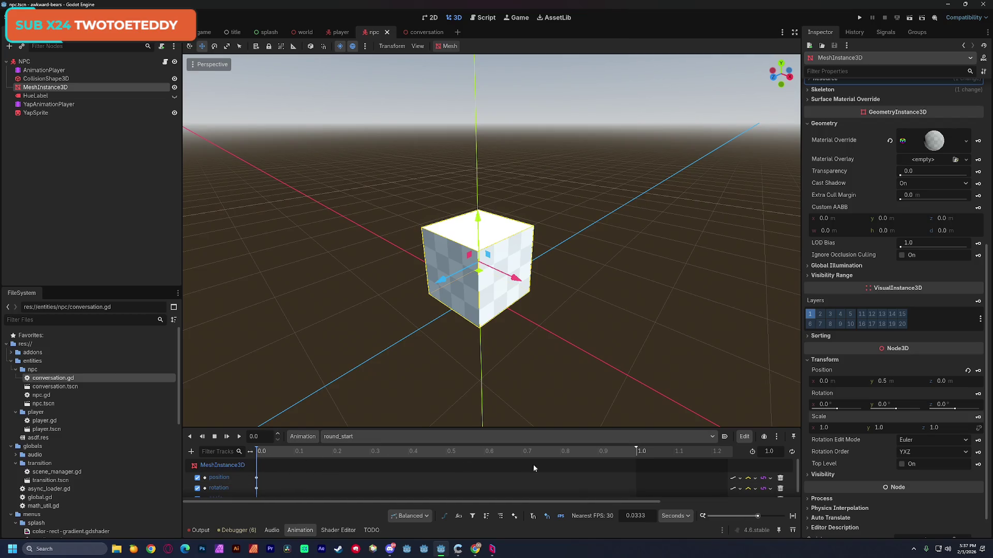
# - Enlarge the Animation panel and, at 0.1 s, squash the cube's Y scale to 0.69
pyautogui.moveTo(433, 428)
pyautogui.mouseDown()
pyautogui.moveTo(403, 320)
pyautogui.moveTo(331, 361)
pyautogui.mouseUp()
pyautogui.moveTo(268, 388); pyautogui.dragTo(295, 392)
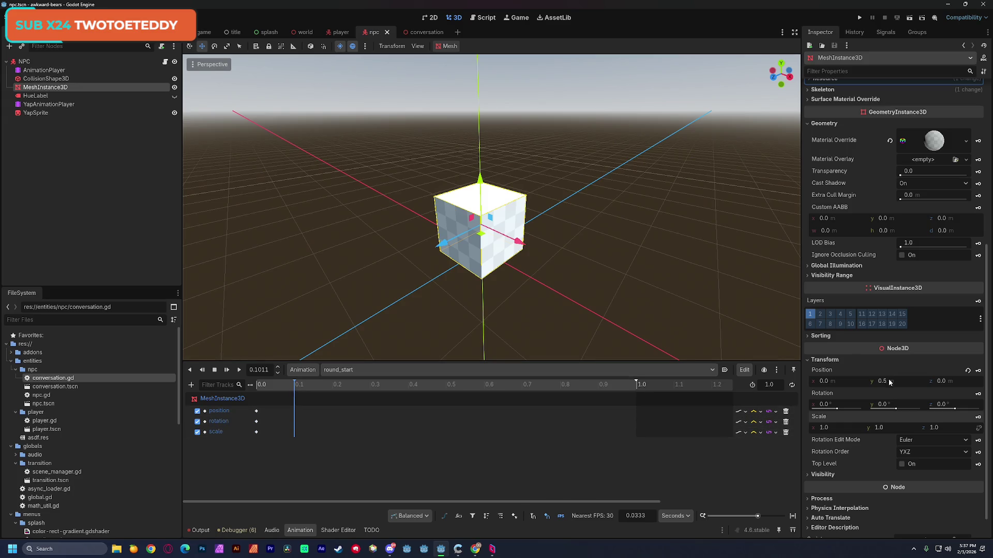
pyautogui.moveTo(882, 428)
pyautogui.mouseDown()
pyautogui.moveTo(848, 428)
pyautogui.moveTo(895, 429)
pyautogui.mouseUp()
pyautogui.click(891, 429)
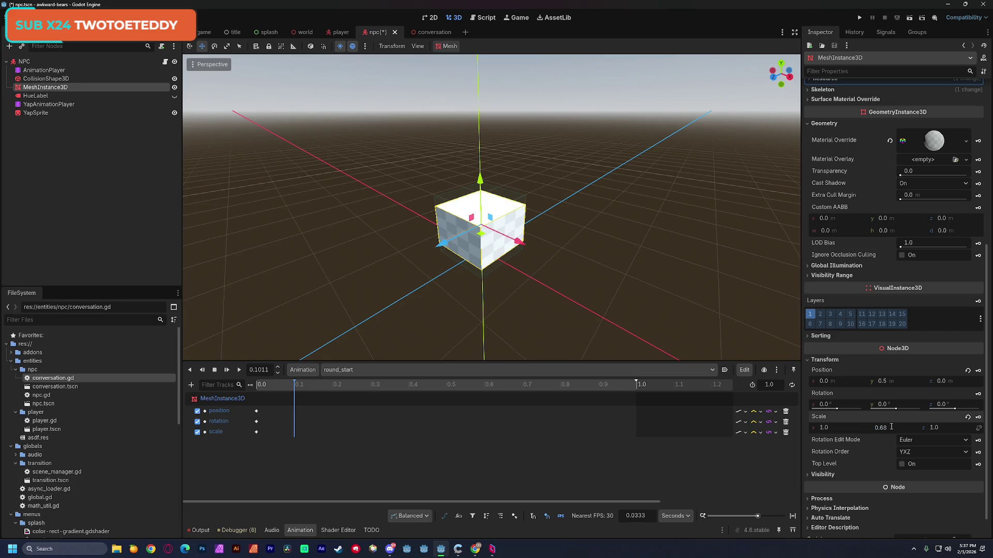
pyautogui.write('9')
pyautogui.press('Return')
# - Lower the cube to y 0.355 in the viewport
pyautogui.moveTo(603, 324)
pyautogui.mouseDown()
pyautogui.moveTo(602, 271)
pyautogui.moveTo(610, 305)
pyautogui.moveTo(569, 315)
pyautogui.mouseUp()
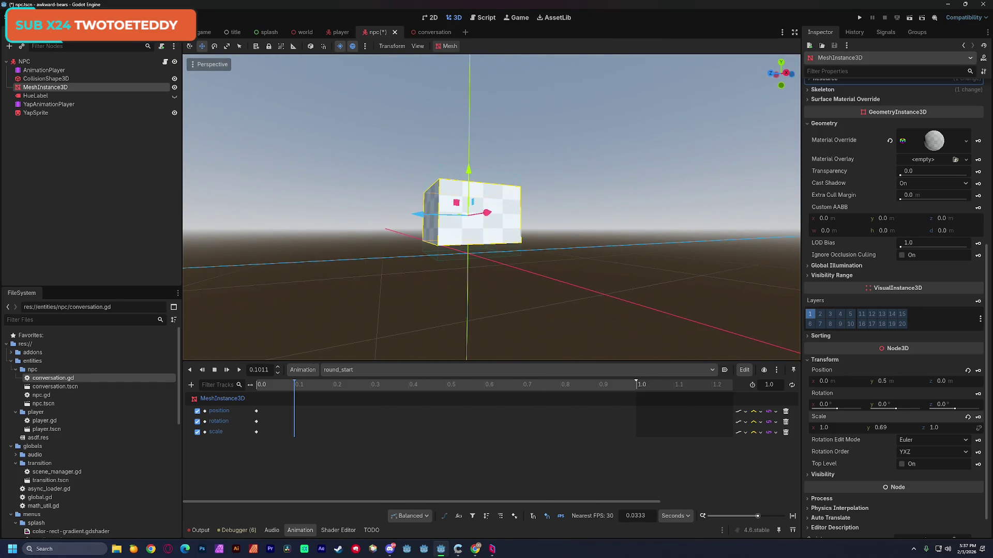
pyautogui.moveTo(468, 171); pyautogui.dragTo(470, 182)
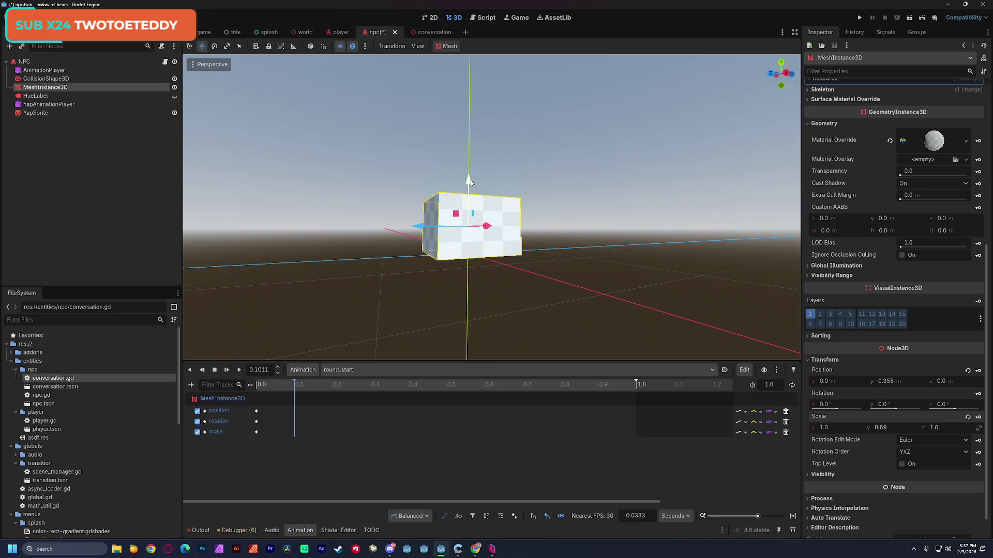
pyautogui.scroll(6, 470, 182)
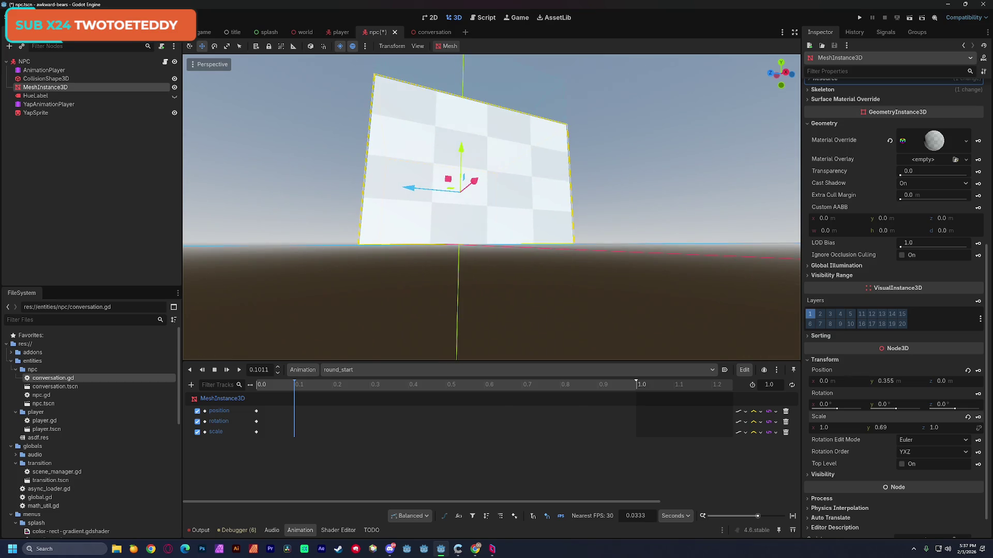
pyautogui.scroll(-6, 491, 207)
pyautogui.moveTo(471, 182); pyautogui.dragTo(470, 217)
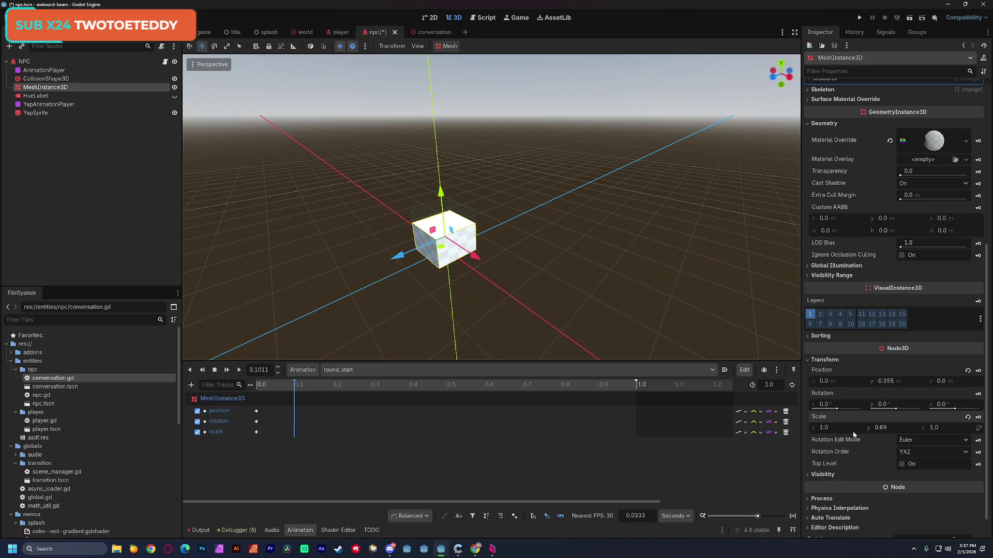
# - Widen the cube to scale 1.2 on X and Z, then key its position and scale at 0.1 s
pyautogui.moveTo(828, 428); pyautogui.dragTo(915, 428)
pyautogui.click(839, 429)
pyautogui.moveTo(827, 428); pyautogui.dragTo(839, 429)
pyautogui.write('2')
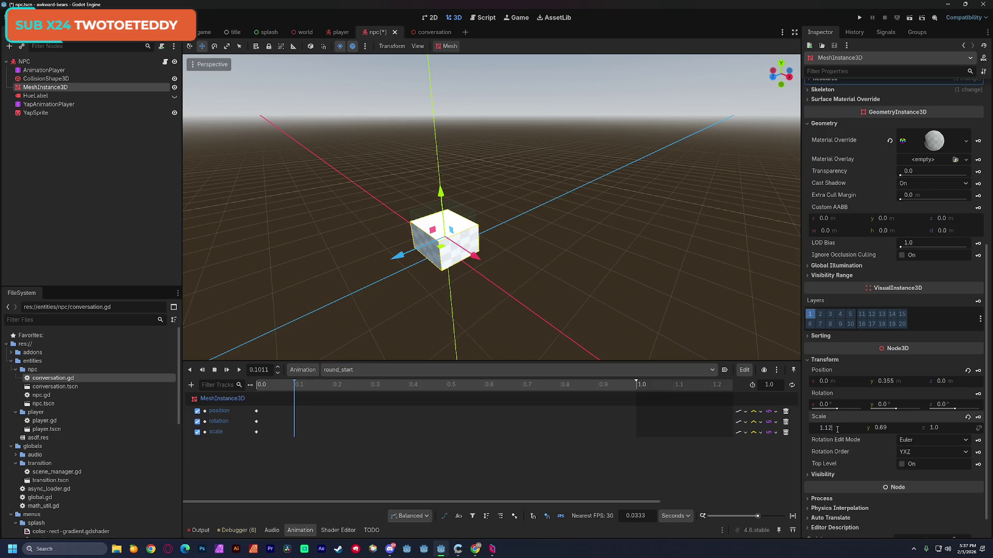
pyautogui.press('BackSpace')
pyautogui.press('Return')
pyautogui.click(846, 430)
pyautogui.click(942, 429)
pyautogui.write('1.2')
pyautogui.press('Return')
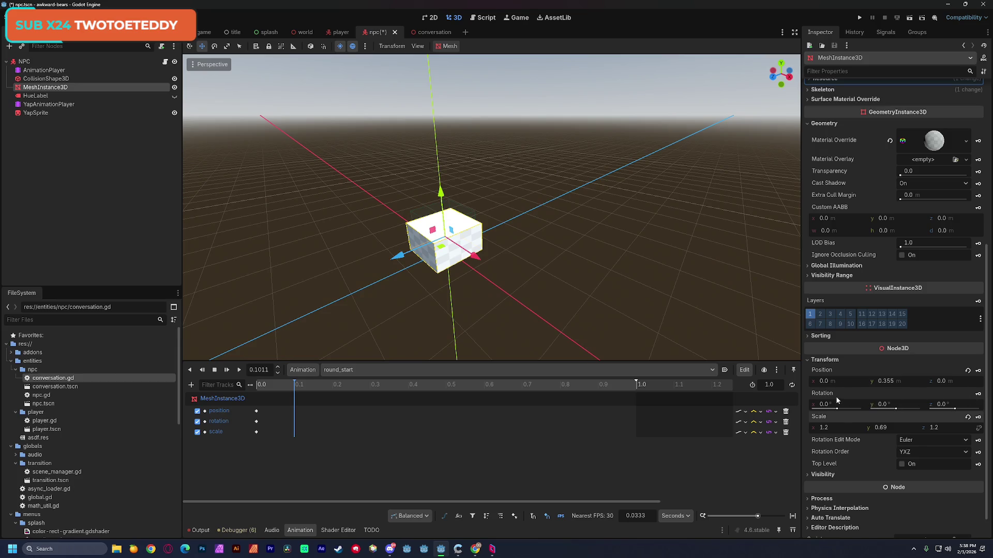
pyautogui.click(977, 371)
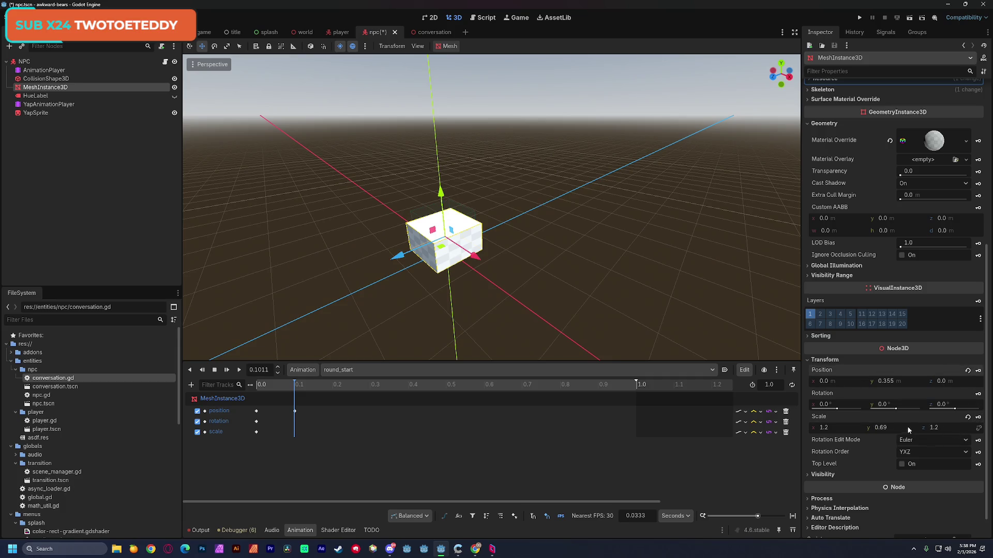
pyautogui.click(978, 417)
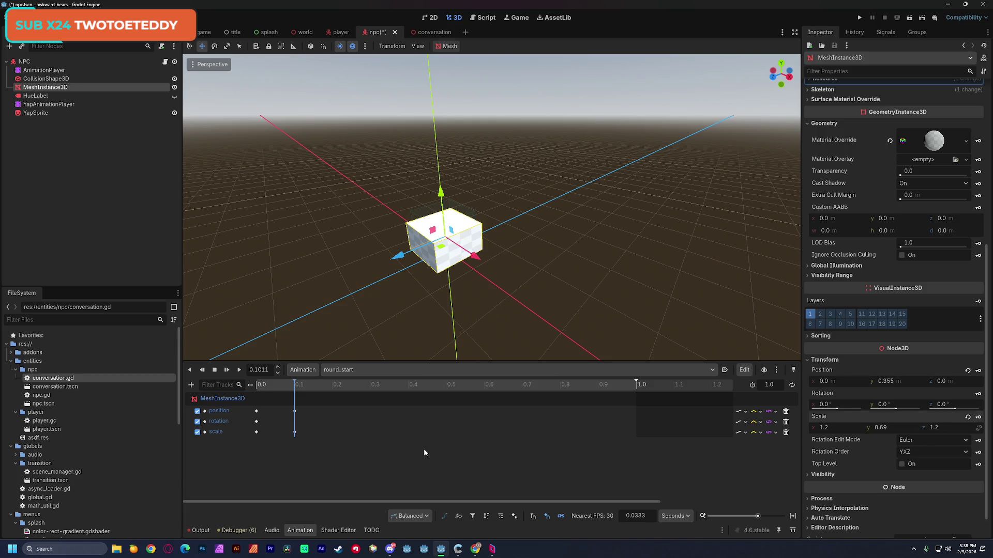
pyautogui.click(294, 422)
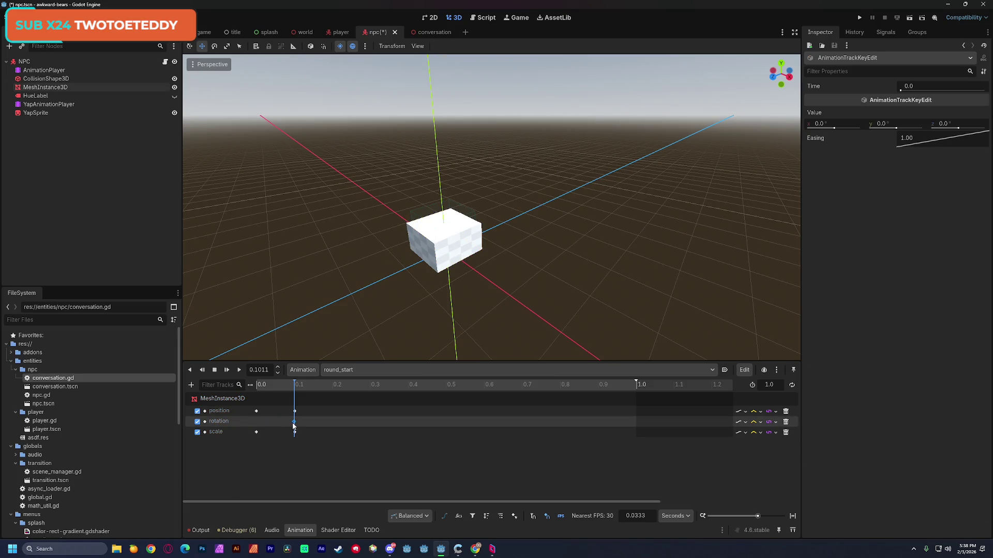
pyautogui.click(295, 411)
pyautogui.click(296, 432)
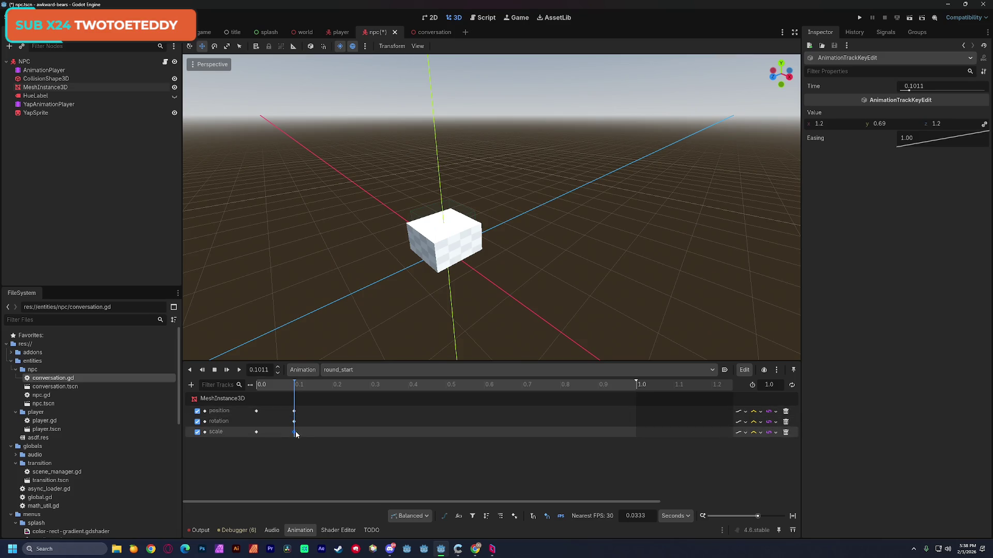
pyautogui.moveTo(288, 387)
pyautogui.mouseDown()
pyautogui.moveTo(260, 386)
pyautogui.moveTo(303, 396)
pyautogui.moveTo(265, 397)
pyautogui.moveTo(310, 403)
pyautogui.moveTo(354, 396)
pyautogui.mouseUp()
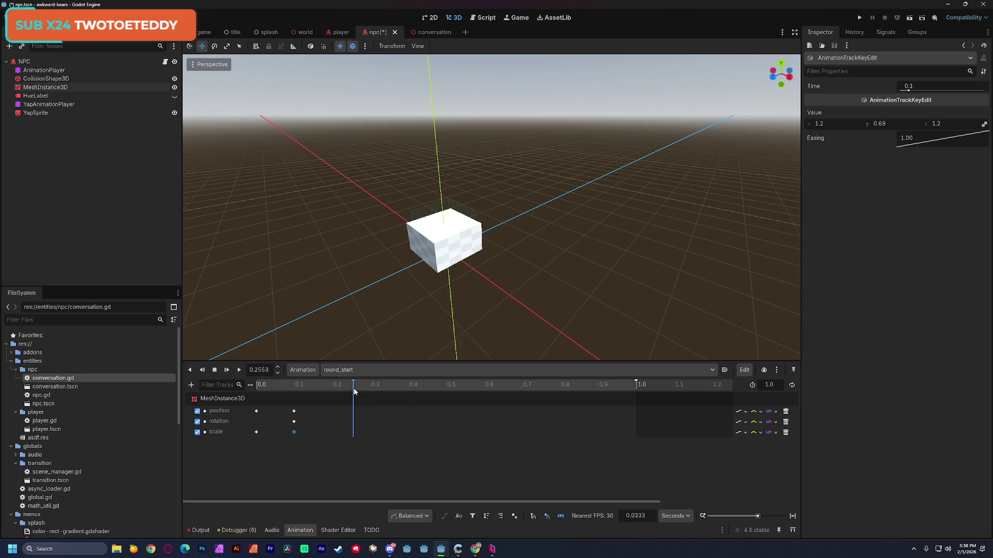
pyautogui.moveTo(279, 389); pyautogui.dragTo(357, 389)
pyautogui.click(45, 87)
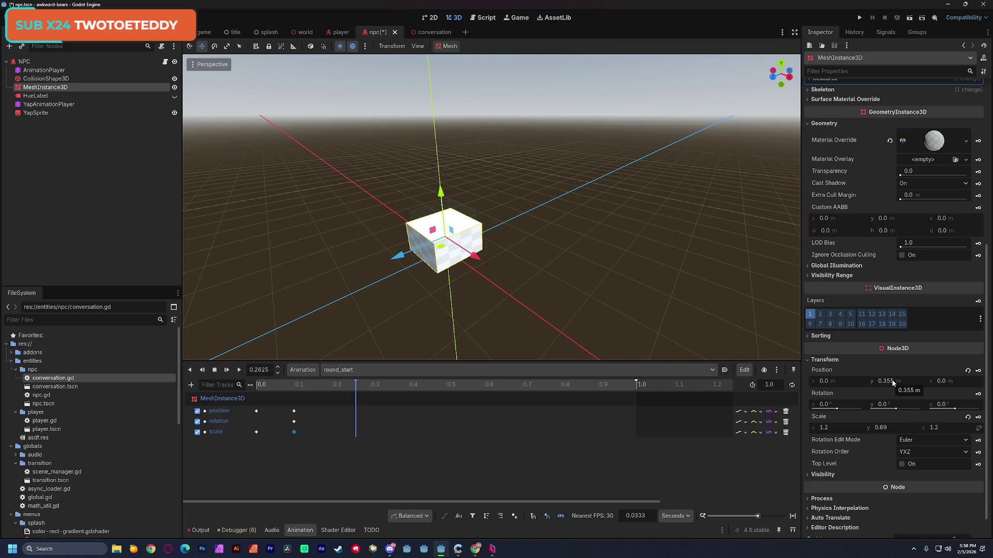
pyautogui.click(886, 428)
pyautogui.write('0.765')
# - Stretch the cube to scale 0.9, 1.4, 0.9
pyautogui.press('Return')
pyautogui.write('1.')
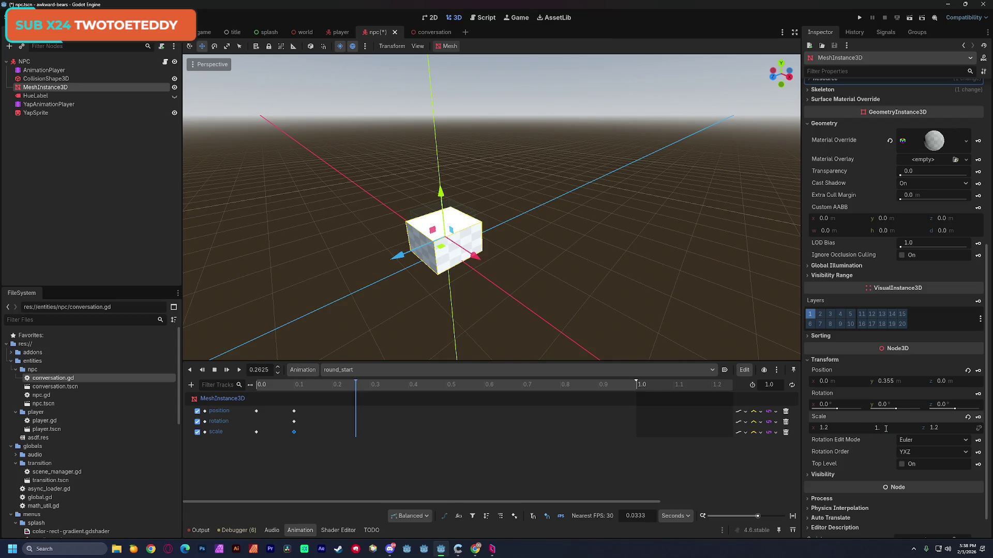
pyautogui.write('4')
pyautogui.press('Return')
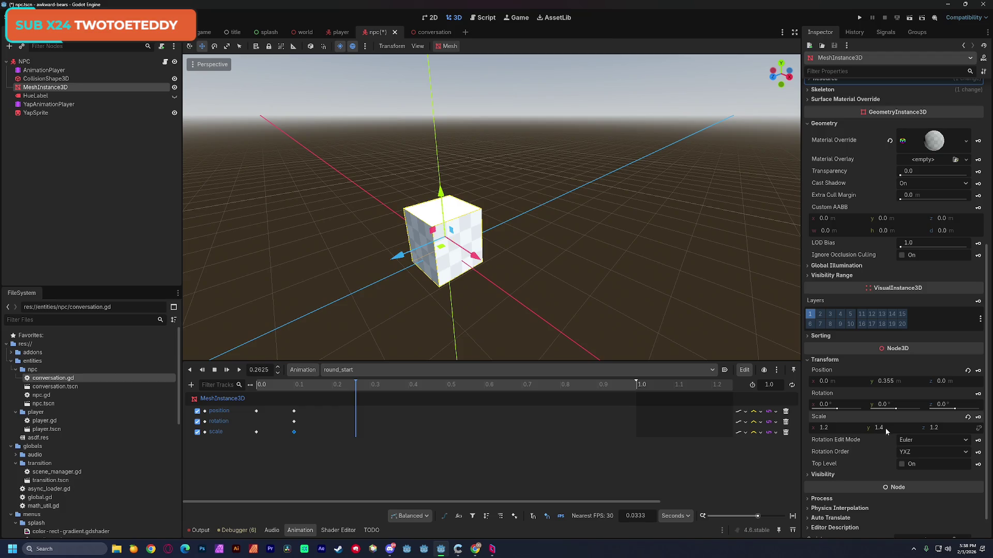
pyautogui.moveTo(830, 430)
pyautogui.mouseDown()
pyautogui.moveTo(791, 429)
pyautogui.moveTo(815, 429)
pyautogui.mouseUp()
pyautogui.click(833, 429)
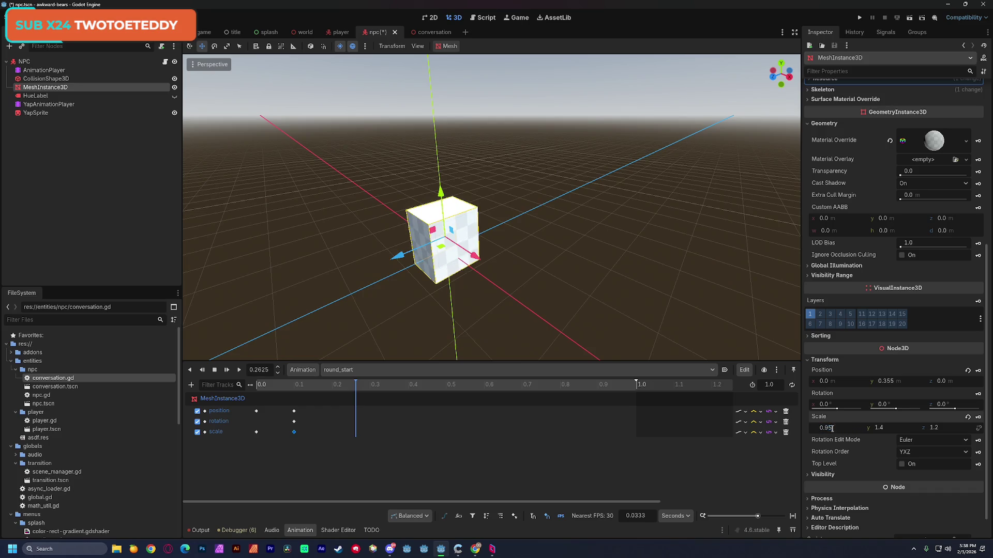
pyautogui.doubleClick(827, 428)
pyautogui.write('9')
pyautogui.click(939, 429)
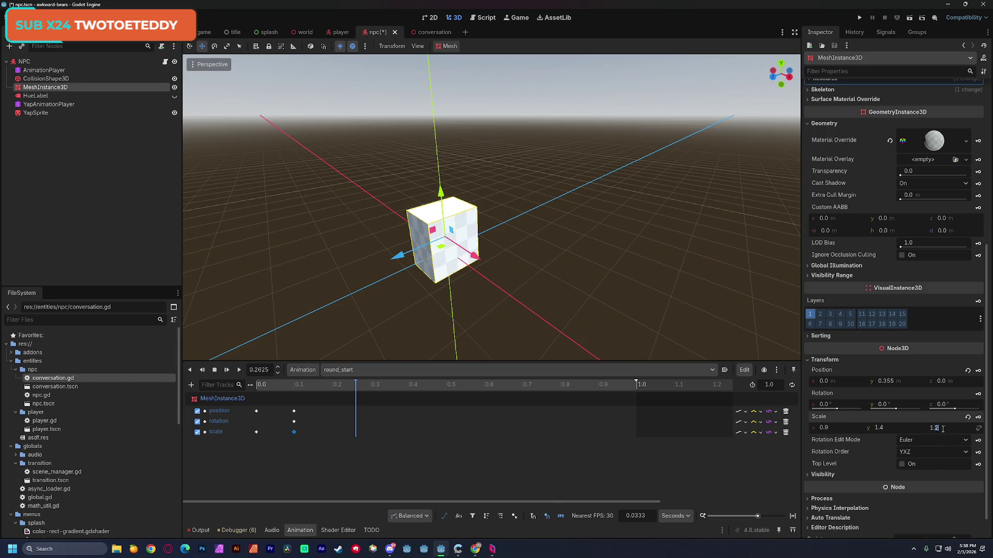
pyautogui.hotkey('ctrl', 'a')
pyautogui.write('0.9')
pyautogui.press('Return')
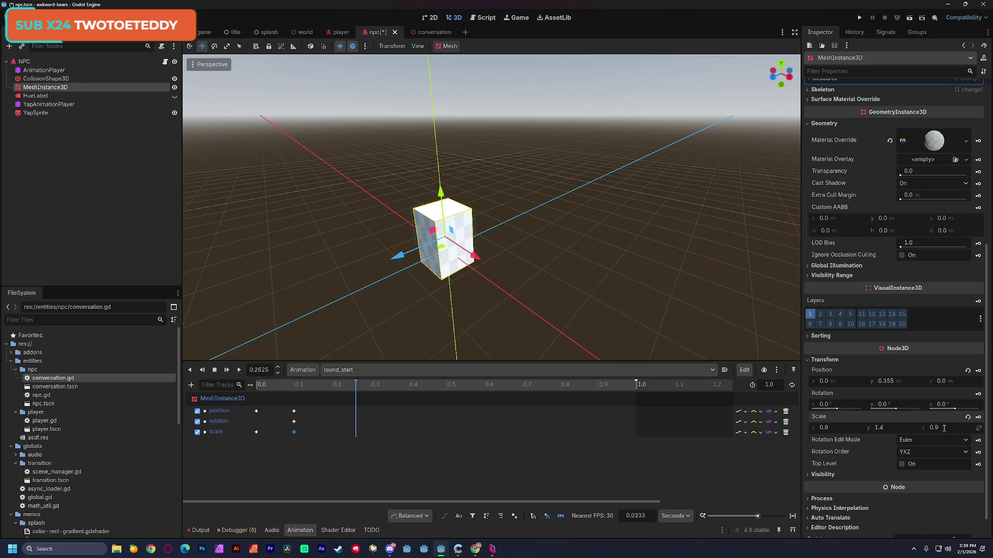
# - Raise the cube to y 1.315 and key its position and scale at 0.2625 s
pyautogui.moveTo(440, 192); pyautogui.dragTo(436, 150)
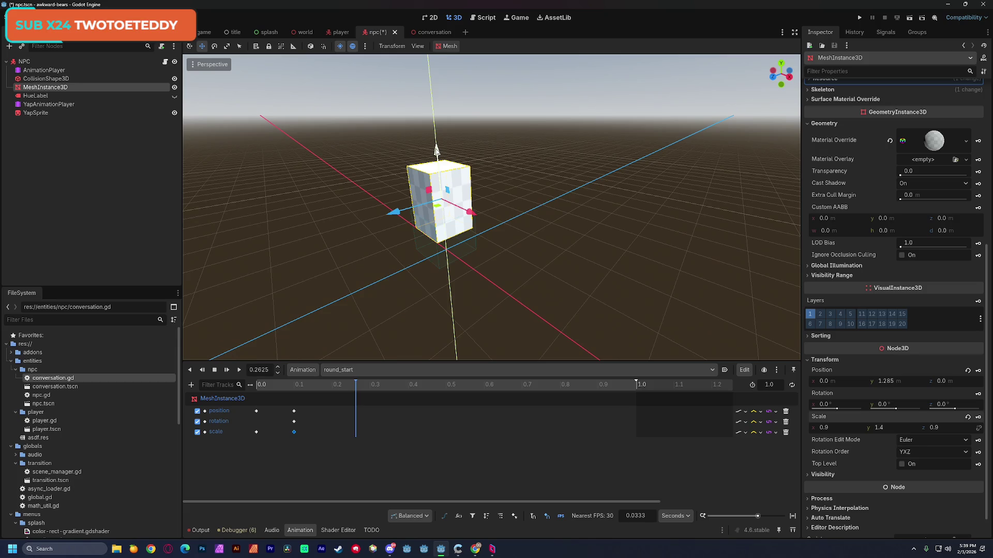
pyautogui.moveTo(436, 150); pyautogui.dragTo(435, 149)
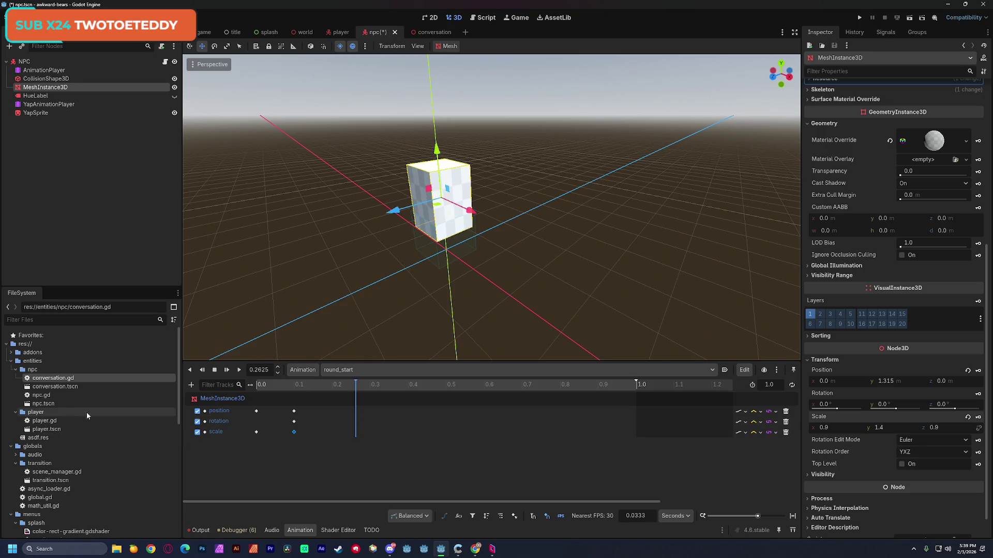
pyautogui.click(977, 371)
pyautogui.click(978, 417)
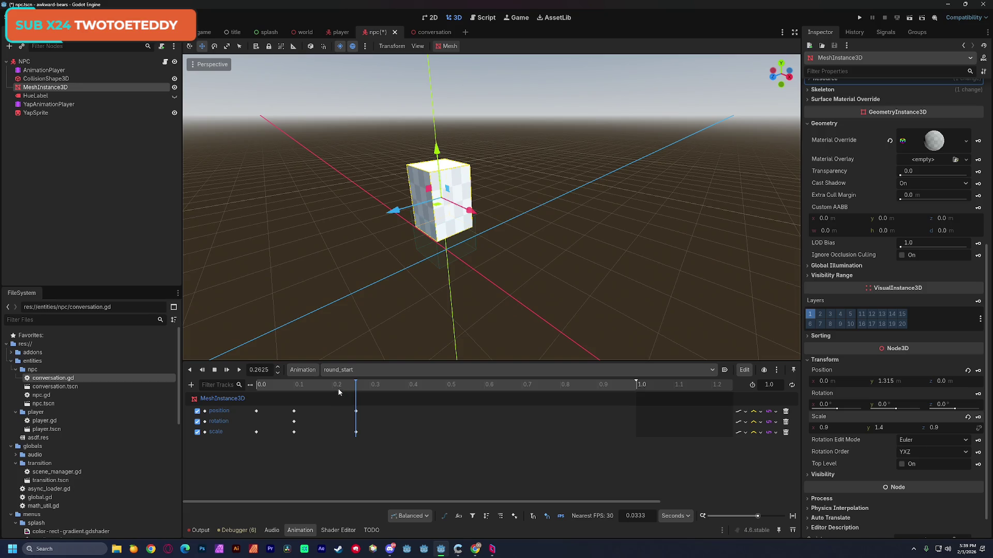
pyautogui.moveTo(344, 385)
pyautogui.mouseDown()
pyautogui.moveTo(367, 385)
pyautogui.moveTo(272, 386)
pyautogui.moveTo(370, 385)
pyautogui.moveTo(307, 384)
pyautogui.moveTo(327, 383)
pyautogui.mouseUp()
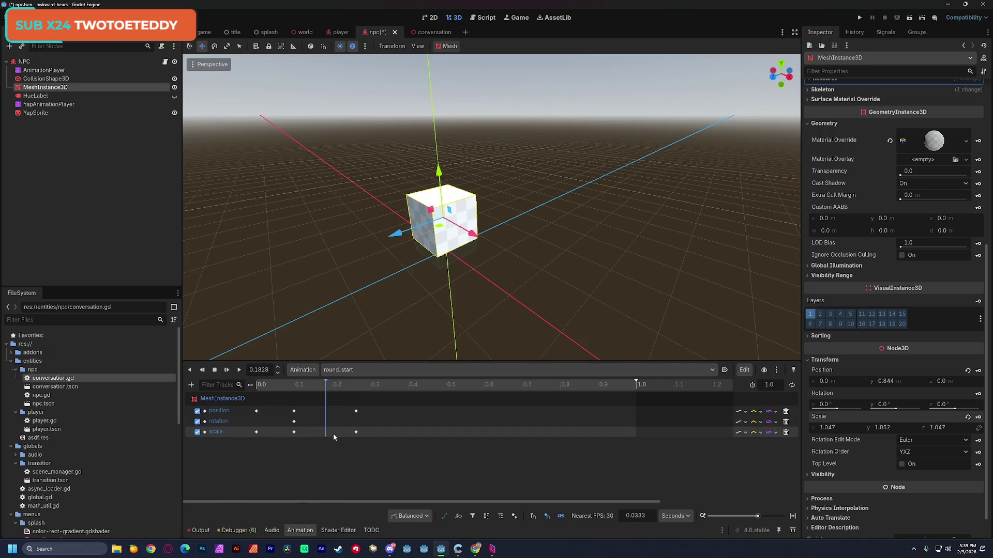
# - Move the stretch scale key earlier to about 0.17 s, deleting a stray rotation key
pyautogui.moveTo(356, 431); pyautogui.dragTo(320, 431)
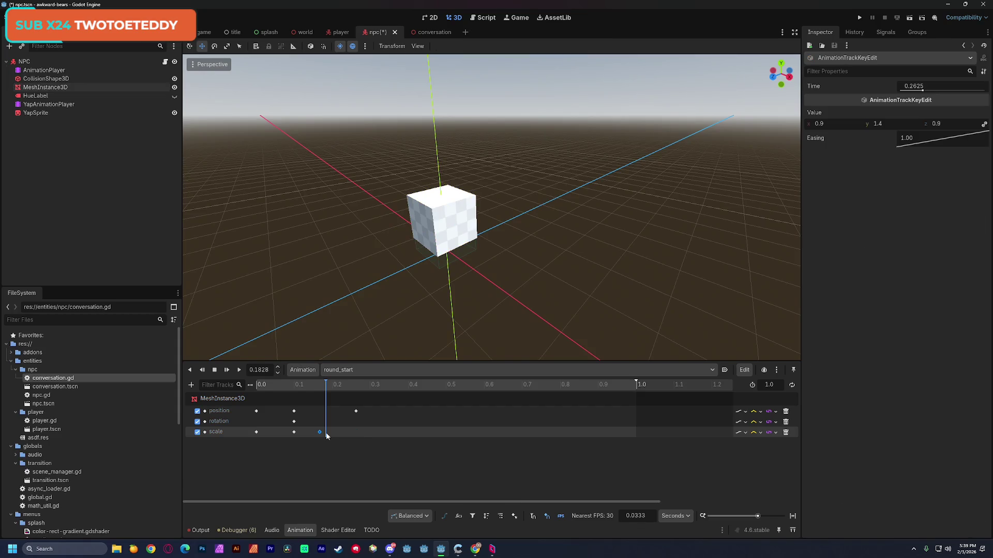
pyautogui.moveTo(275, 384); pyautogui.dragTo(351, 390)
pyautogui.click(293, 431)
pyautogui.hotkey('ctrl', 'c')
pyautogui.hotkey('ctrl', 'v')
pyautogui.press('Delete')
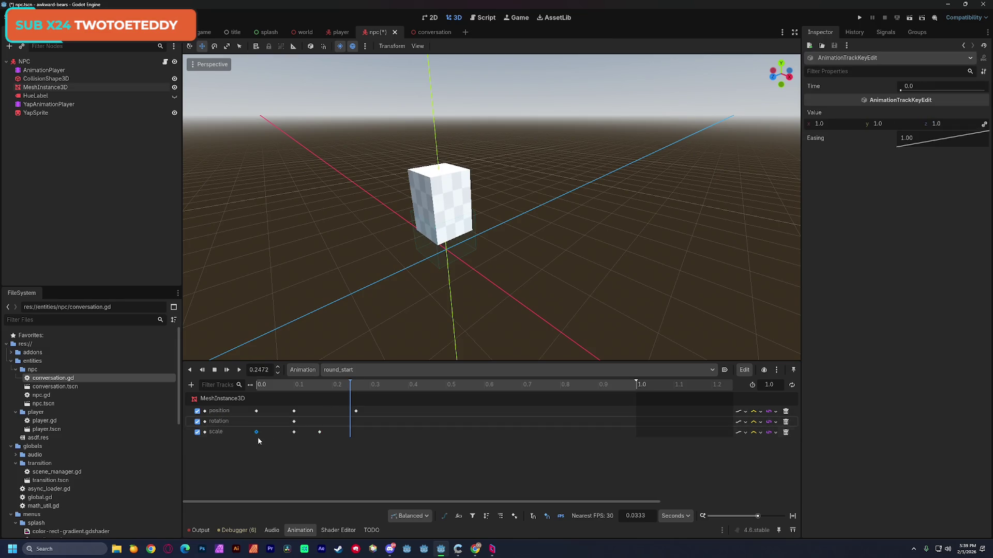
# - Copy the normal-size scale key from 0.0 s and paste it at 0.2625 s
pyautogui.click(257, 433)
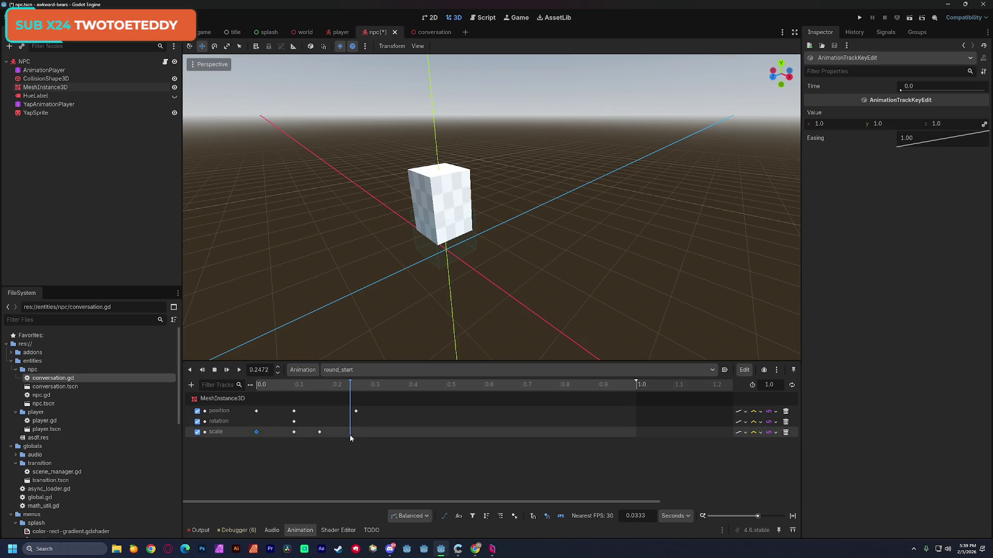
pyautogui.hotkey('ctrl', 'c')
pyautogui.hotkey('ctrl', 'v')
pyautogui.click(357, 412)
pyautogui.moveTo(298, 400)
pyautogui.mouseDown()
pyautogui.moveTo(259, 397)
pyautogui.moveTo(384, 397)
pyautogui.moveTo(244, 408)
pyautogui.mouseUp()
# - Play round_start repeatedly to review the squash, stretch and hop
pyautogui.click(239, 369)
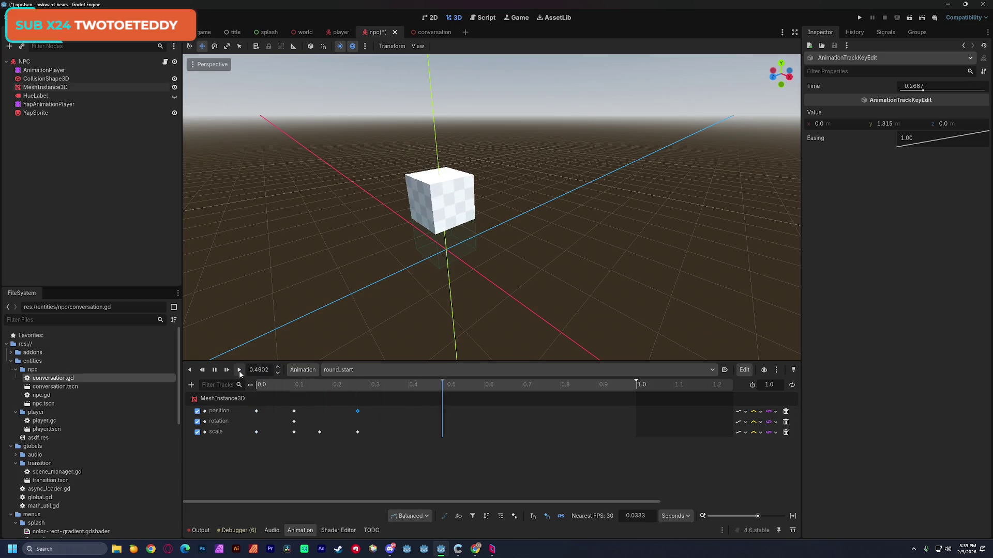
pyautogui.click(240, 372)
pyautogui.click(240, 372)
pyautogui.click(240, 371)
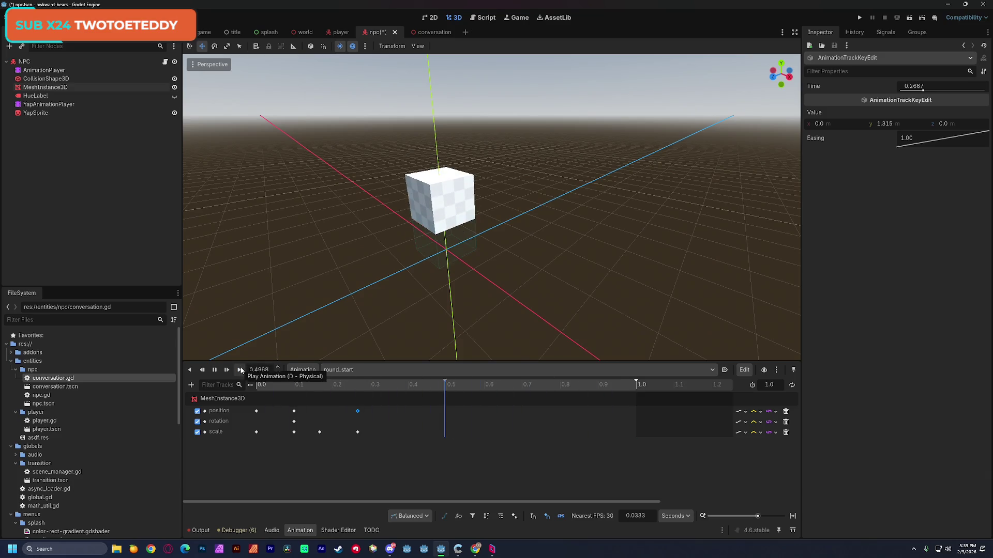
pyautogui.click(240, 369)
pyautogui.click(240, 370)
# - Add a 0, 0, 0 rotation keyframe at 0.2667 s and select MeshInstance3D
pyautogui.click(334, 387)
pyautogui.press('k')
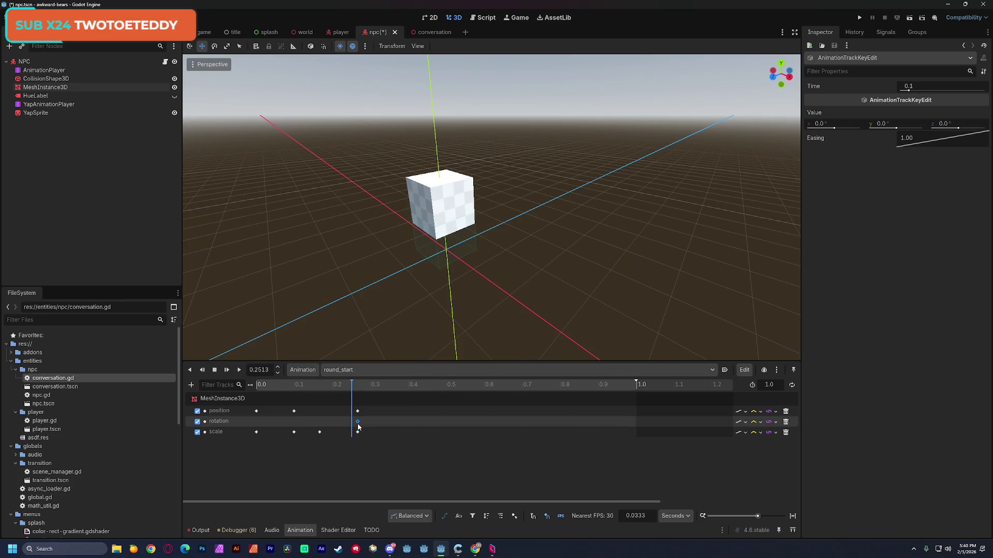
pyautogui.click(350, 388)
pyautogui.moveTo(360, 392); pyautogui.dragTo(385, 392)
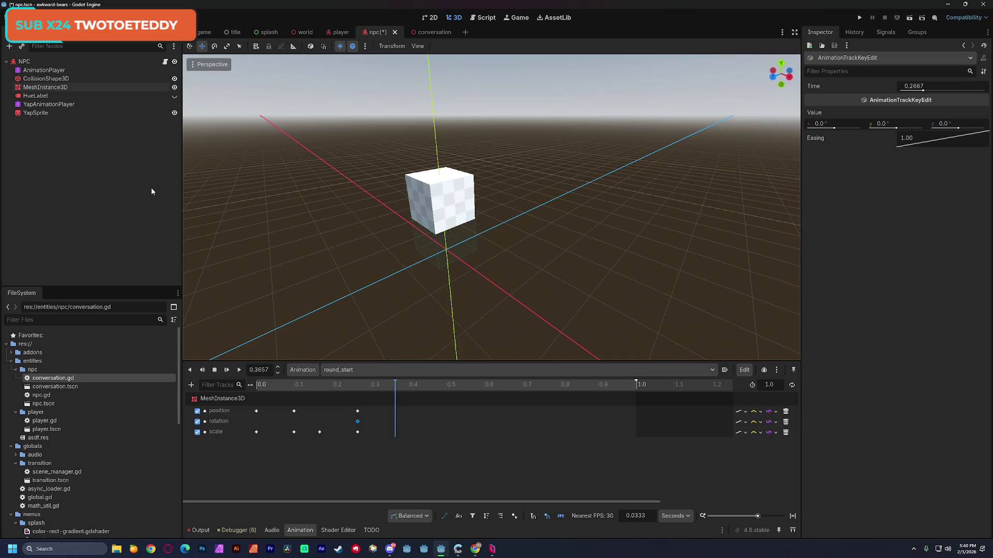
pyautogui.click(109, 87)
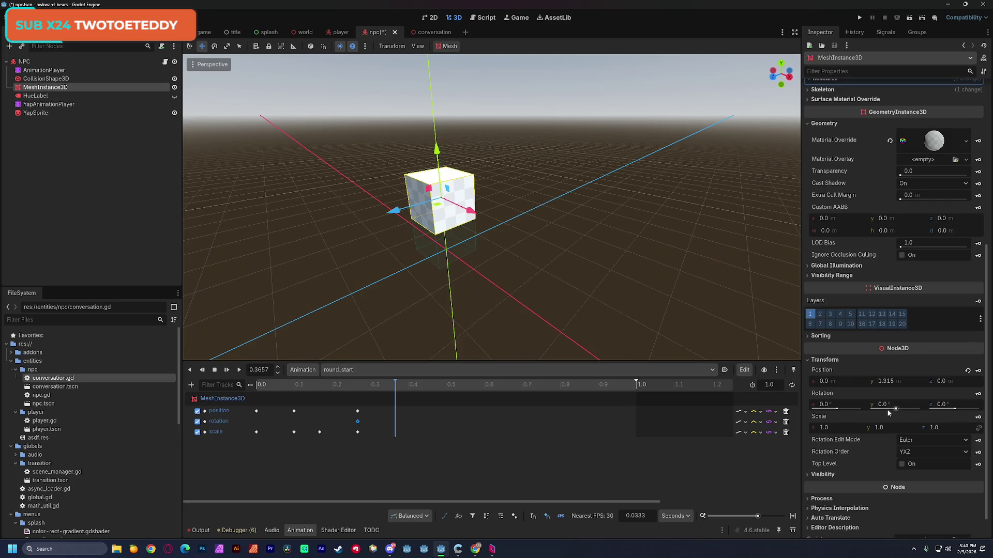
pyautogui.moveTo(896, 409)
pyautogui.mouseDown()
pyautogui.moveTo(876, 416)
pyautogui.moveTo(904, 408)
pyautogui.mouseUp()
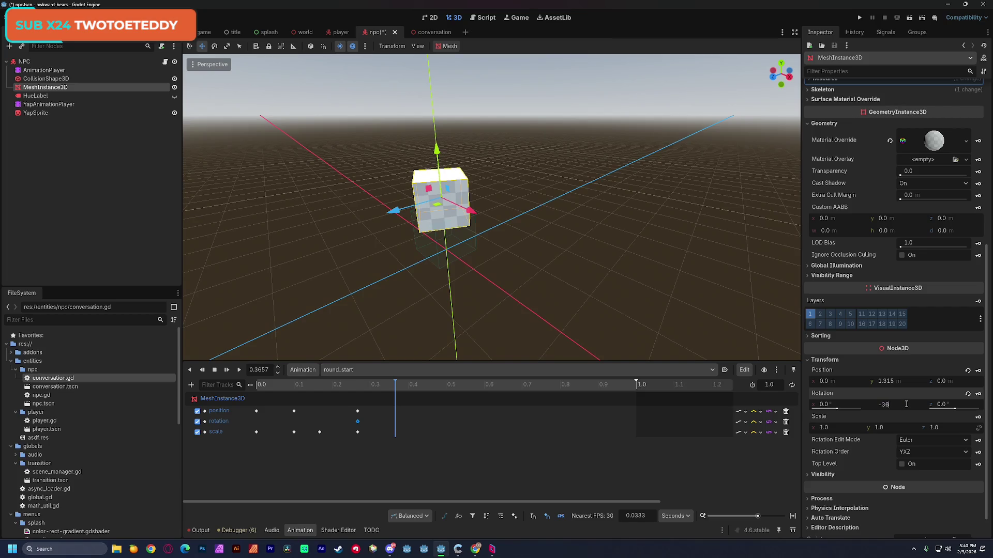
pyautogui.write('60')
pyautogui.press('Return')
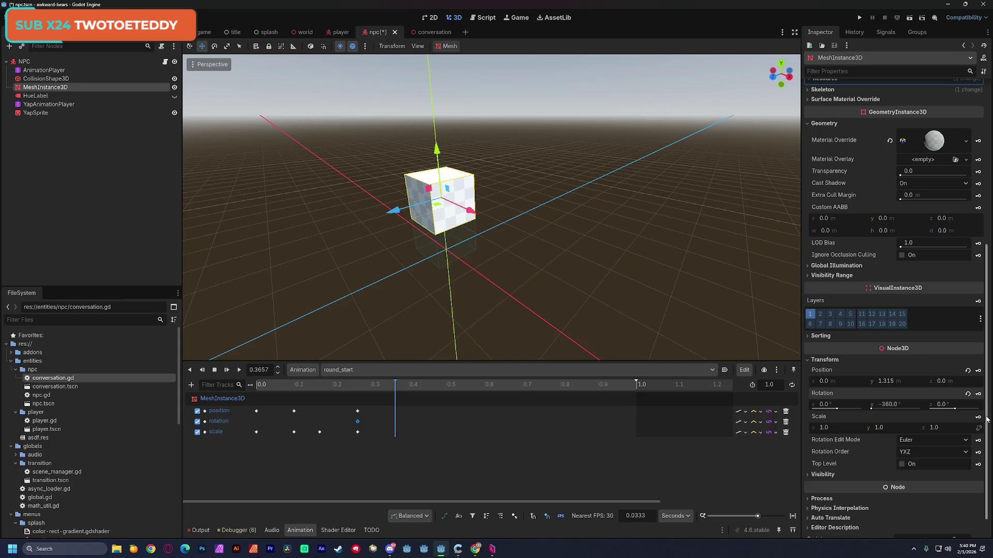
pyautogui.click(981, 398)
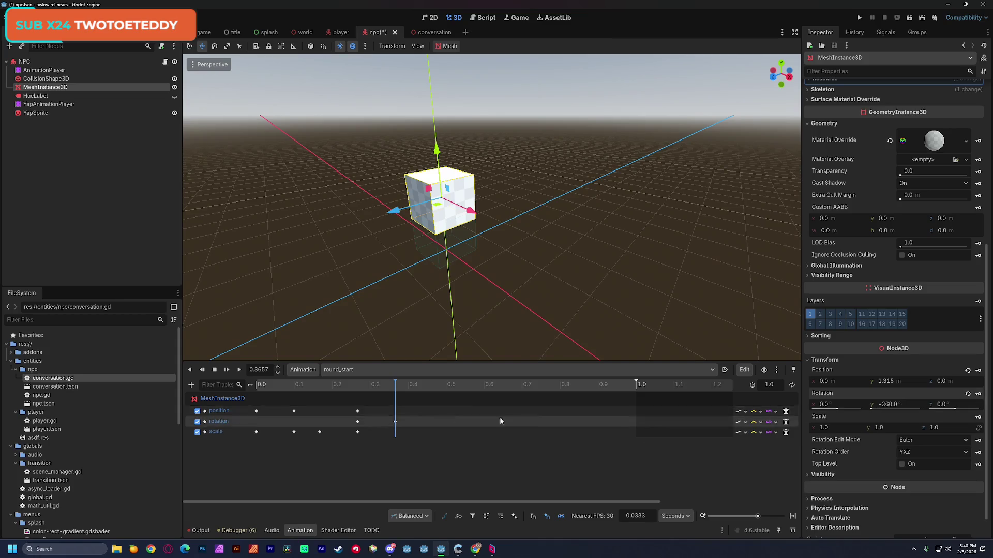
pyautogui.moveTo(336, 387)
pyautogui.mouseDown()
pyautogui.moveTo(256, 386)
pyautogui.moveTo(293, 387)
pyautogui.mouseUp()
pyautogui.click(357, 421)
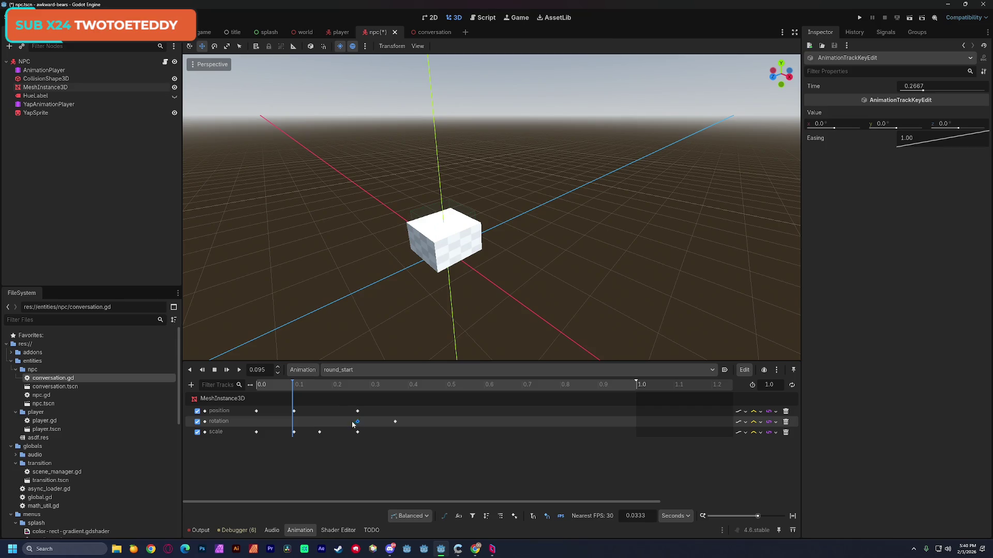
pyautogui.moveTo(347, 425); pyautogui.dragTo(345, 425)
pyautogui.click(226, 370)
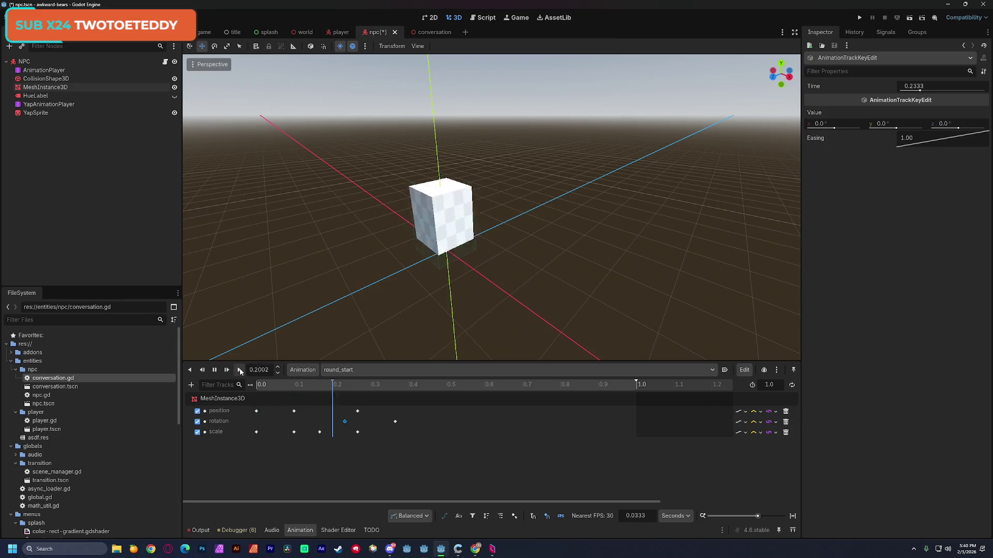
pyautogui.moveTo(337, 386)
pyautogui.mouseDown()
pyautogui.moveTo(397, 401)
pyautogui.moveTo(385, 399)
pyautogui.mouseUp()
pyautogui.click(396, 422)
pyautogui.moveTo(460, 424); pyautogui.dragTo(522, 424)
pyautogui.moveTo(408, 399); pyautogui.dragTo(477, 402)
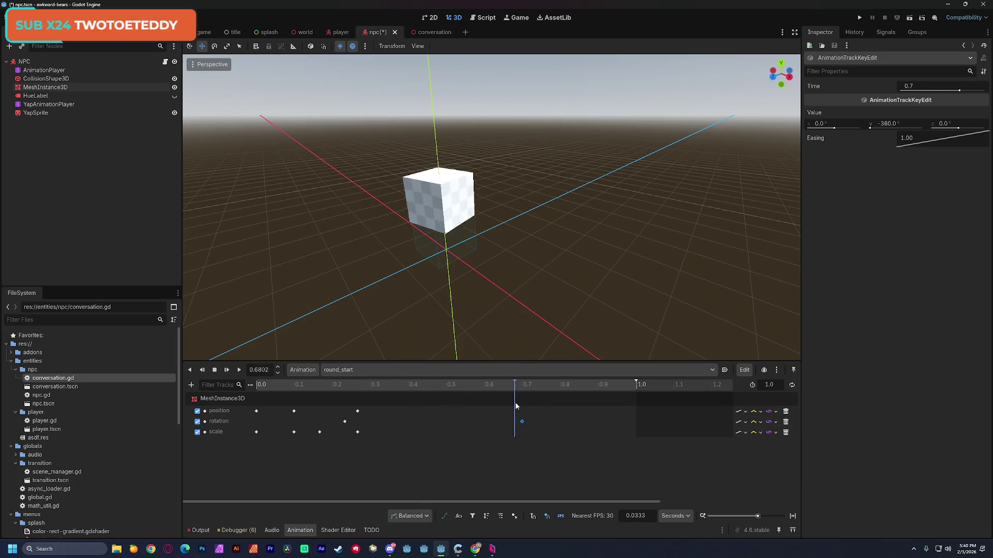
pyautogui.moveTo(318, 385); pyautogui.dragTo(256, 387)
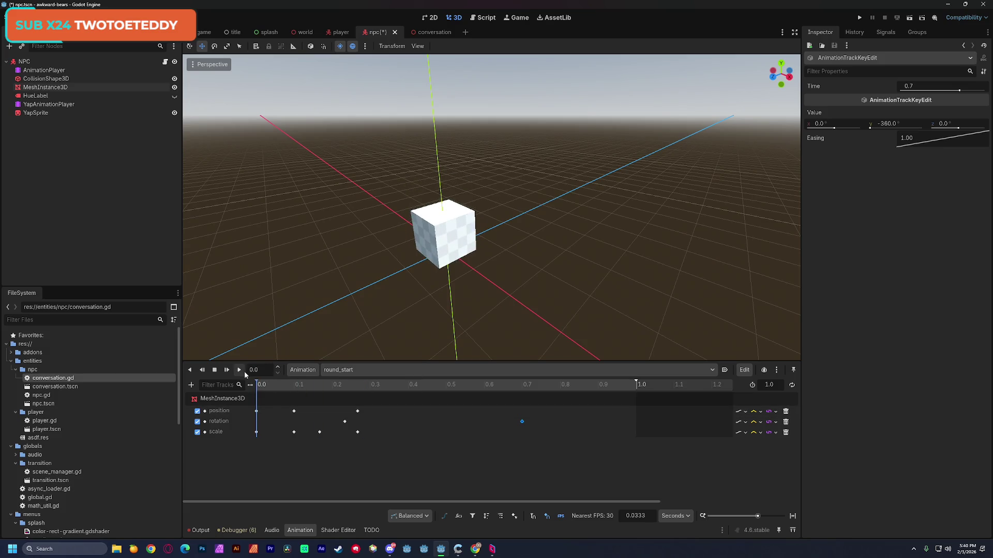
pyautogui.click(239, 370)
pyautogui.moveTo(313, 387)
pyautogui.mouseDown()
pyautogui.moveTo(537, 410)
pyautogui.moveTo(316, 425)
pyautogui.mouseUp()
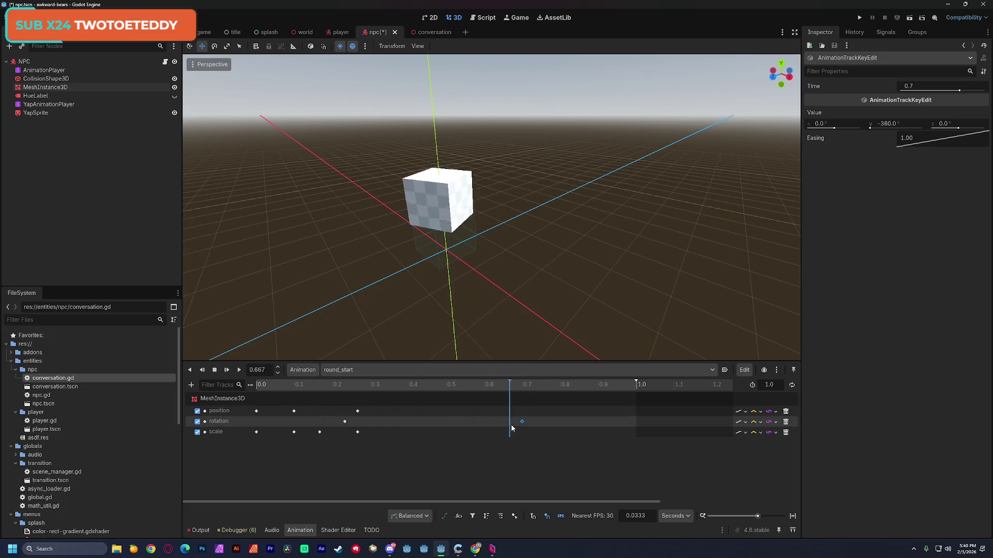
pyautogui.rightClick(524, 426)
pyautogui.click(542, 411)
pyautogui.moveTo(522, 387); pyautogui.dragTo(227, 399)
pyautogui.click(239, 370)
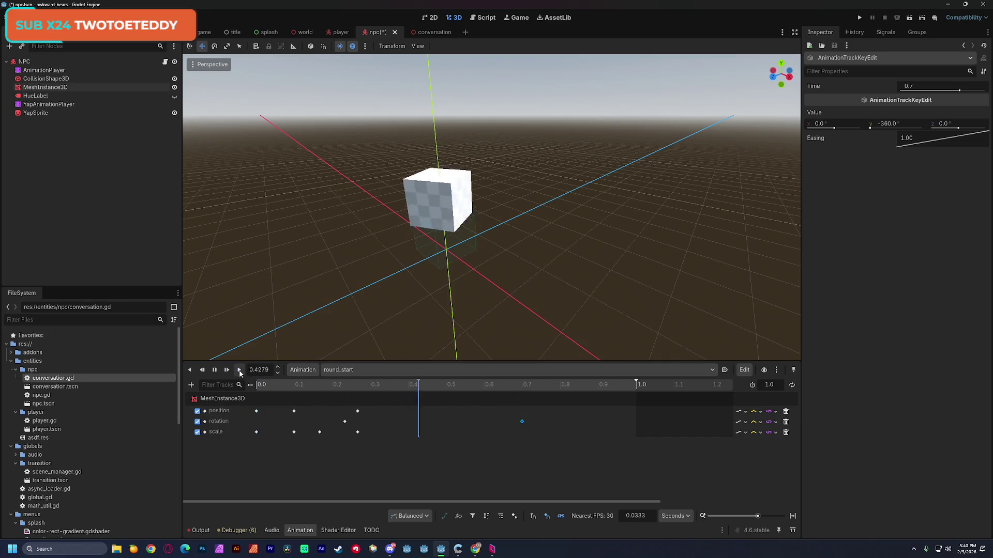
pyautogui.click(239, 370)
pyautogui.click(239, 371)
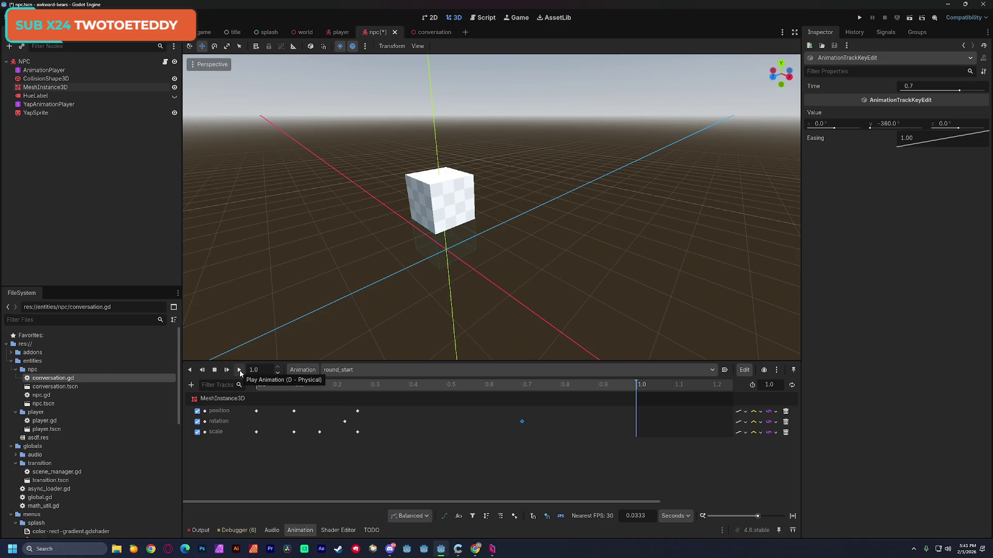
pyautogui.click(239, 371)
pyautogui.click(239, 370)
pyautogui.moveTo(334, 384)
pyautogui.mouseDown()
pyautogui.moveTo(521, 390)
pyautogui.moveTo(257, 391)
pyautogui.mouseUp()
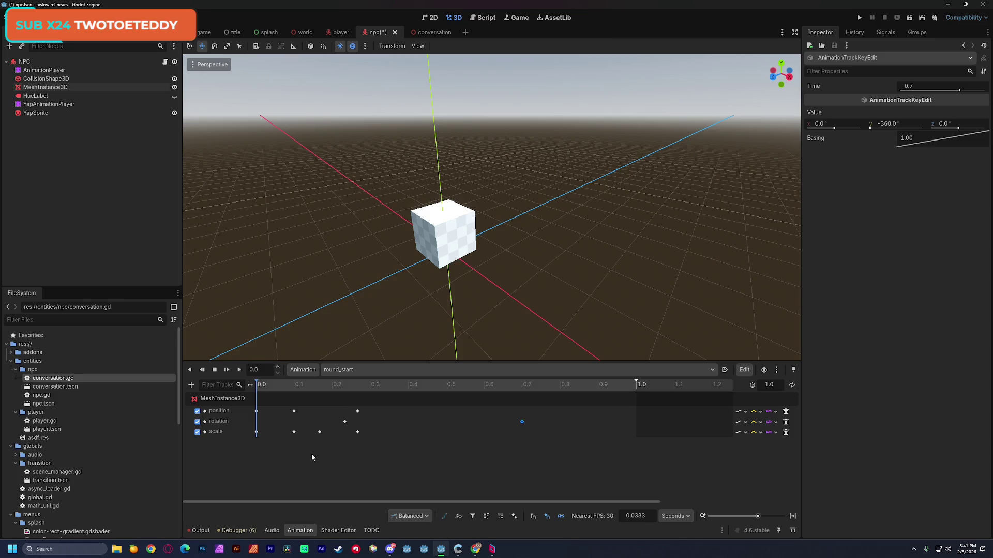
pyautogui.moveTo(335, 388); pyautogui.dragTo(535, 400)
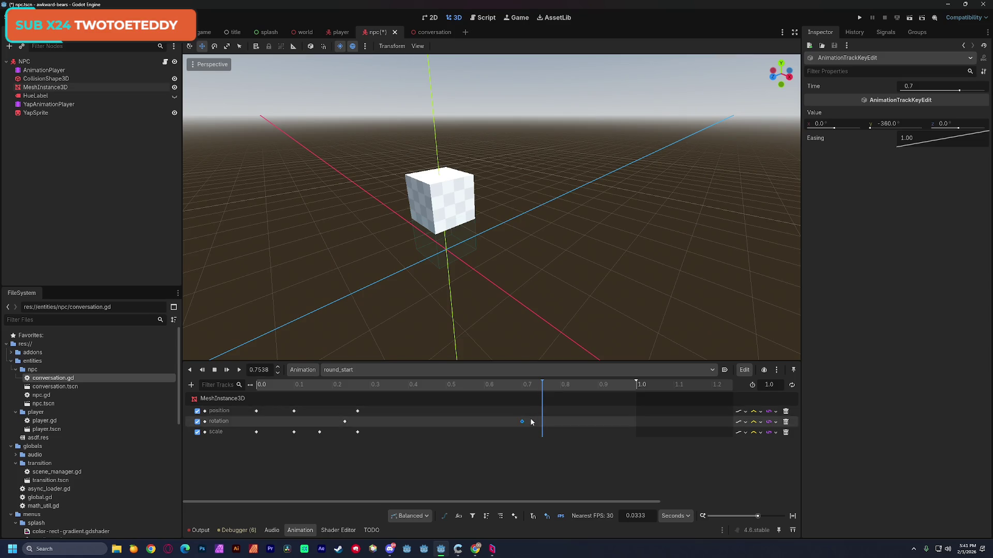
# - Set the 0.7 s rotation key's Y rotation to -180 and play the half spin
pyautogui.click(522, 391)
pyautogui.click(522, 422)
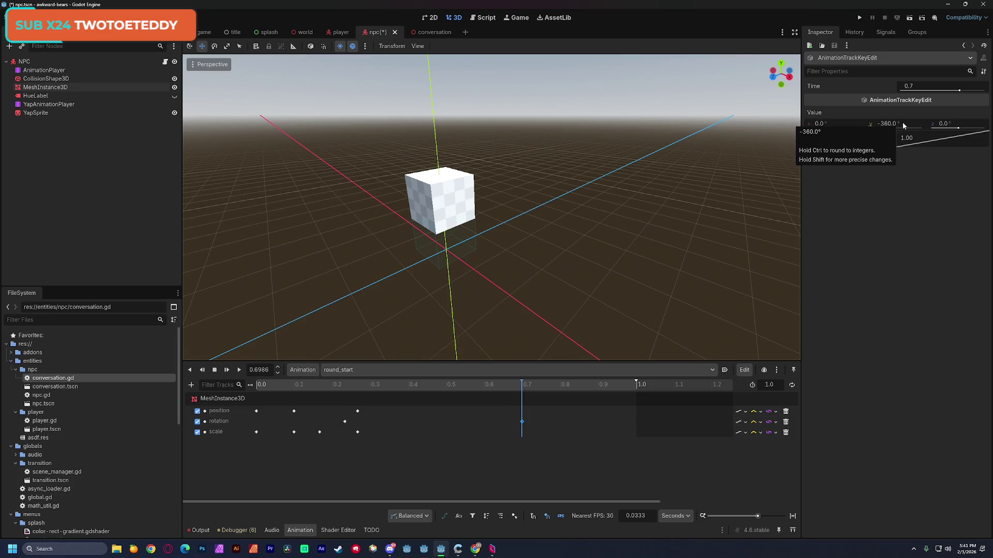
pyautogui.click(885, 125)
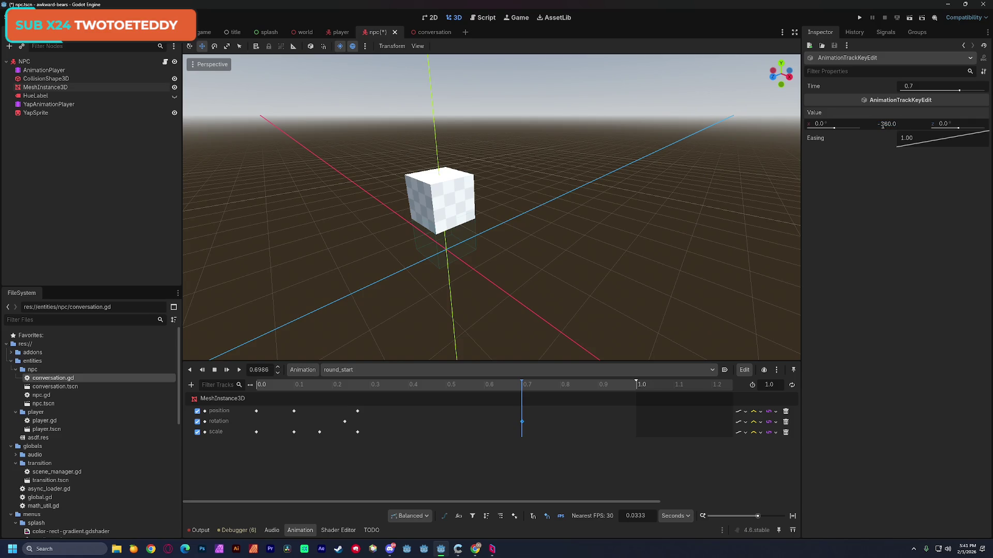
pyautogui.write('-180')
pyautogui.press('Return')
pyautogui.moveTo(341, 384); pyautogui.dragTo(222, 389)
pyautogui.click(239, 370)
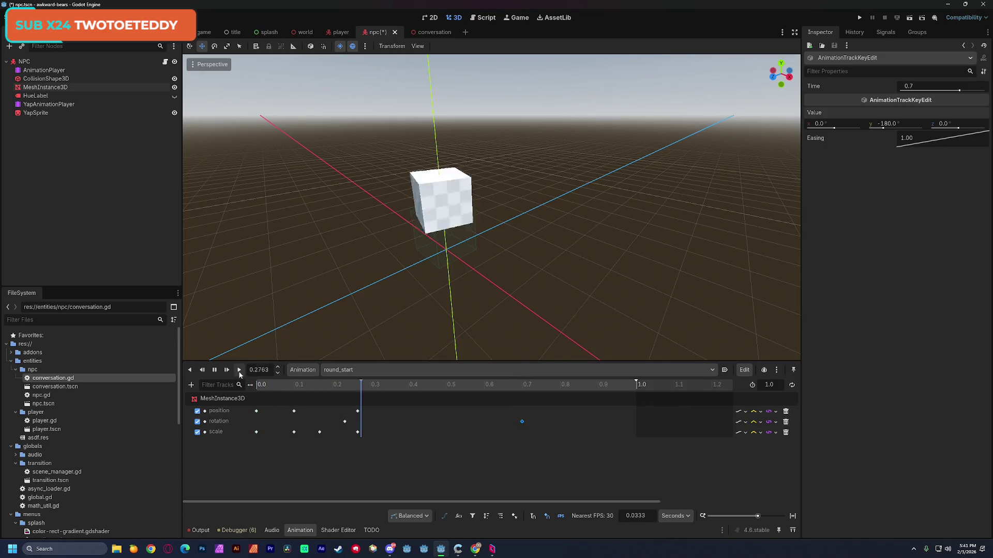
# - Move the rotation key earlier to 0.5 s and replay round_start
pyautogui.moveTo(474, 424); pyautogui.dragTo(448, 424)
pyautogui.moveTo(345, 389); pyautogui.dragTo(238, 389)
pyautogui.click(239, 370)
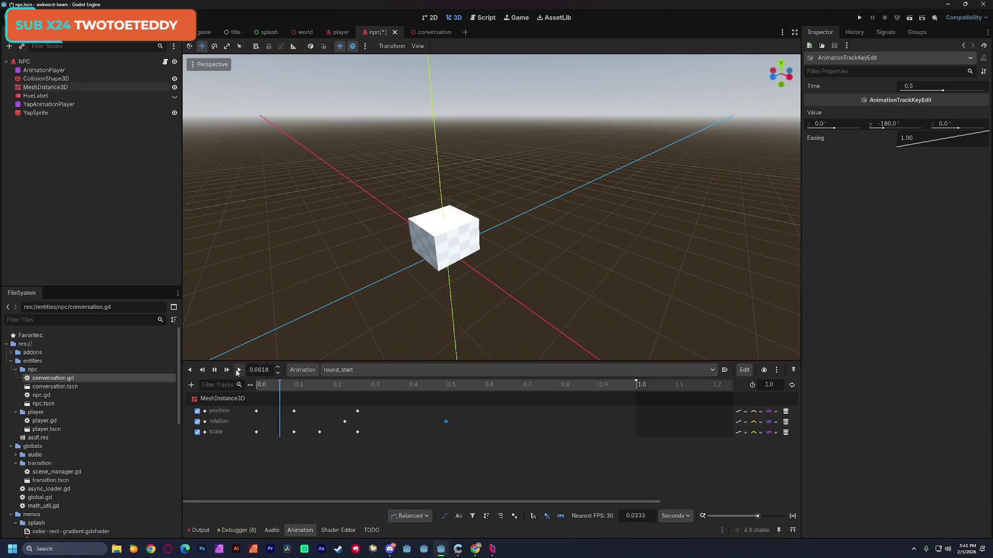
pyautogui.click(237, 370)
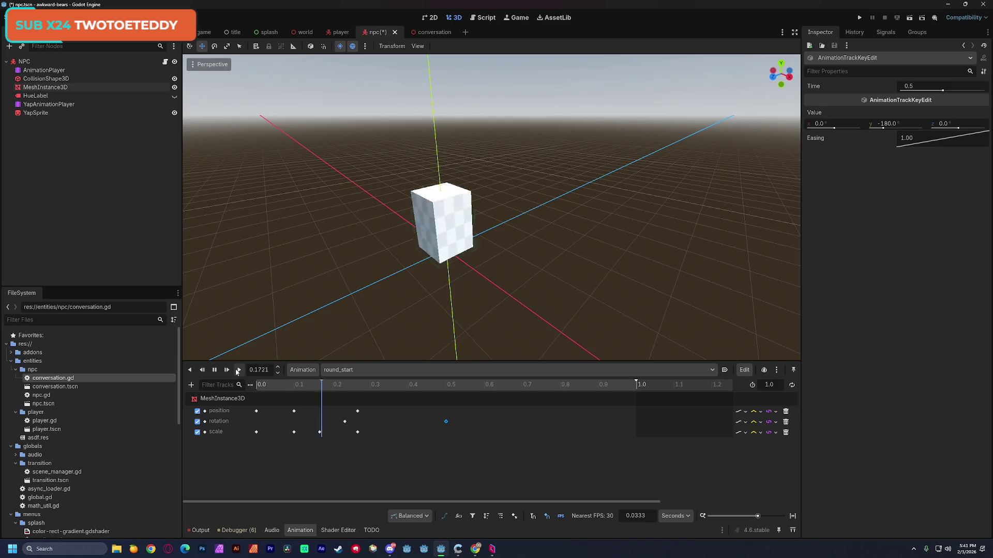
pyautogui.moveTo(354, 389)
pyautogui.mouseDown()
pyautogui.moveTo(328, 391)
pyautogui.moveTo(364, 390)
pyautogui.moveTo(252, 398)
pyautogui.moveTo(448, 406)
pyautogui.mouseUp()
pyautogui.click(358, 411)
pyautogui.click(294, 411)
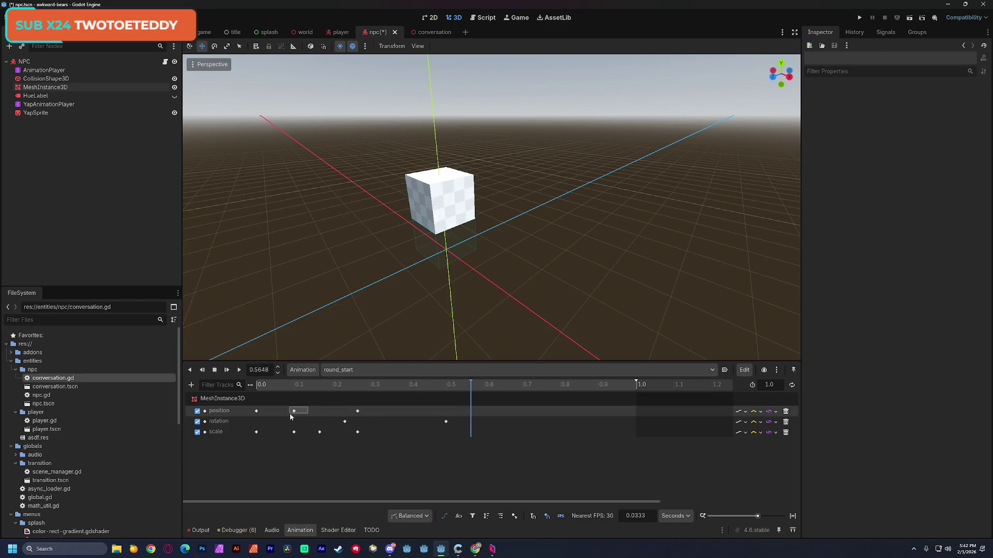
# - Insert a position key at the playhead and realign the rotation key near 0.567 s
pyautogui.hotkey('ctrl', 'd')
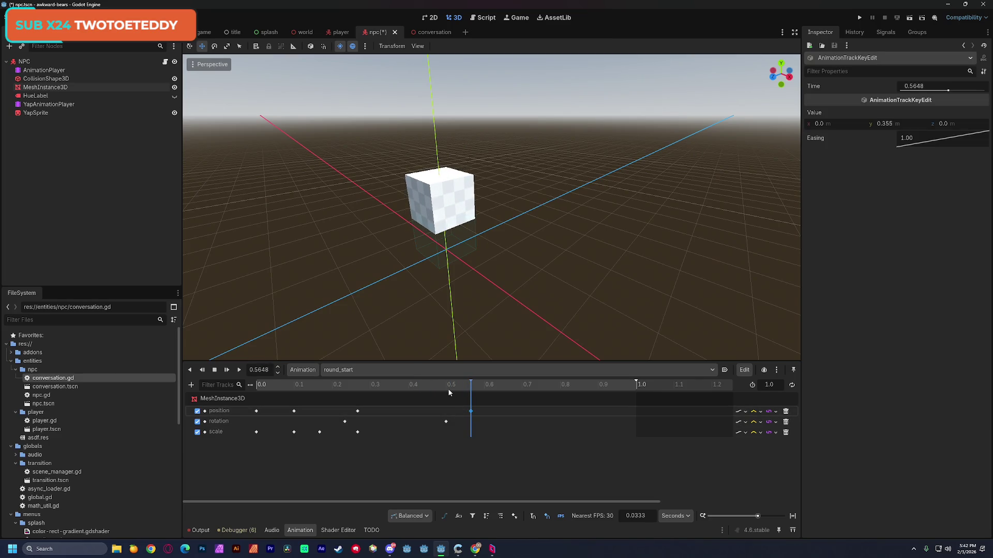
pyautogui.click(471, 389)
pyautogui.moveTo(471, 392); pyautogui.dragTo(422, 388)
pyautogui.moveTo(446, 421); pyautogui.dragTo(471, 422)
pyautogui.click(239, 370)
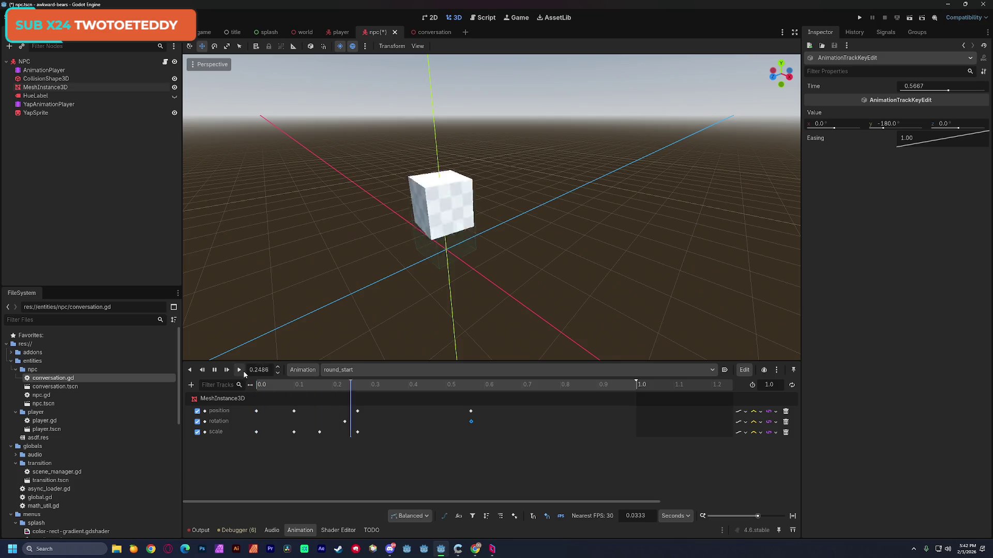
# - Move the landing keys to about 0.93 s and the hop-peak key to 0.4667 s
pyautogui.click(358, 412)
pyautogui.moveTo(461, 405)
pyautogui.keyDown('shift'); pyautogui.mouseDown()
pyautogui.moveTo(476, 425)
pyautogui.moveTo(488, 415)
pyautogui.moveTo(569, 418)
pyautogui.mouseUp(); pyautogui.keyUp('shift')
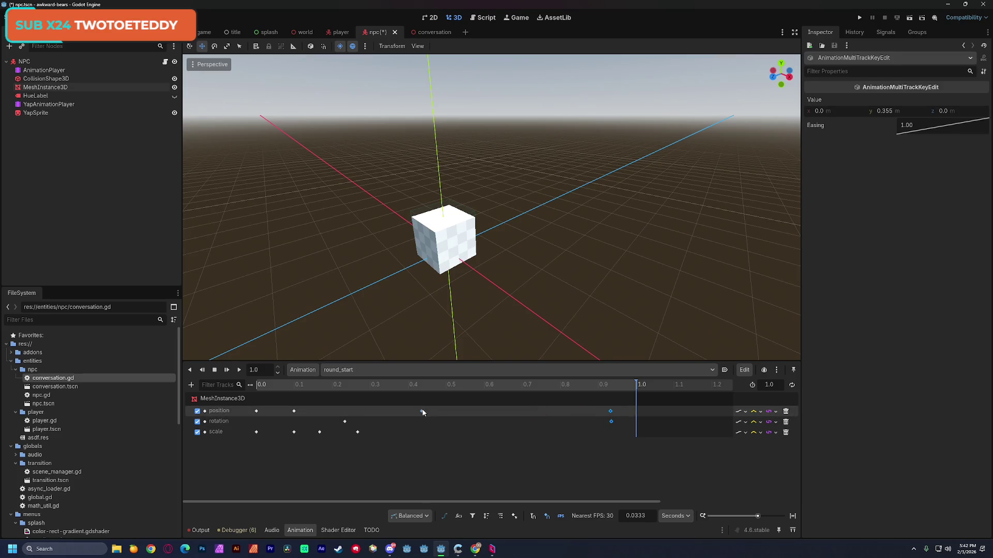
pyautogui.moveTo(422, 412); pyautogui.dragTo(434, 412)
pyautogui.moveTo(328, 387)
pyautogui.mouseDown()
pyautogui.moveTo(631, 403)
pyautogui.moveTo(257, 388)
pyautogui.mouseUp()
pyautogui.click(239, 370)
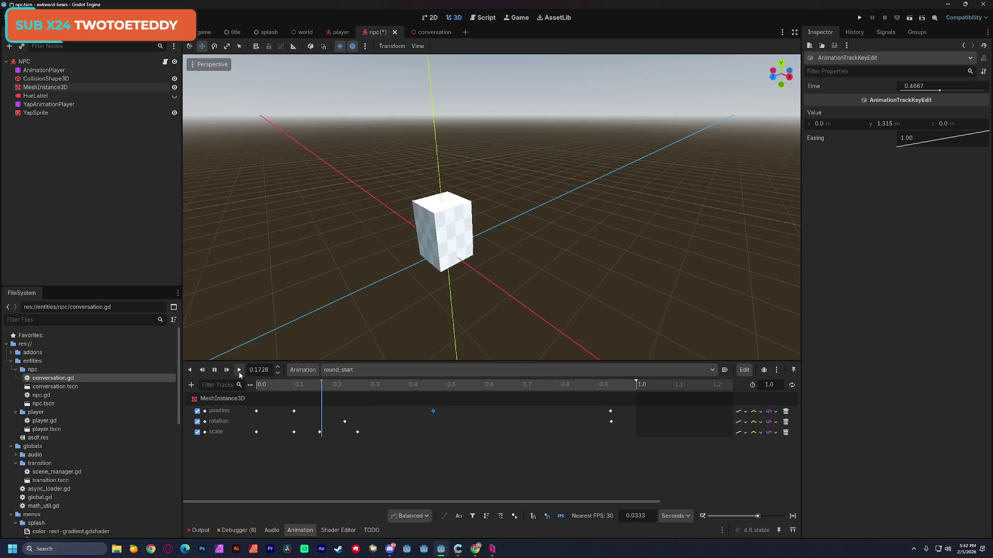
pyautogui.click(239, 370)
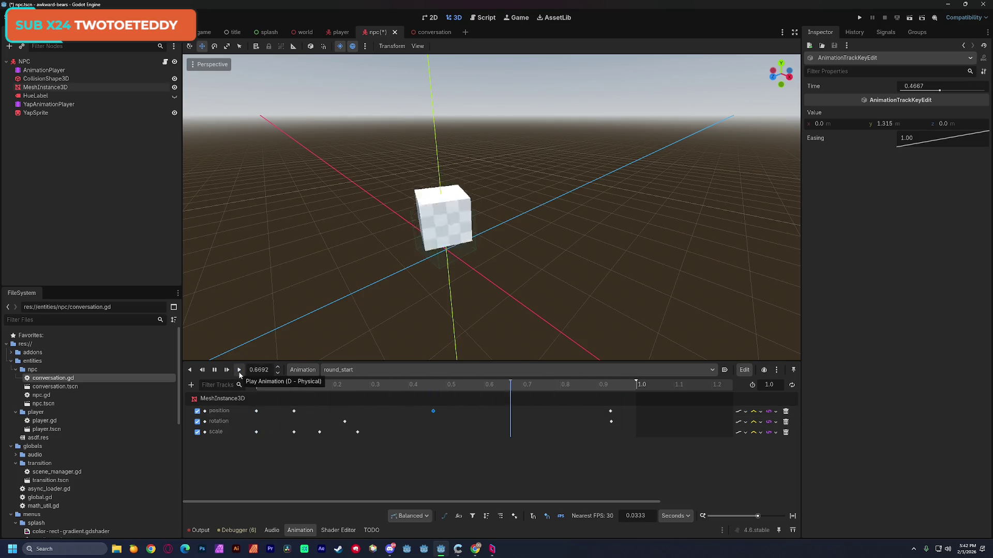
# - Shift the normal-scale key to 0.3333 s
pyautogui.moveTo(258, 388); pyautogui.dragTo(535, 411)
pyautogui.moveTo(654, 419)
pyautogui.mouseDown()
pyautogui.moveTo(241, 429)
pyautogui.moveTo(288, 395)
pyautogui.moveTo(392, 404)
pyautogui.moveTo(355, 407)
pyautogui.moveTo(383, 433)
pyautogui.mouseUp()
pyautogui.moveTo(352, 397)
pyautogui.mouseDown()
pyautogui.moveTo(329, 397)
pyautogui.moveTo(388, 392)
pyautogui.moveTo(310, 404)
pyautogui.moveTo(414, 407)
pyautogui.mouseUp()
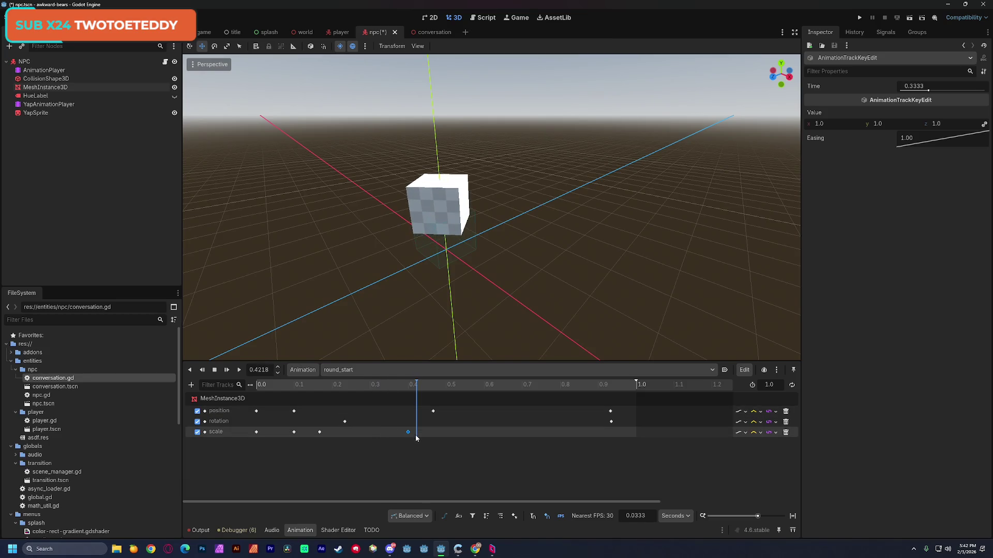
# - Replay and scrub the animation's start, then drag the spin's starting rotation key to 0.2667 s
pyautogui.click(269, 386)
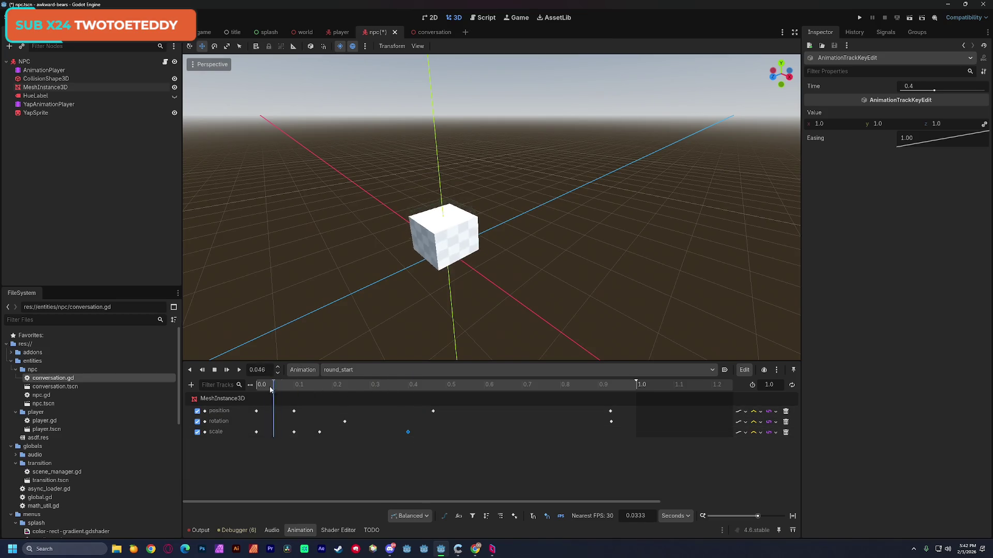
pyautogui.click(244, 370)
pyautogui.moveTo(266, 385)
pyautogui.mouseDown()
pyautogui.moveTo(446, 391)
pyautogui.moveTo(343, 410)
pyautogui.moveTo(397, 411)
pyautogui.mouseUp()
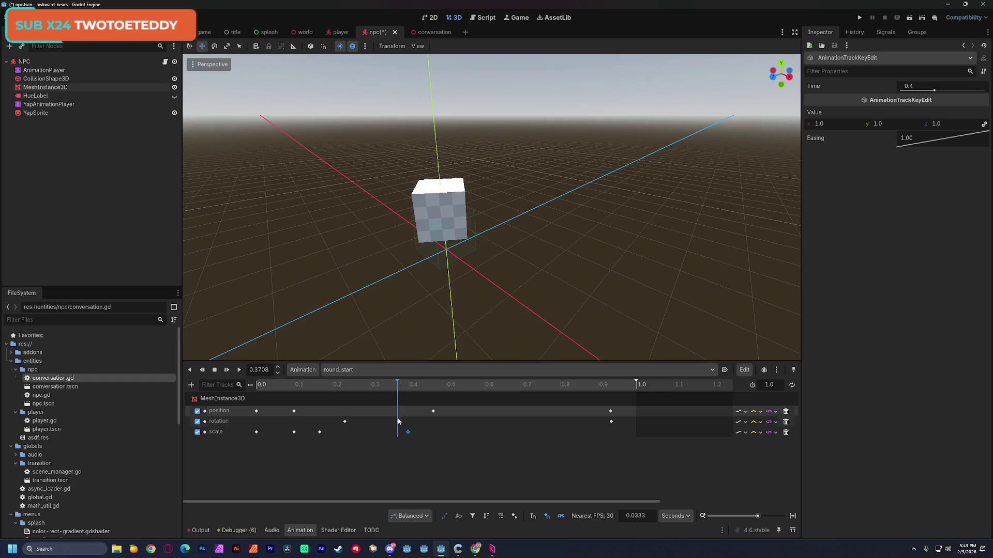
pyautogui.click(345, 421)
pyautogui.moveTo(345, 421); pyautogui.dragTo(358, 422)
# - Inspect the scale keys at 0.3667 s and the squashed 0.1 s key around the scale change
pyautogui.moveTo(394, 387); pyautogui.dragTo(385, 387)
pyautogui.click(396, 432)
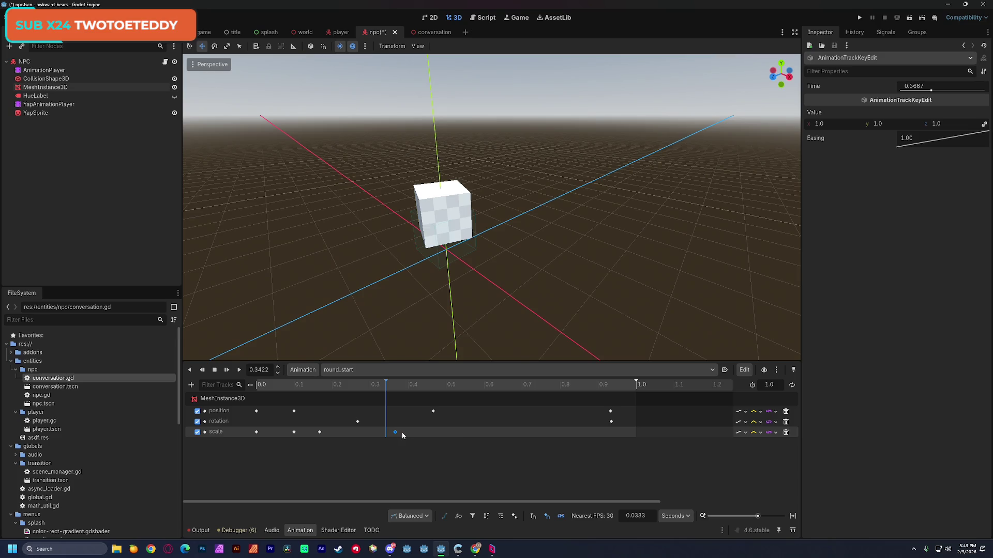
pyautogui.moveTo(354, 385); pyautogui.dragTo(376, 385)
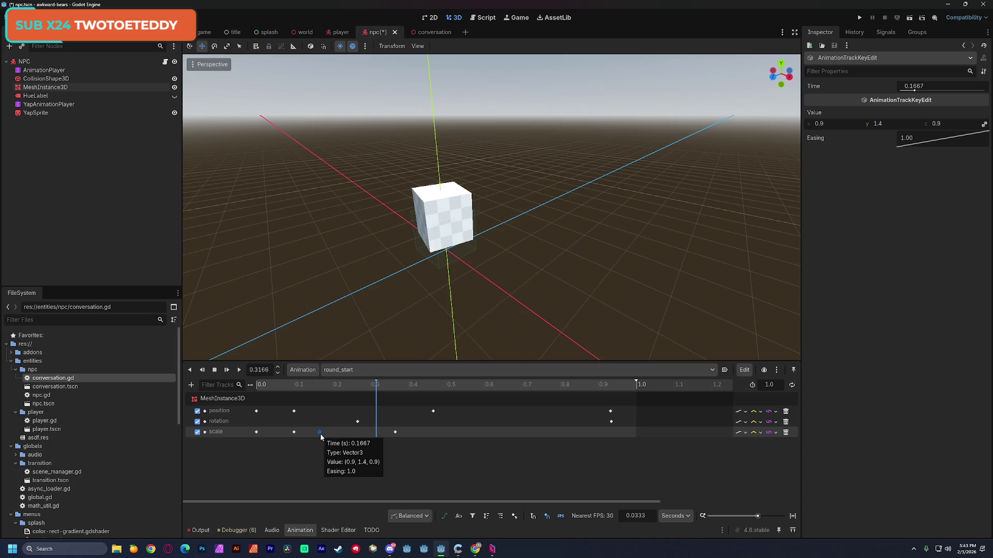
pyautogui.click(386, 385)
pyautogui.click(395, 433)
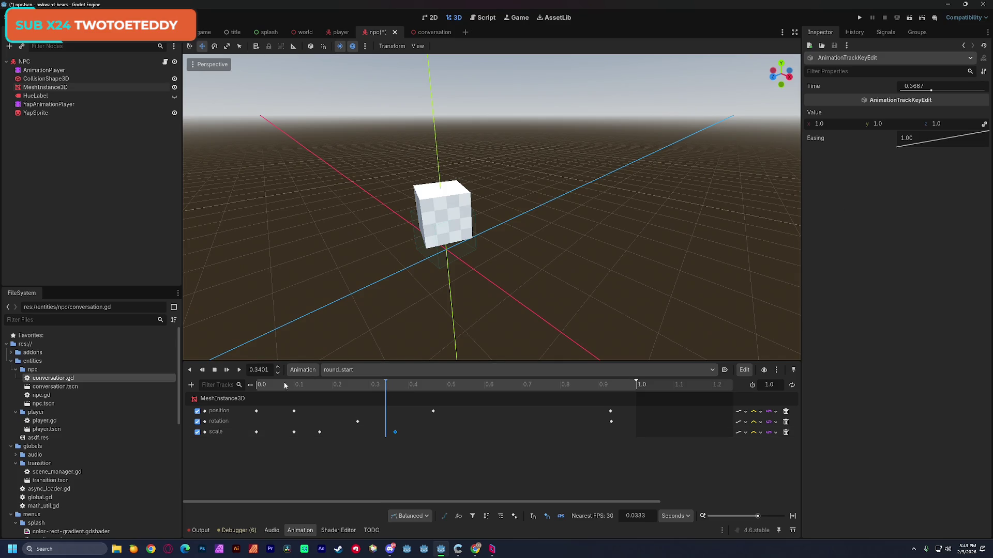
pyautogui.moveTo(288, 384); pyautogui.dragTo(264, 384)
pyautogui.click(294, 432)
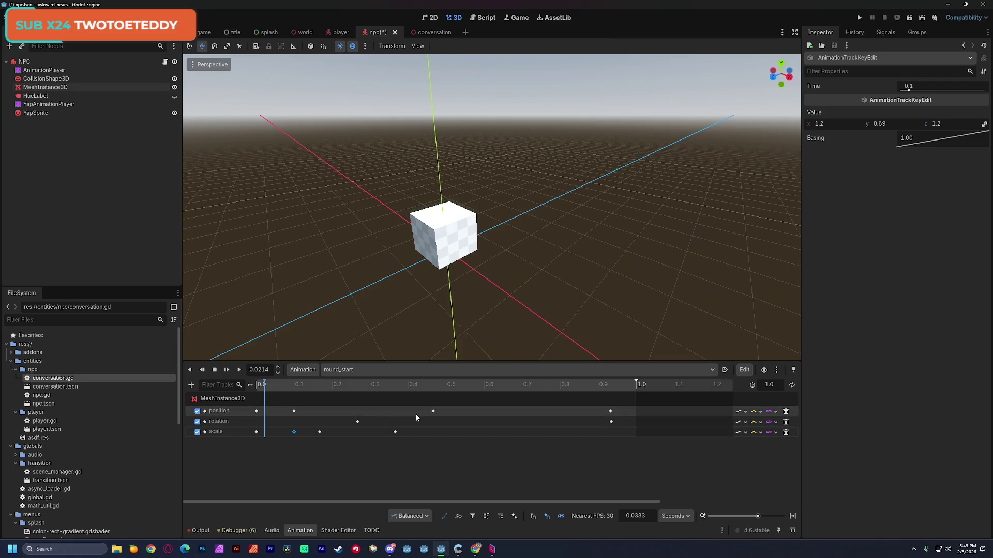
# - Try duplicating the 0.1 s squash key near 0.34 s and removing the 0.3667 s key, then undo
pyautogui.click(387, 385)
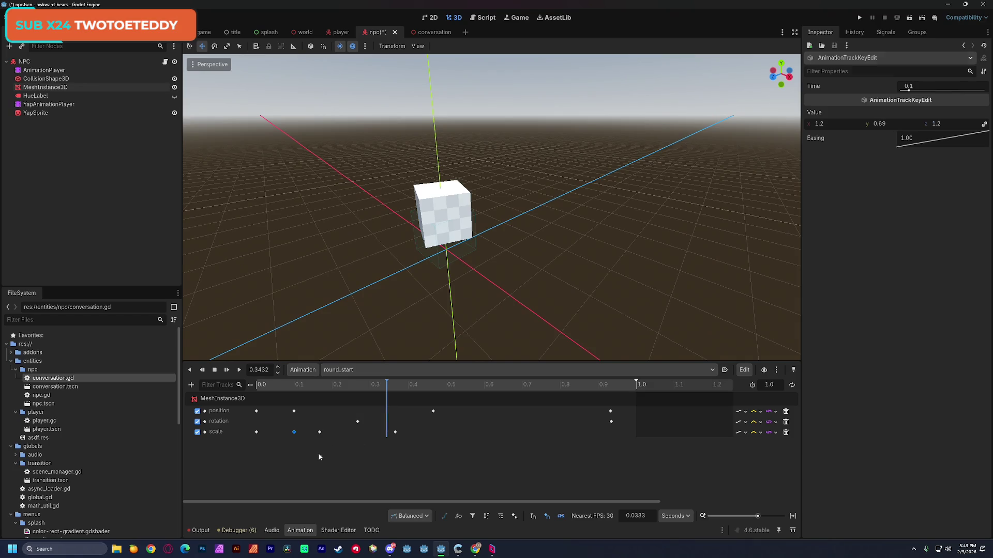
pyautogui.hotkey('ctrl', 'd')
pyautogui.click(395, 432)
pyautogui.press('Delete')
pyautogui.click(387, 432)
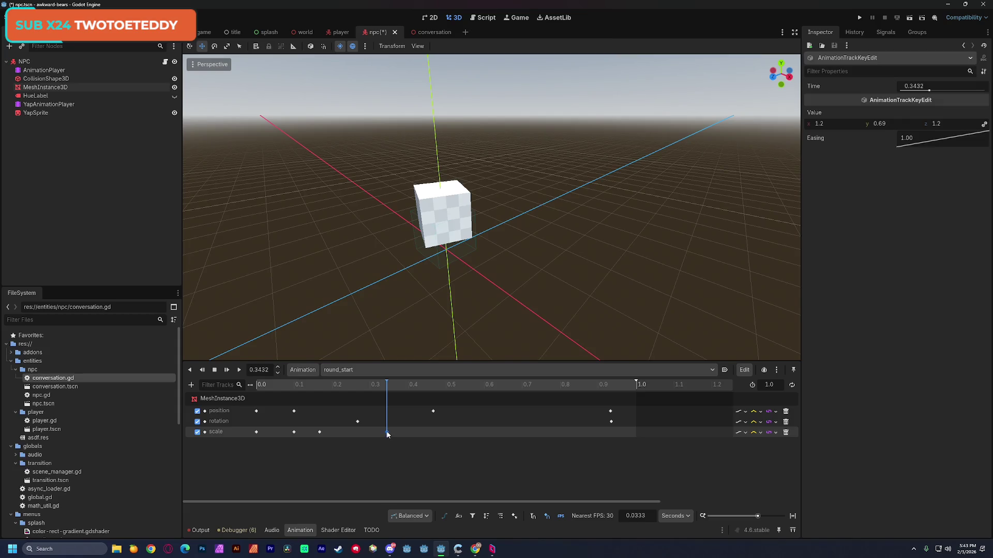
pyautogui.moveTo(392, 437)
pyautogui.mouseDown()
pyautogui.moveTo(386, 395)
pyautogui.moveTo(337, 389)
pyautogui.moveTo(433, 399)
pyautogui.mouseUp()
pyautogui.hotkey('ctrl', 'z')
pyautogui.hotkey('ctrl', 'z')
# - Duplicate the squashed scale key (1.2, 0.69, 1.2) and place it at 0.4667 s
pyautogui.click(355, 392)
pyautogui.moveTo(355, 392)
pyautogui.mouseDown()
pyautogui.moveTo(434, 391)
pyautogui.moveTo(387, 396)
pyautogui.mouseUp()
pyautogui.hotkey('ctrl', 'd')
pyautogui.moveTo(404, 432); pyautogui.dragTo(433, 437)
pyautogui.moveTo(420, 390)
pyautogui.mouseDown()
pyautogui.moveTo(478, 394)
pyautogui.moveTo(306, 393)
pyautogui.mouseUp()
# - Add a 1, 1, 1 scale key near 0.93 s and replay round_start from the beginning
pyautogui.click(439, 411)
pyautogui.moveTo(439, 411)
pyautogui.mouseDown()
pyautogui.moveTo(618, 420)
pyautogui.moveTo(582, 421)
pyautogui.mouseUp()
pyautogui.click(414, 433)
pyautogui.hotkey('ctrl', 'd')
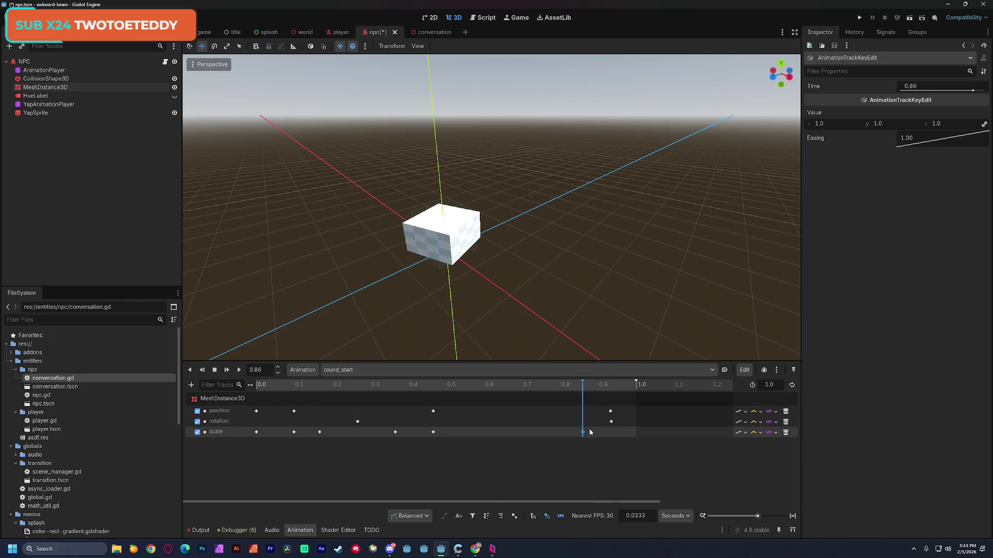
pyautogui.click(239, 370)
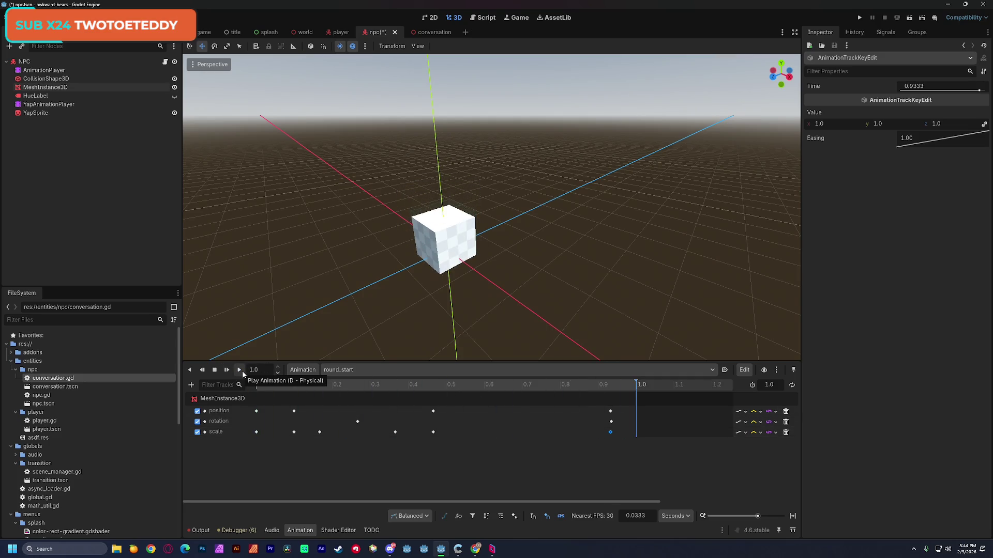
pyautogui.click(239, 370)
pyautogui.click(243, 372)
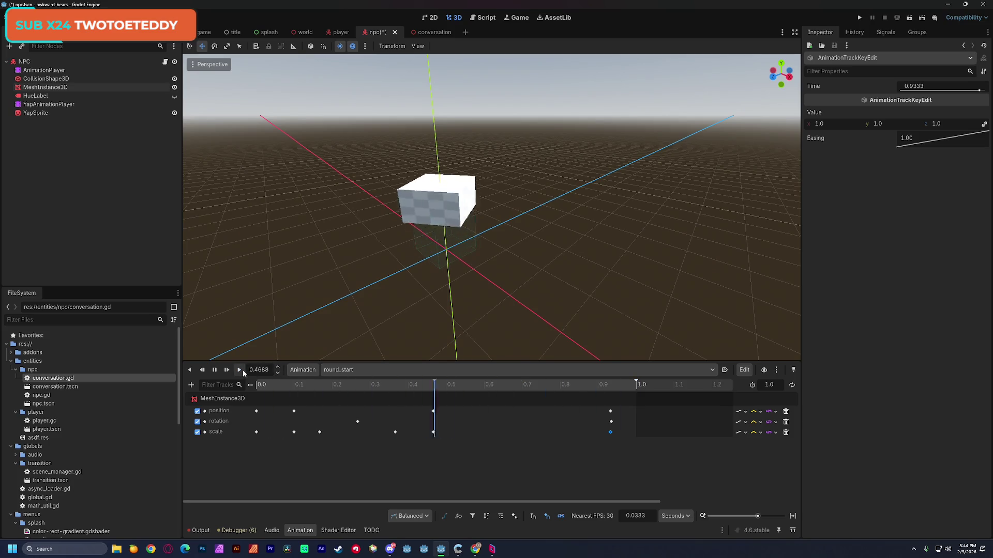
pyautogui.click(244, 373)
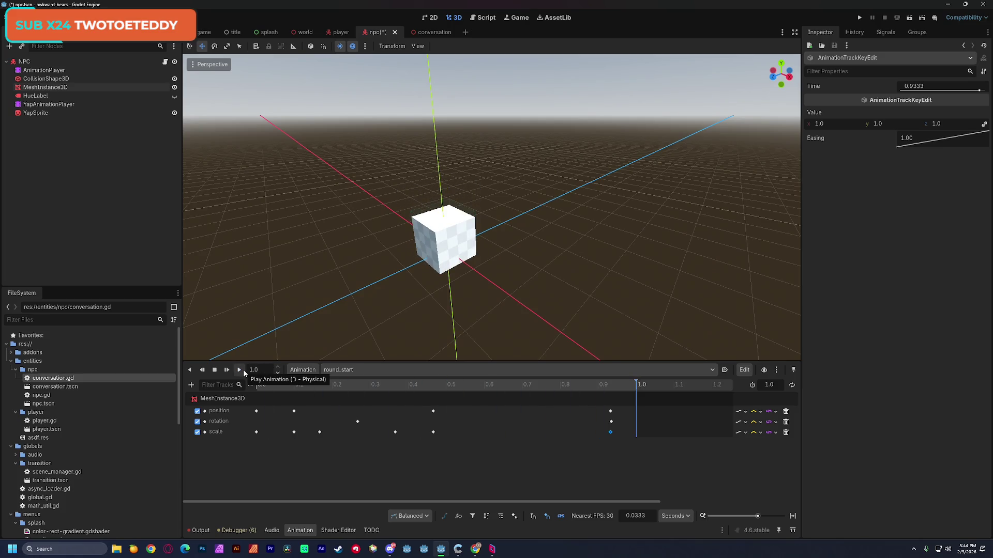
pyautogui.click(207, 530)
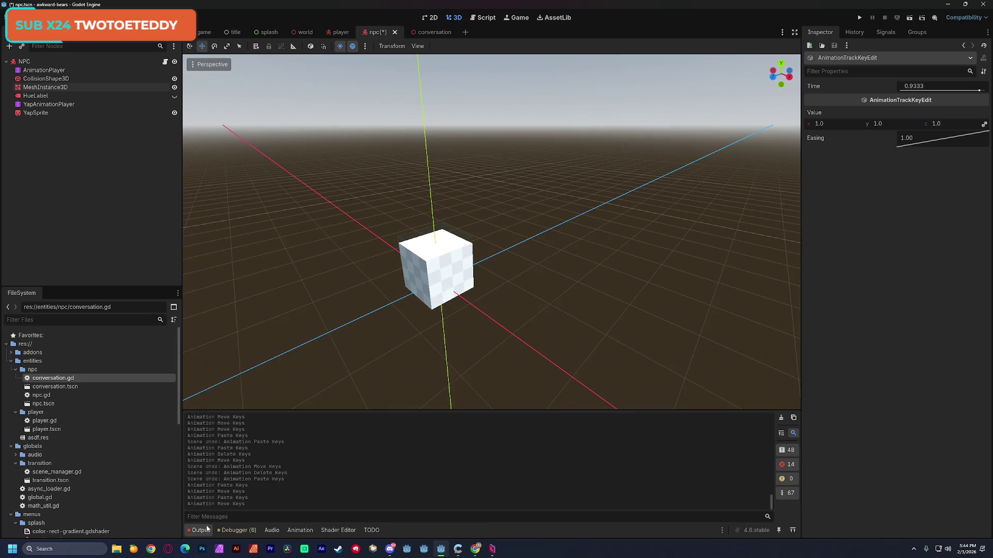
pyautogui.click(780, 418)
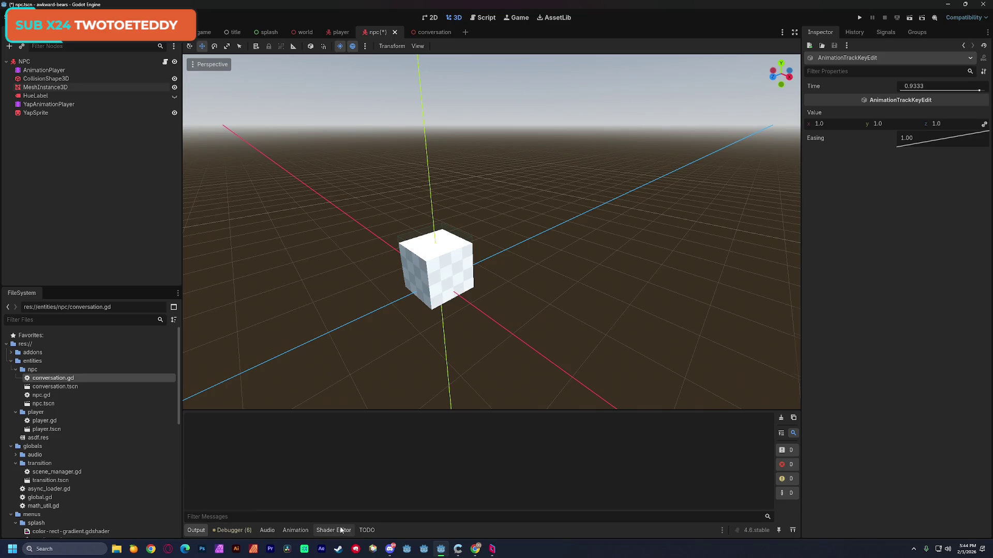
pyautogui.click(293, 531)
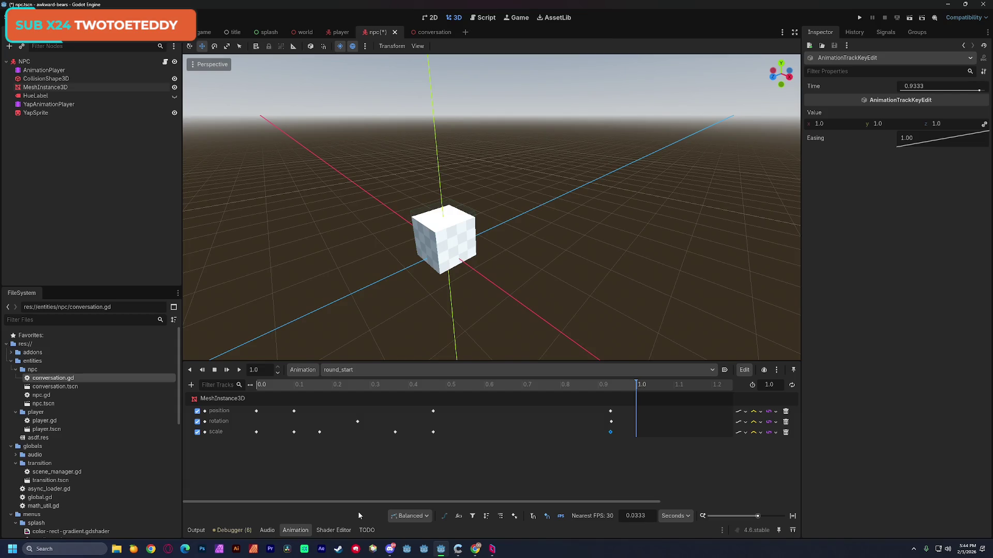
pyautogui.click(151, 549)
# - Search the web for 'game ui database' and open the Game UI Database site
pyautogui.click(422, 91)
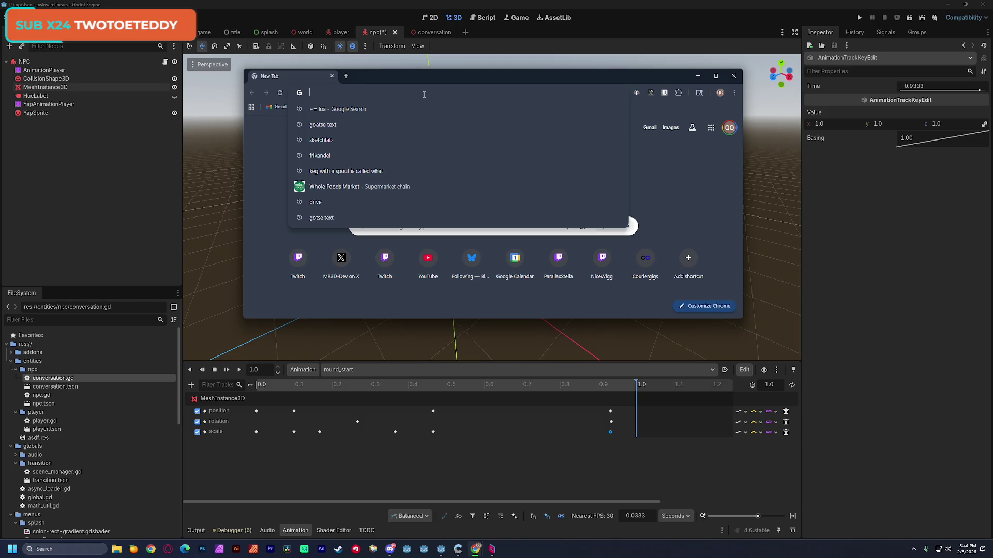
pyautogui.write('game')
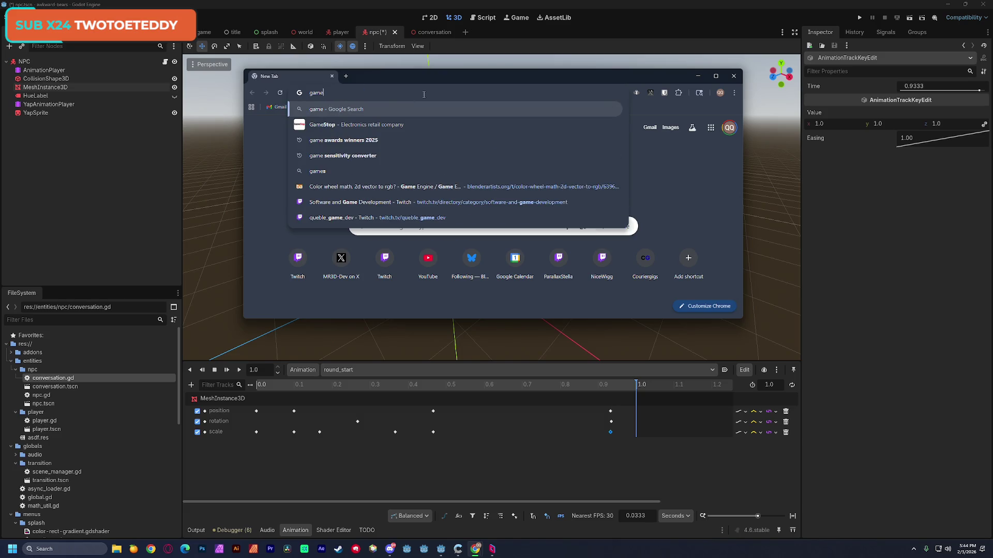
pyautogui.write(' ui d')
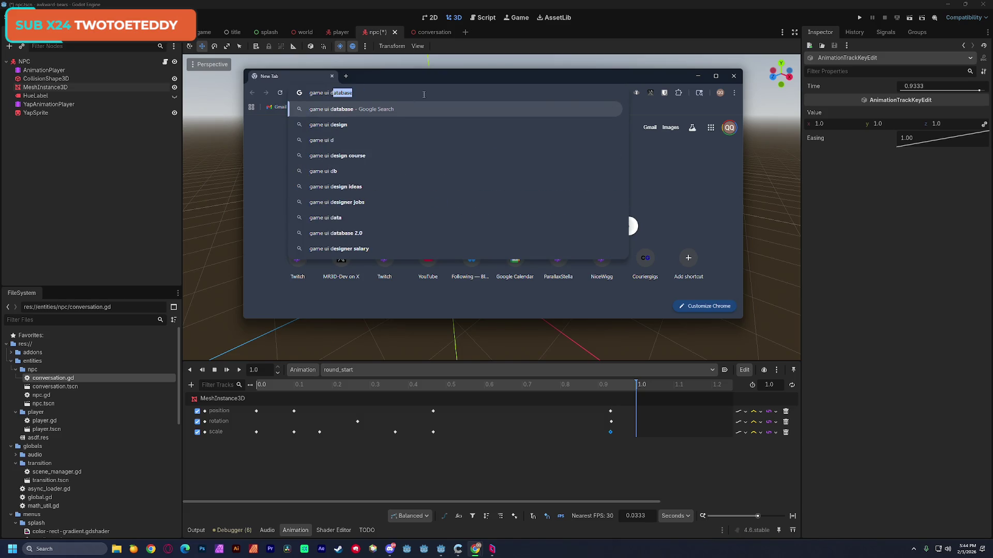
pyautogui.press('Return')
pyautogui.click(325, 201)
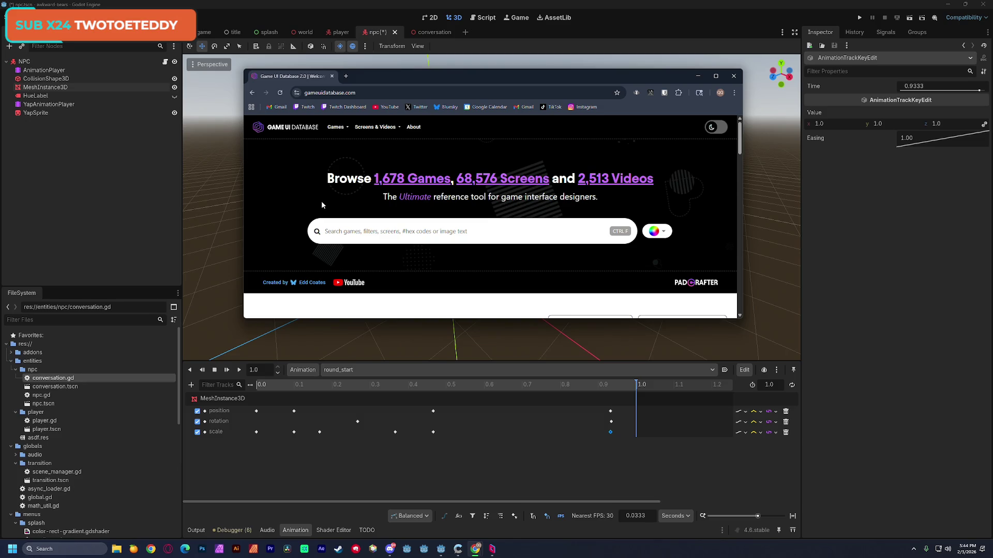
# - Maximize the browser and scroll the homepage, expanding and collapsing the Game States category
pyautogui.doubleClick(432, 76)
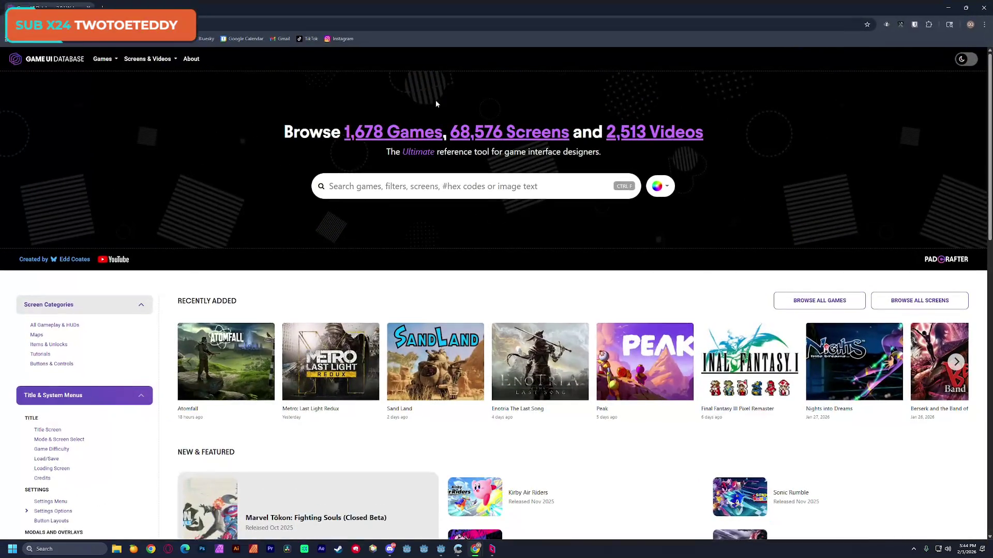
pyautogui.scroll(-2, 318, 289)
pyautogui.scroll(-2, 319, 289)
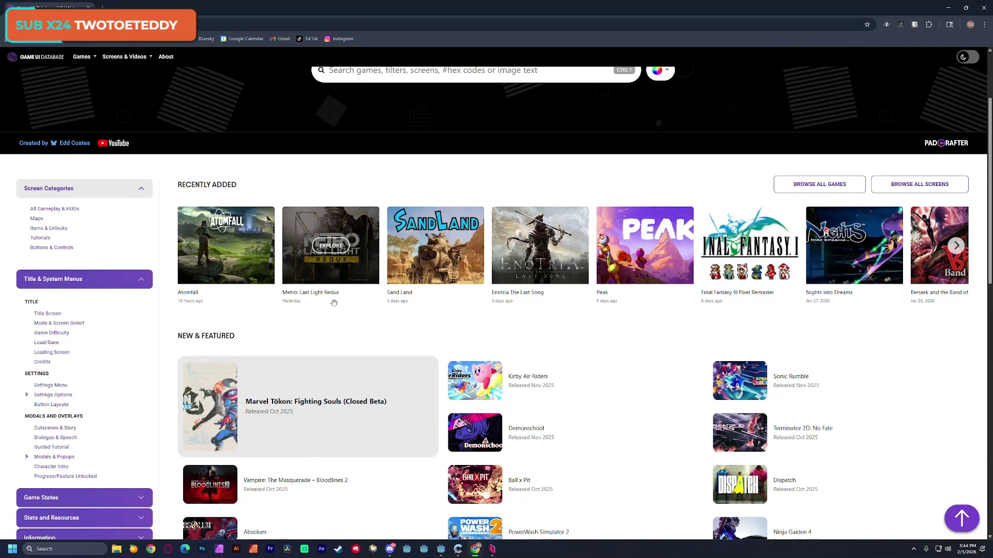
pyautogui.scroll(-3, 333, 304)
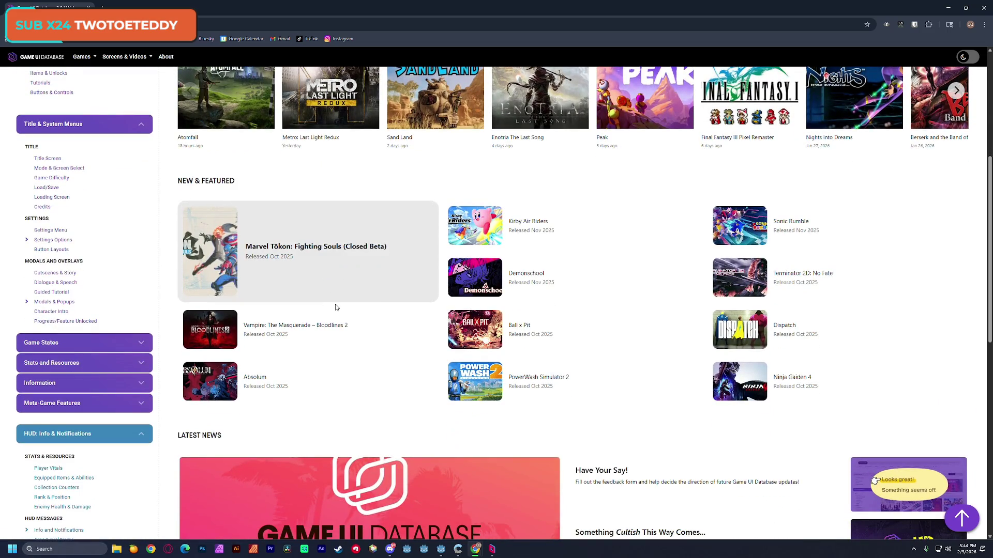
pyautogui.click(103, 344)
pyautogui.click(103, 344)
pyautogui.scroll(-2, 680, 323)
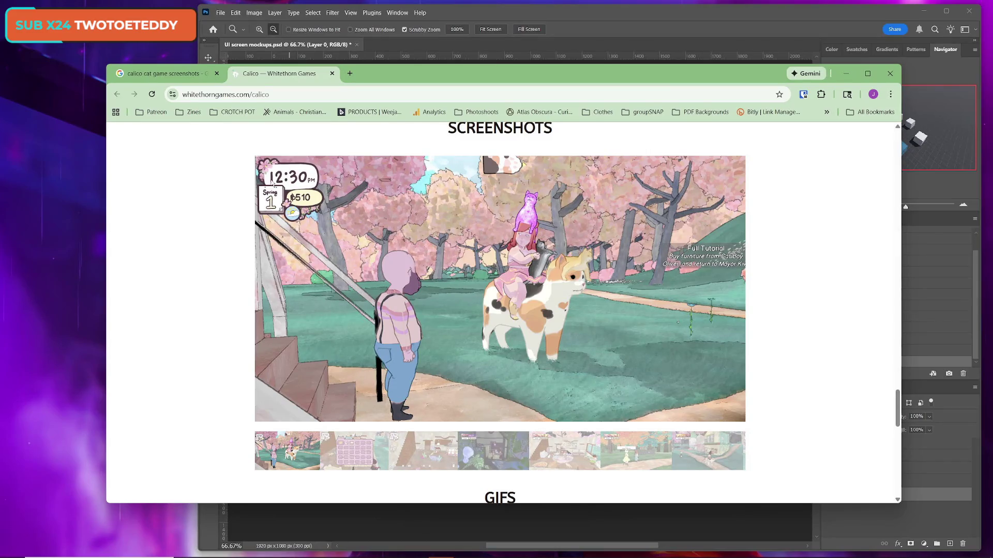
pyautogui.scroll(-5, 599, 300)
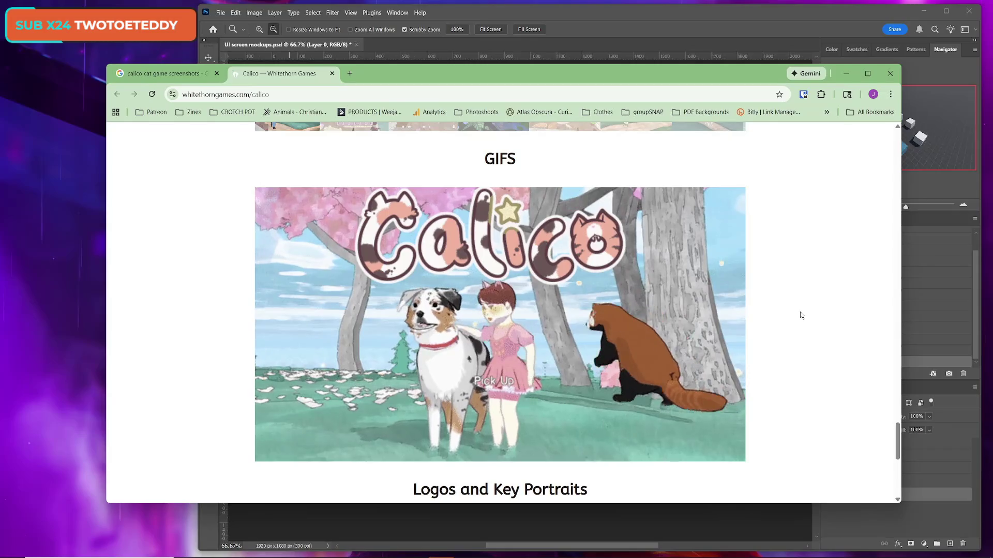
pyautogui.scroll(-4, 796, 312)
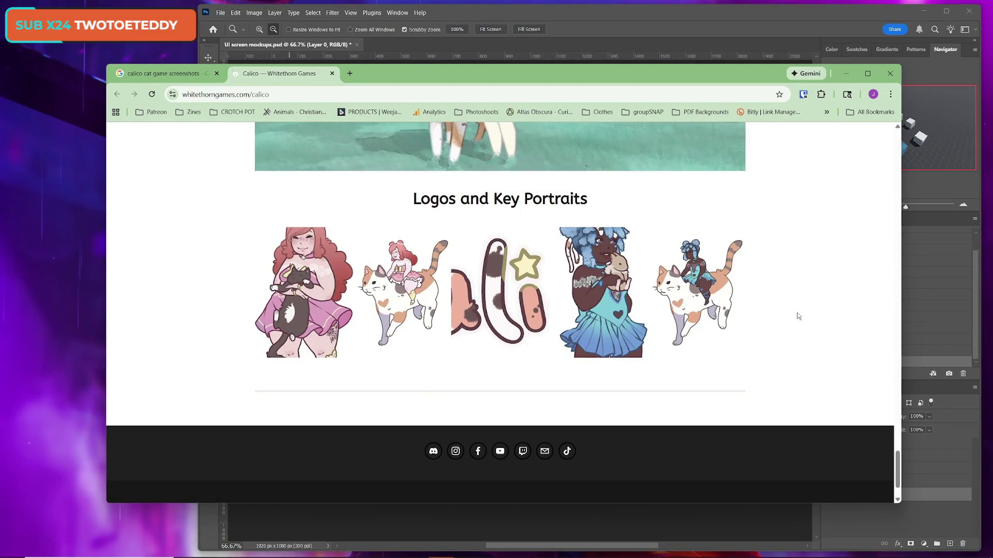
pyautogui.scroll(4, 796, 312)
pyautogui.scroll(7, 797, 316)
pyautogui.scroll(-2, 798, 316)
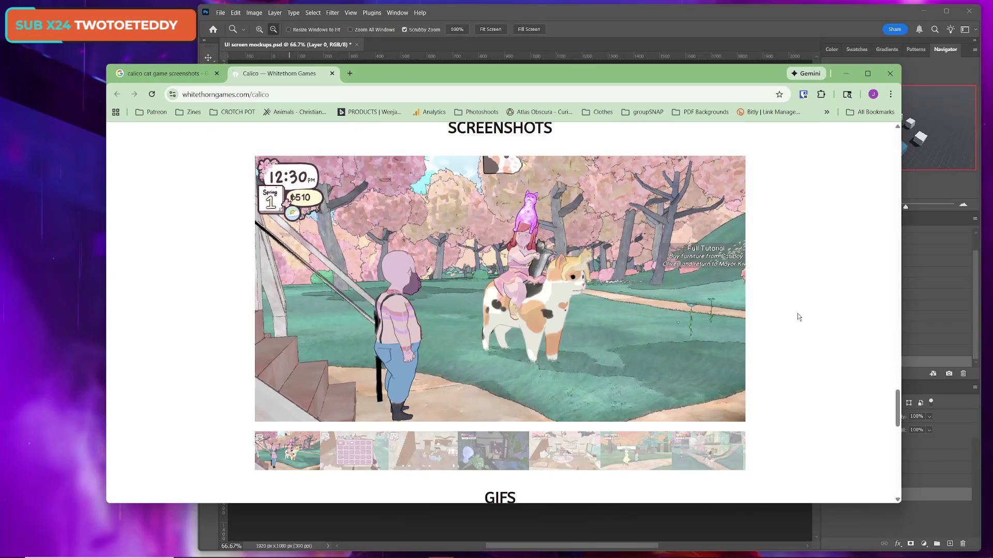
pyautogui.click(362, 458)
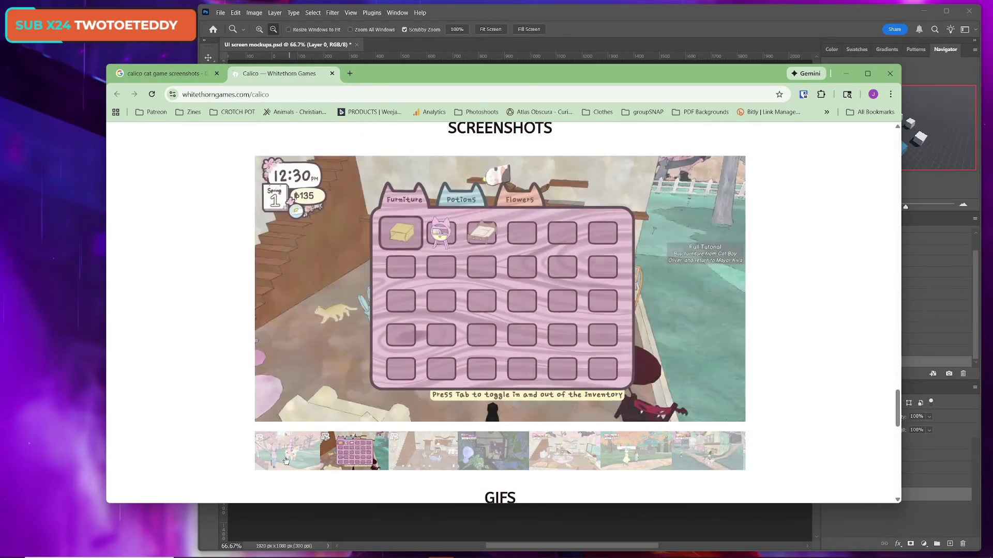
pyautogui.click(286, 456)
pyautogui.rightClick(286, 456)
pyautogui.click(277, 456)
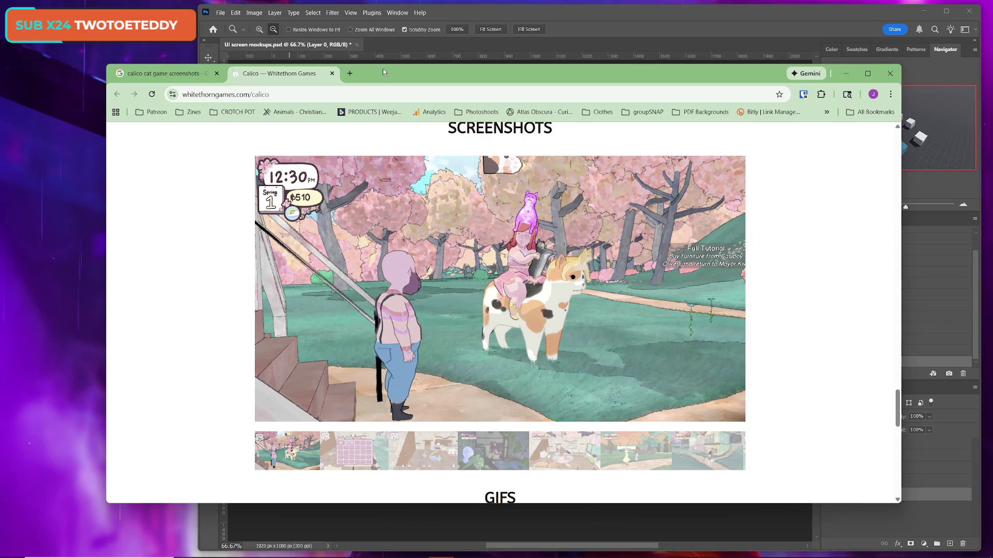
pyautogui.moveTo(397, 73)
pyautogui.mouseDown()
pyautogui.moveTo(380, 70)
pyautogui.moveTo(390, 73)
pyautogui.mouseUp()
pyautogui.click(155, 74)
pyautogui.click(275, 79)
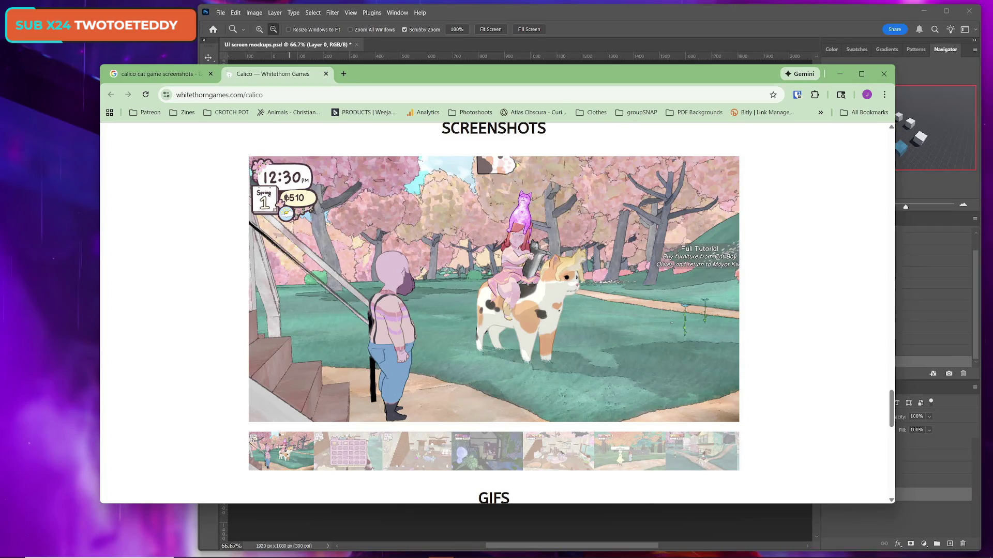
pyautogui.scroll(-5, 806, 354)
pyautogui.scroll(-5, 801, 356)
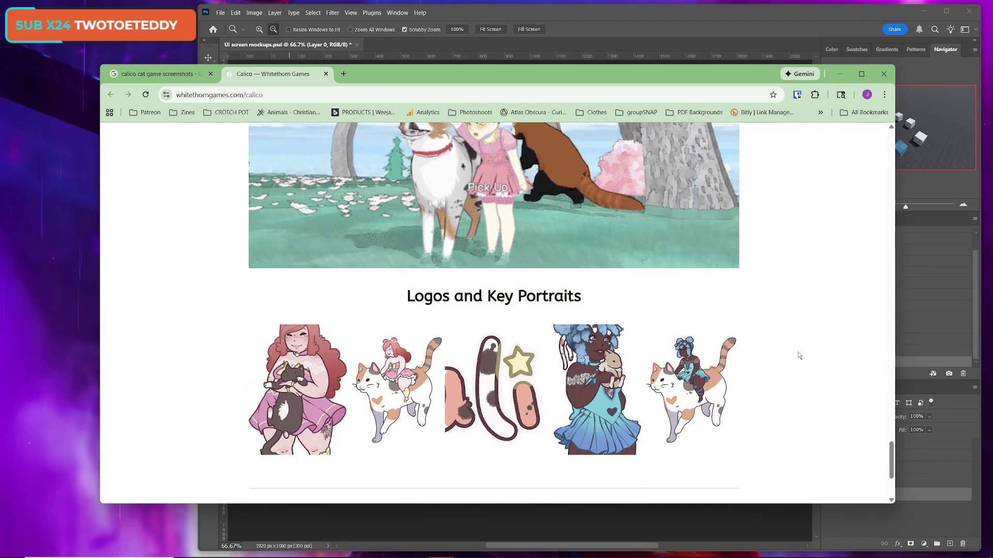
pyautogui.scroll(-3, 796, 355)
pyautogui.scroll(20, 794, 354)
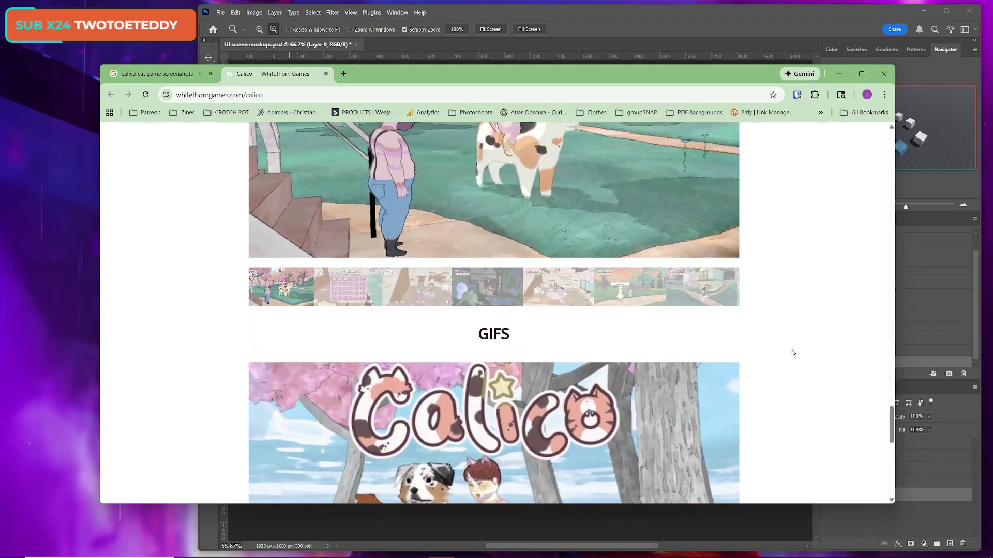
pyautogui.scroll(15, 791, 351)
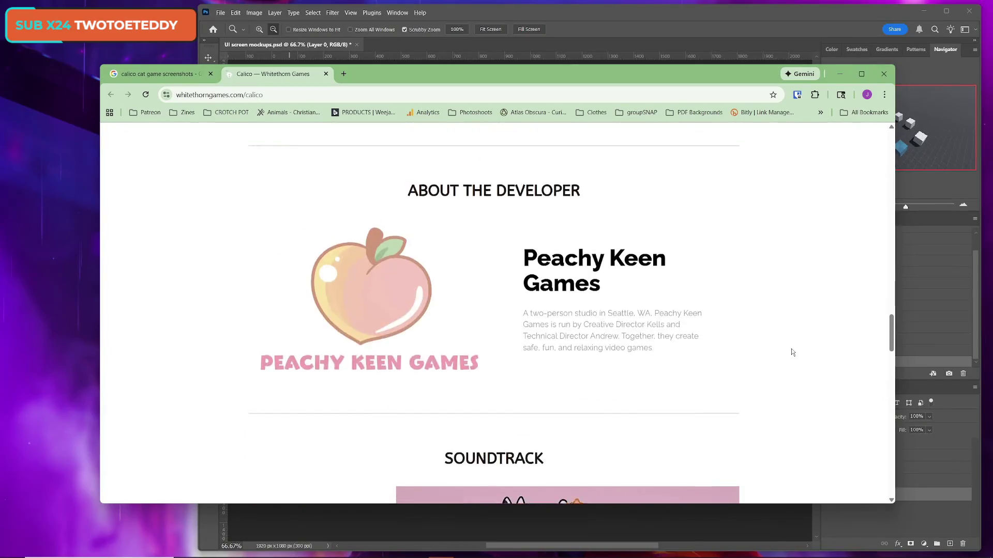
pyautogui.scroll(-2, 254, 328)
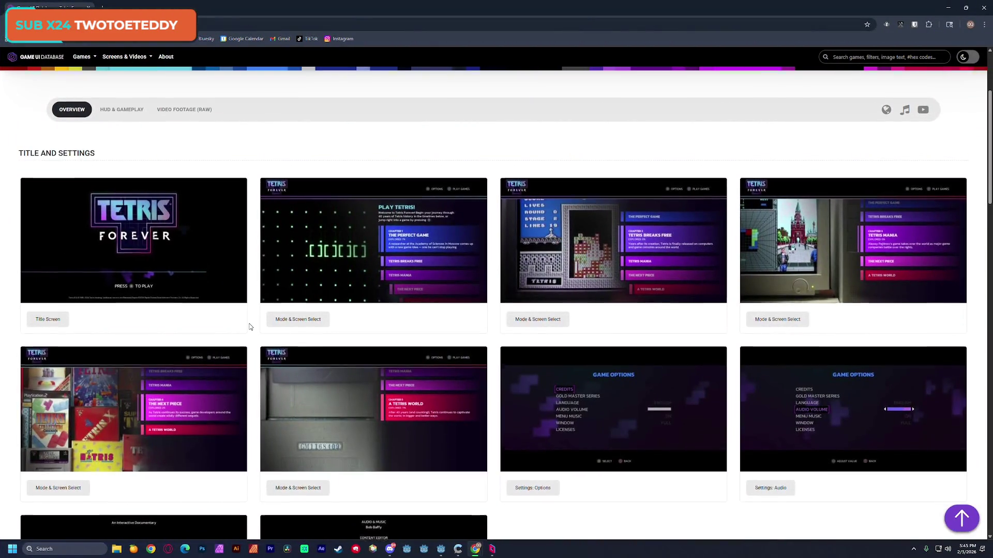
pyautogui.scroll(-3, 249, 327)
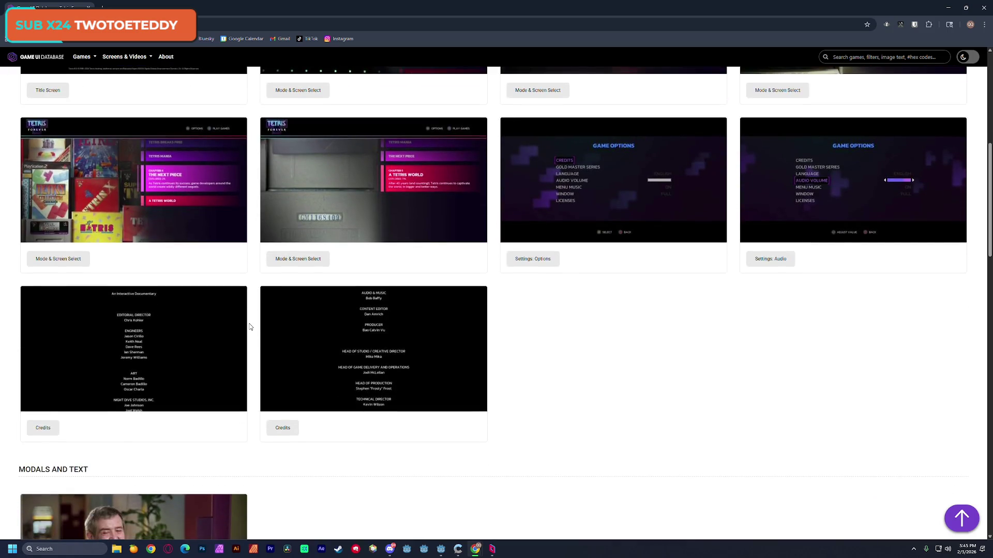
pyautogui.scroll(4, 249, 327)
pyautogui.scroll(-3, 249, 327)
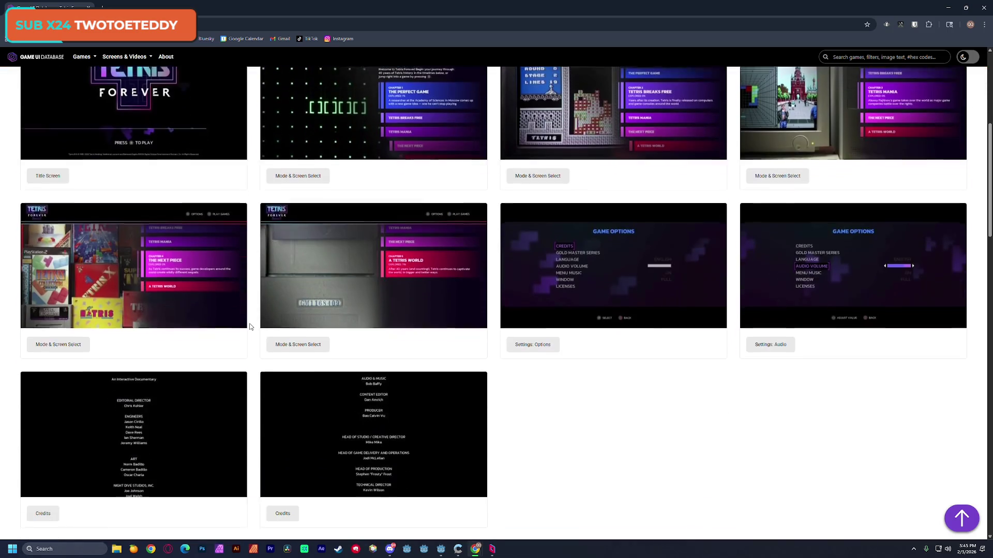
pyautogui.scroll(-4, 250, 327)
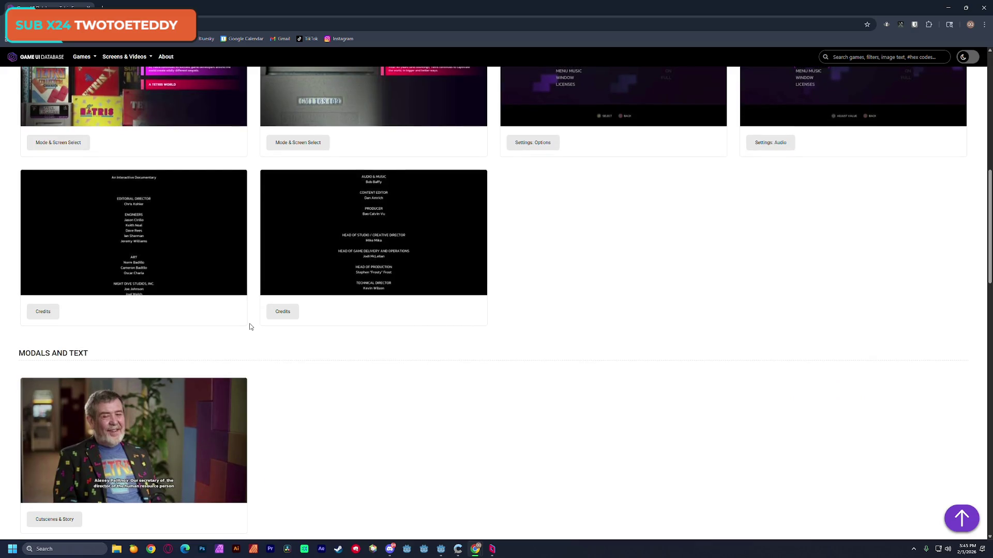
pyautogui.scroll(2, 249, 325)
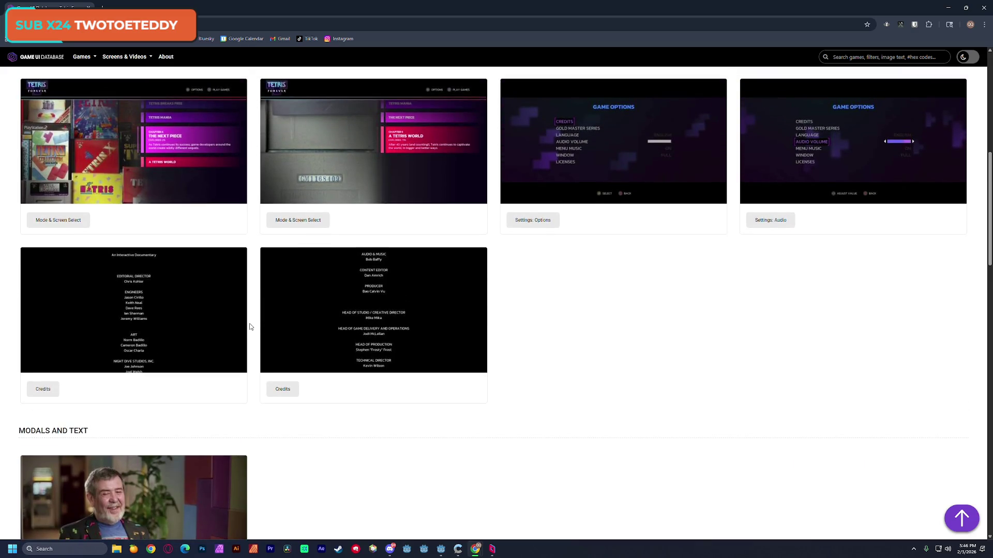
pyautogui.scroll(2, 249, 326)
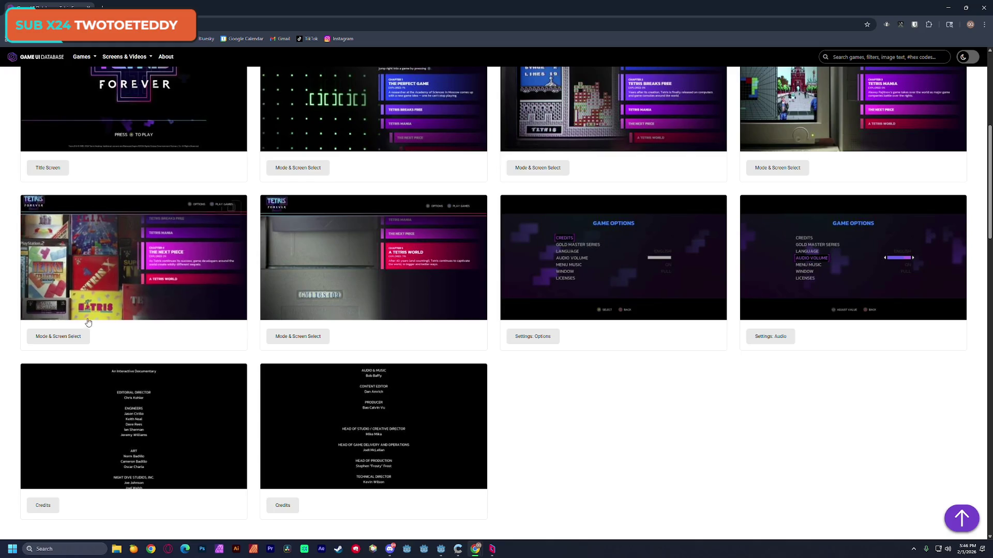
pyautogui.click(69, 336)
pyautogui.scroll(-3, 308, 273)
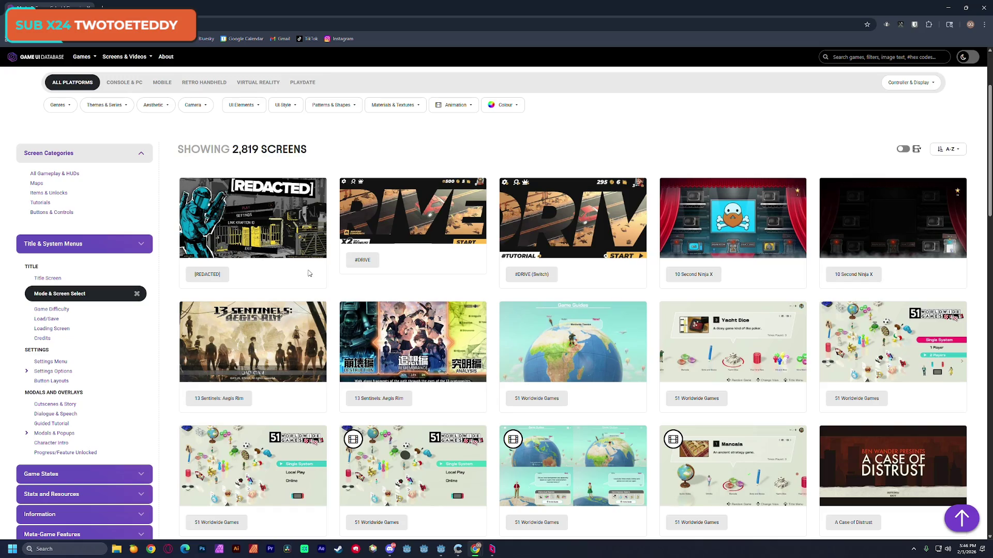
pyautogui.click(285, 245)
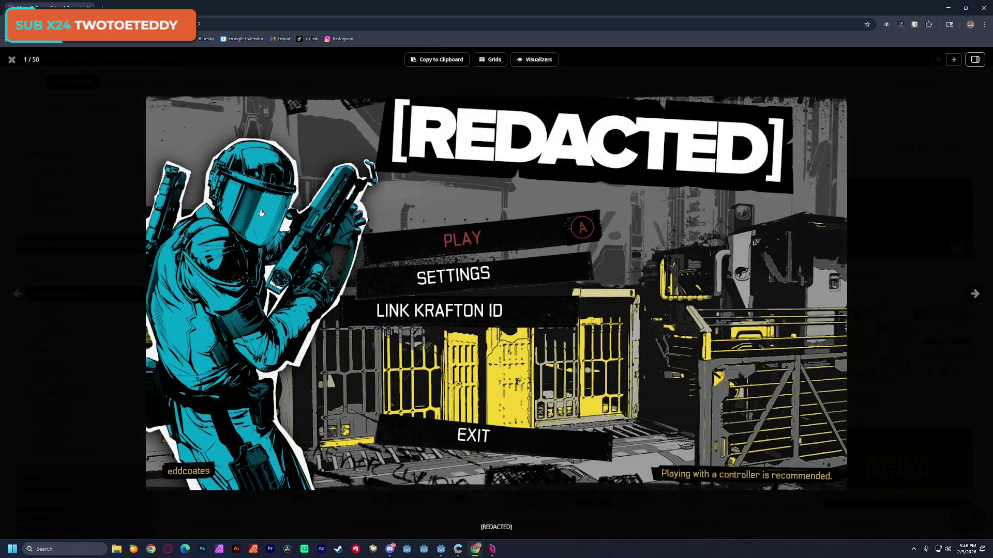
pyautogui.click(261, 213)
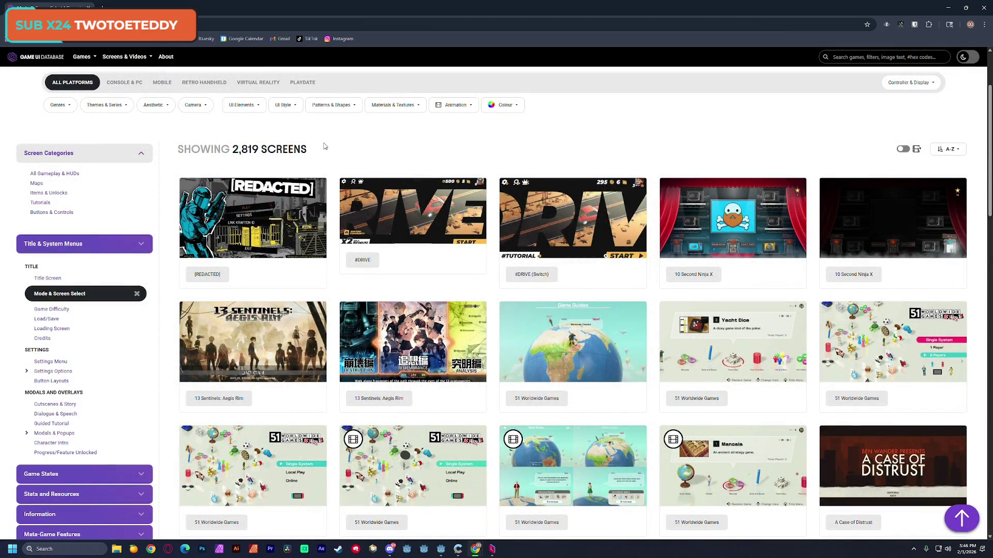
pyautogui.click(225, 280)
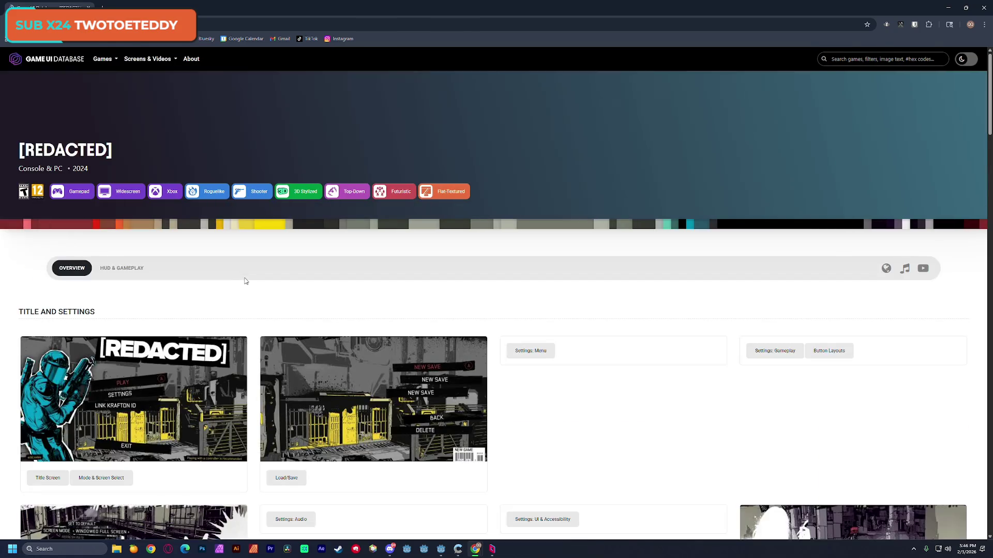
pyautogui.scroll(-2, 253, 345)
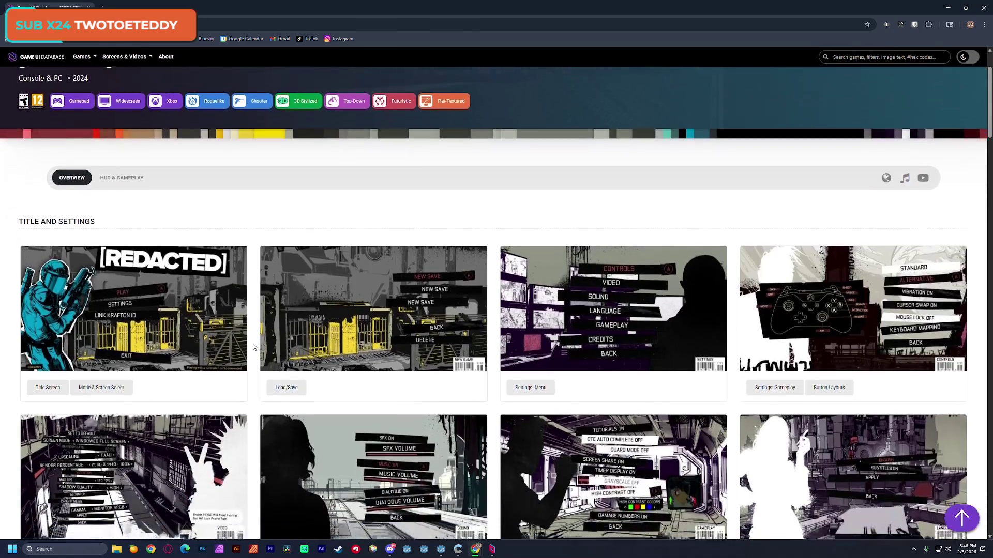
pyautogui.scroll(-2, 253, 346)
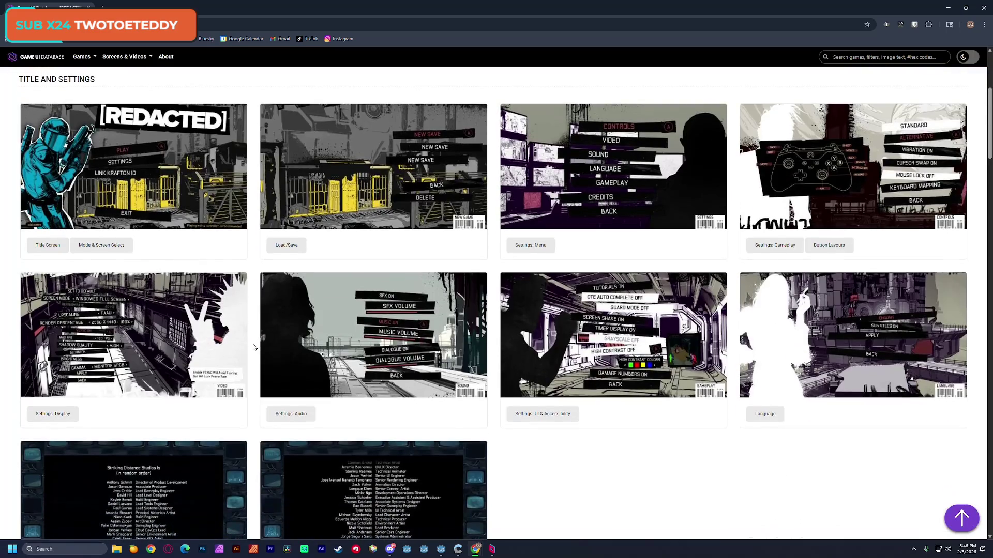
pyautogui.scroll(-2, 253, 347)
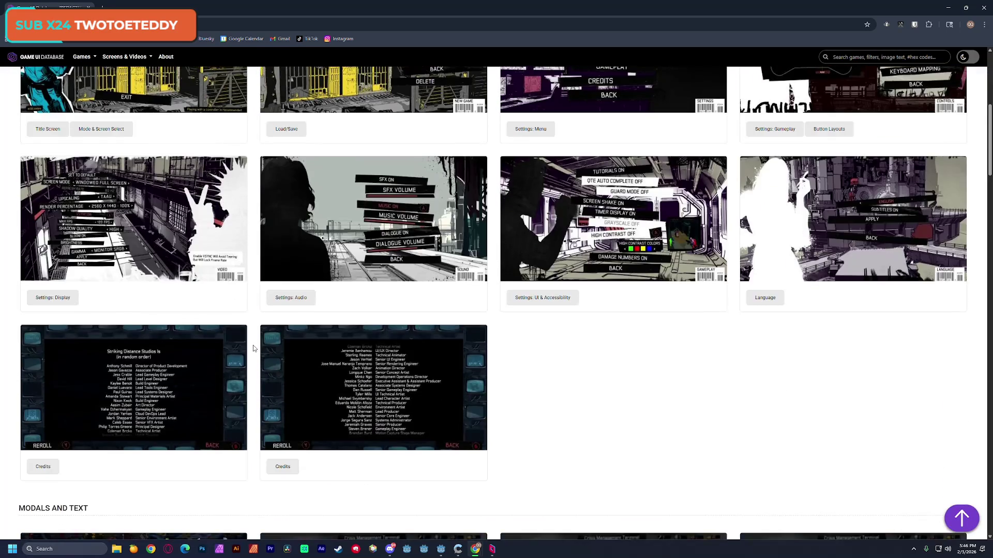
pyautogui.scroll(3, 254, 348)
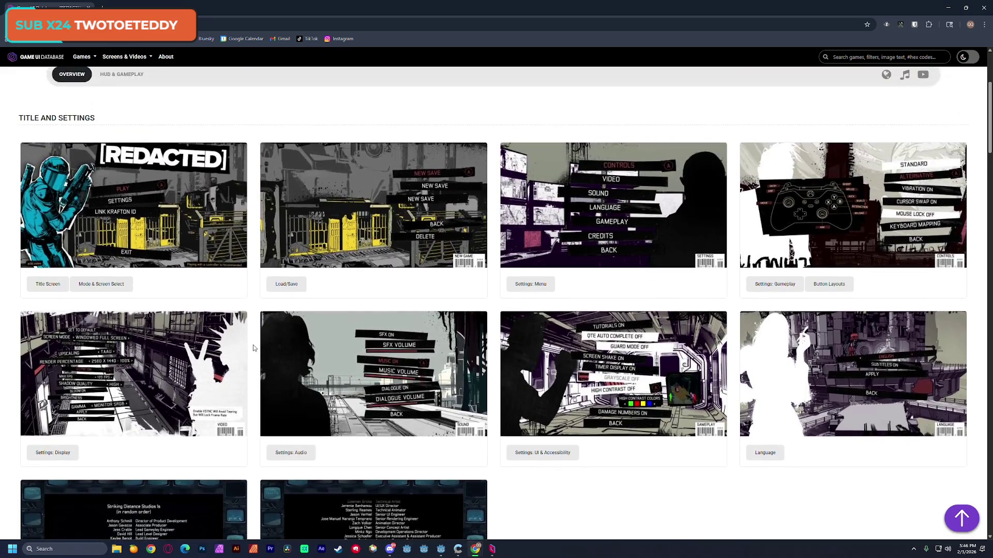
pyautogui.scroll(1, 254, 346)
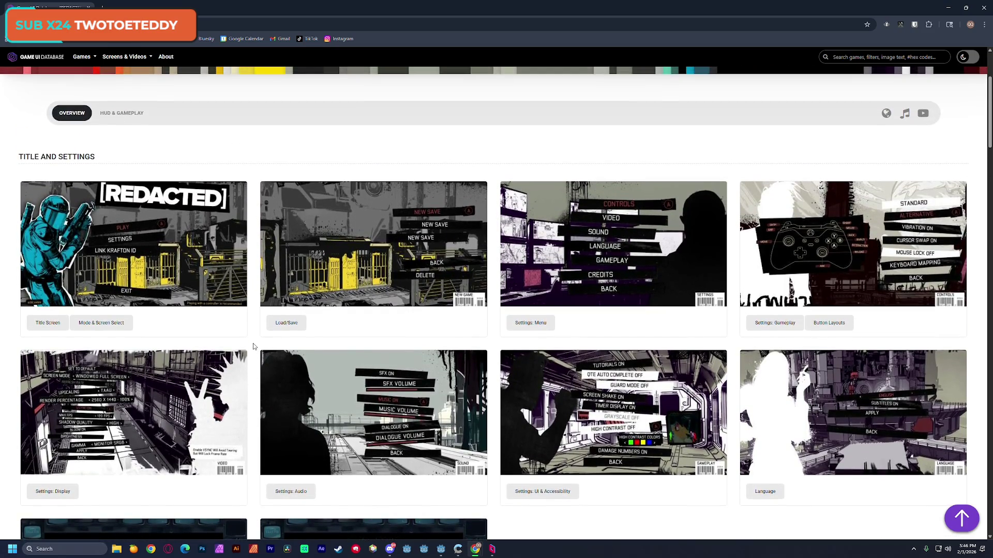
pyautogui.scroll(3, 254, 347)
pyautogui.scroll(-2, 254, 347)
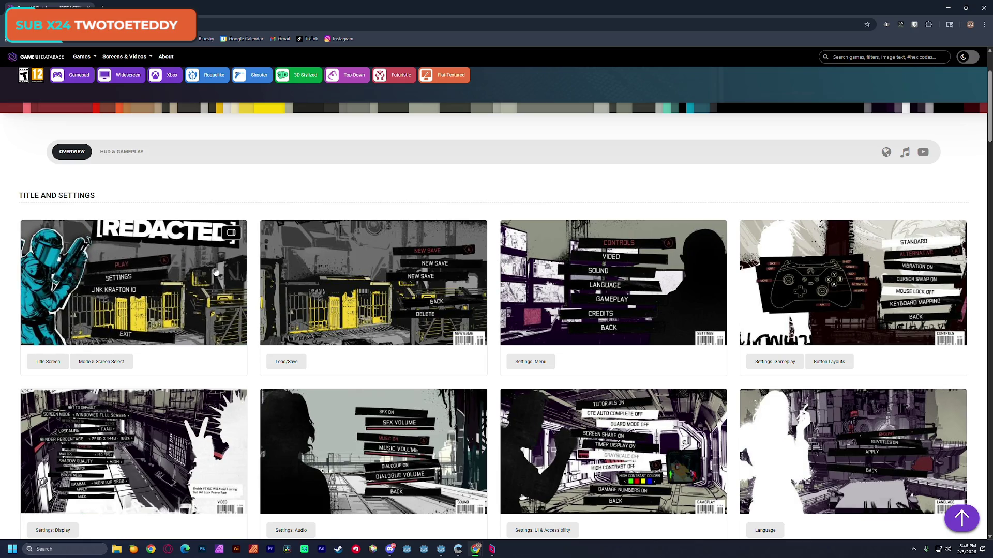
pyautogui.scroll(2, 140, 197)
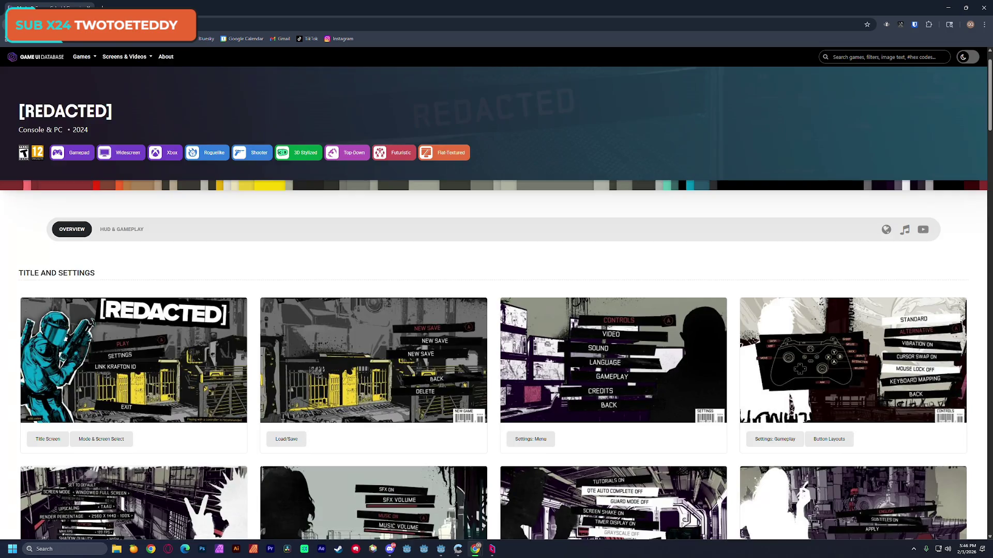
# - Open the Persona 5 Royal source article on Persona Central and its screenshot full-size in a new tab
pyautogui.click(101, 439)
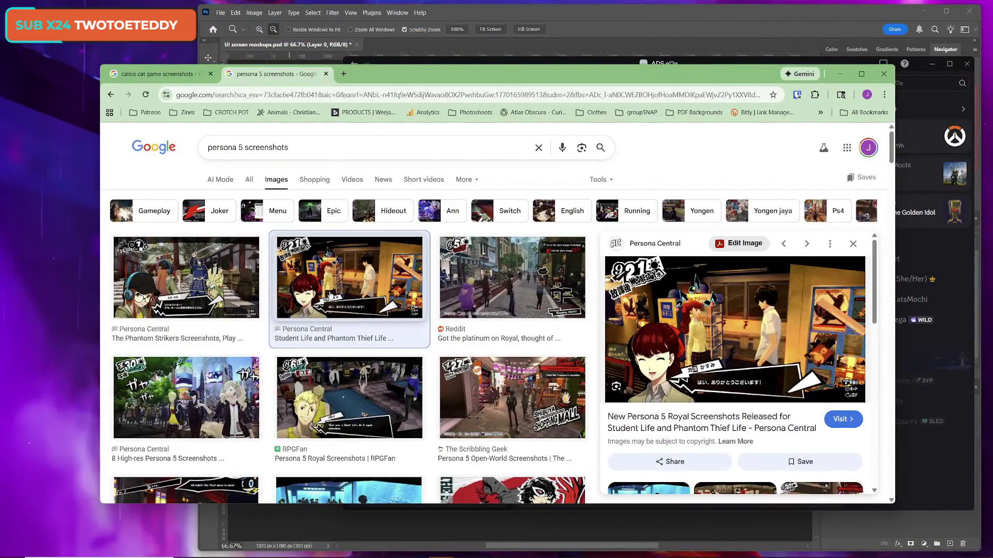
pyautogui.click(714, 319)
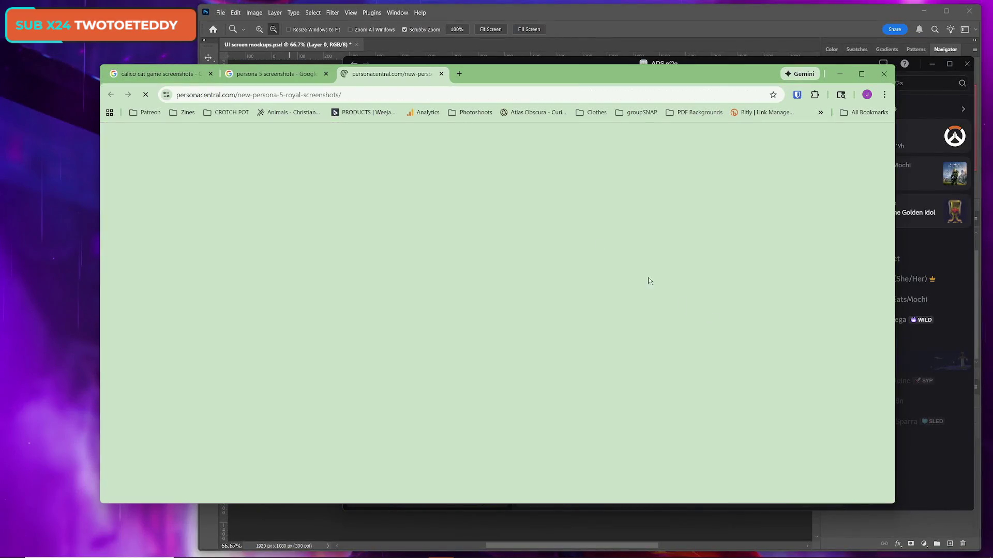
pyautogui.scroll(-3, 447, 340)
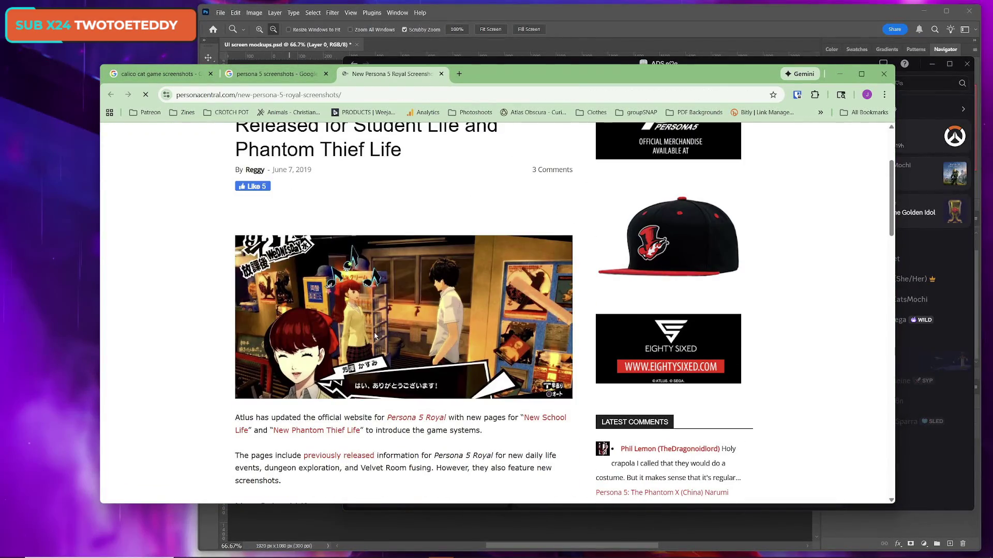
pyautogui.rightClick(320, 319)
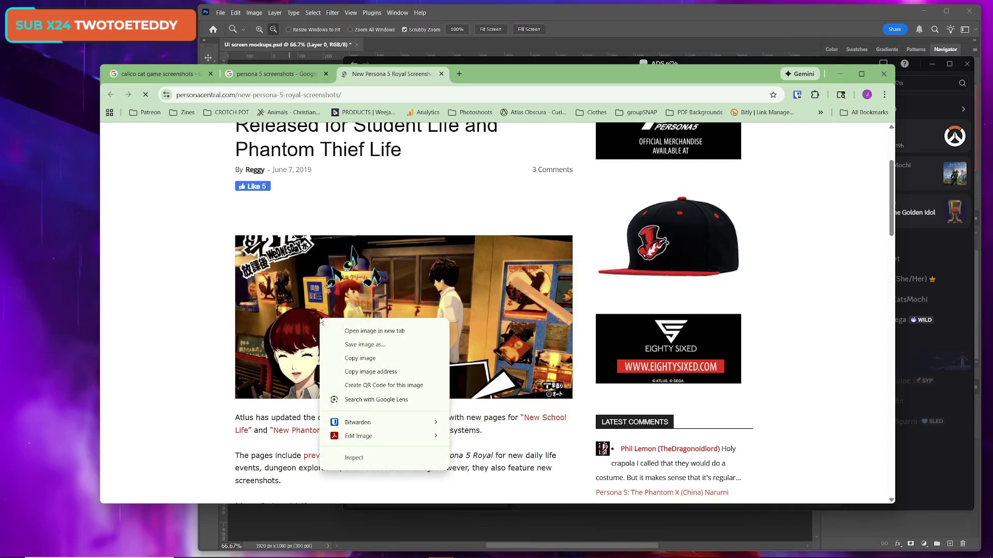
pyautogui.click(376, 331)
pyautogui.click(500, 76)
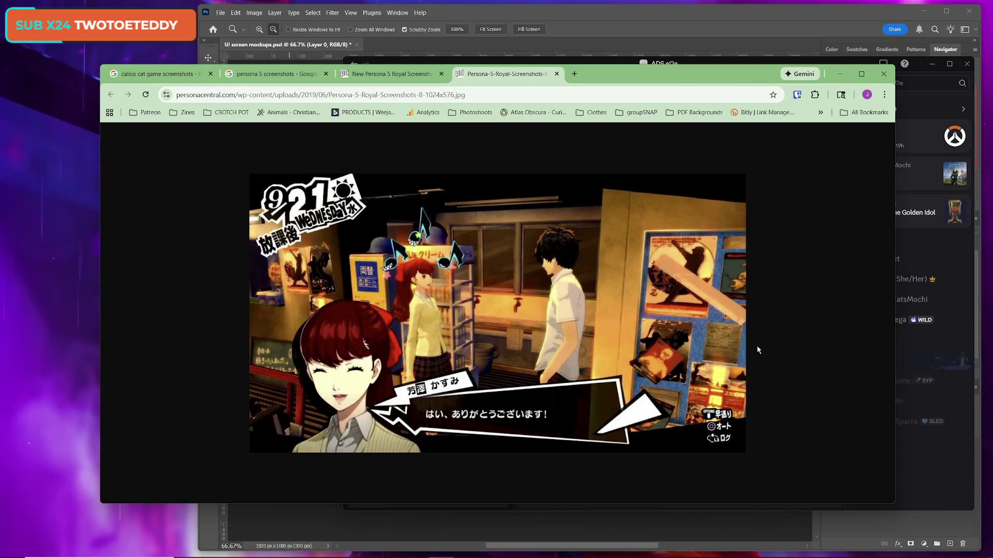
# - Move the full-size screenshot tab to second place and cycle tabs back to the persona 5 screenshots results
pyautogui.click(155, 73)
pyautogui.moveTo(504, 73); pyautogui.dragTo(368, 77)
pyautogui.click(368, 76)
pyautogui.click(522, 74)
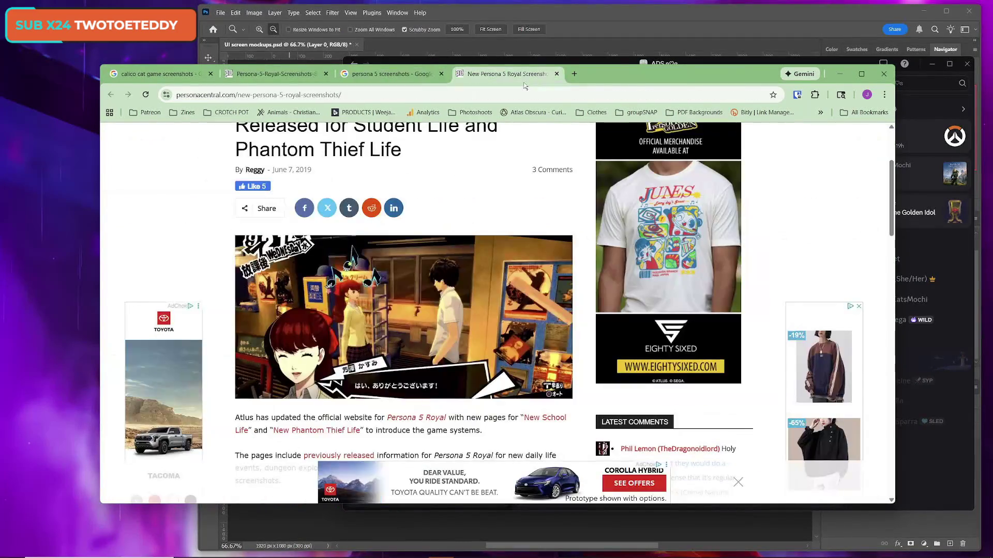
pyautogui.click(398, 76)
pyautogui.click(264, 74)
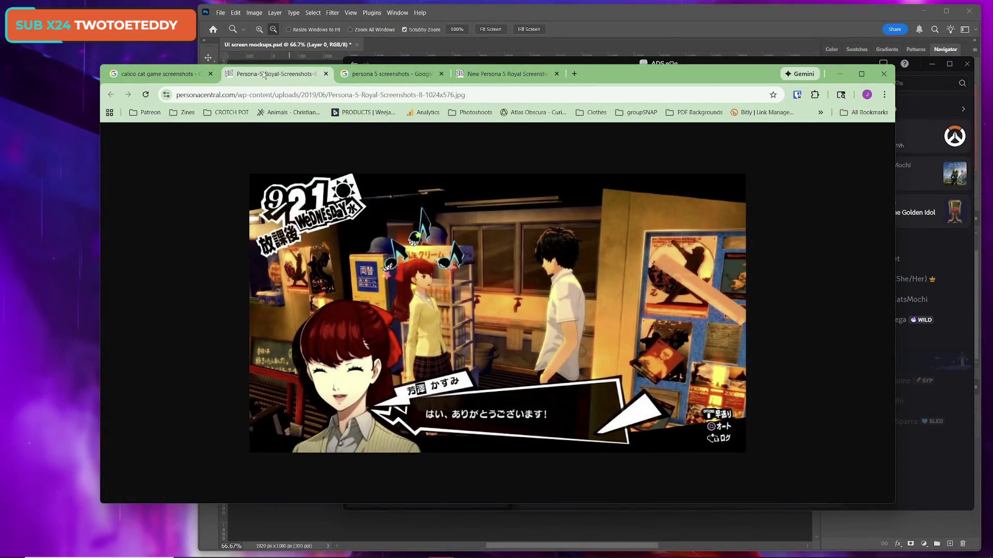
pyautogui.click(149, 74)
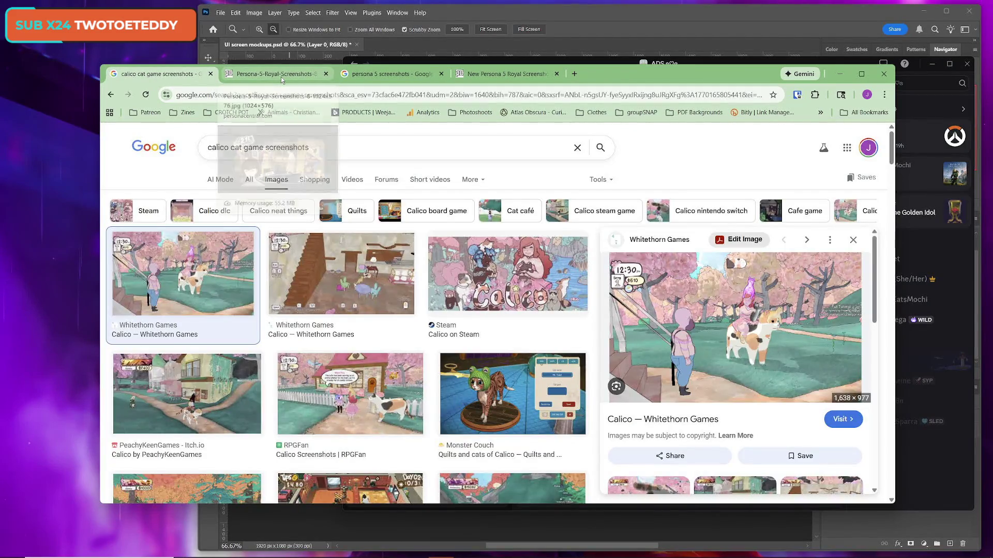
pyautogui.click(281, 77)
pyautogui.click(391, 75)
pyautogui.click(496, 81)
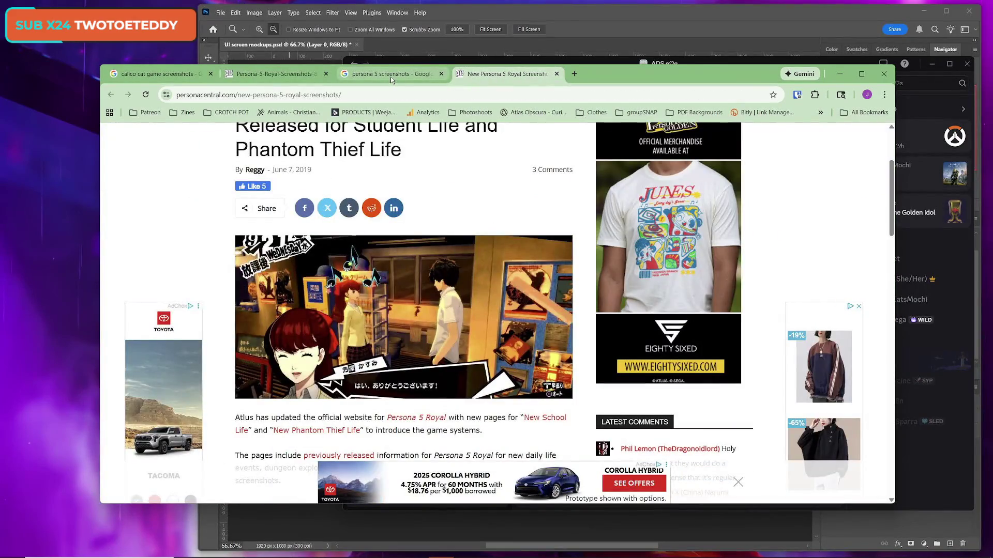
pyautogui.click(390, 76)
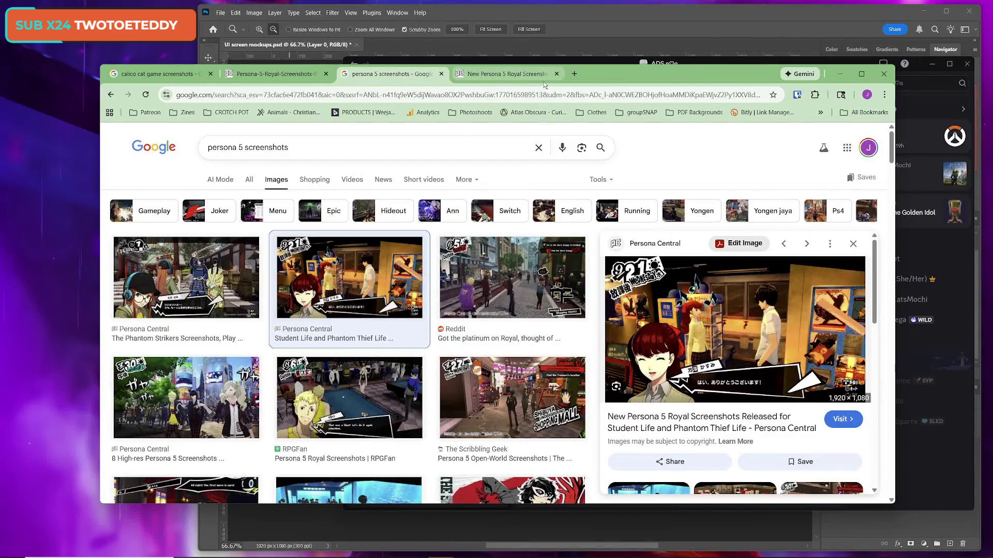
# - Replace the query with 'mario kart screenshots' and run the image search
pyautogui.hotkey('ctrl', 'a')
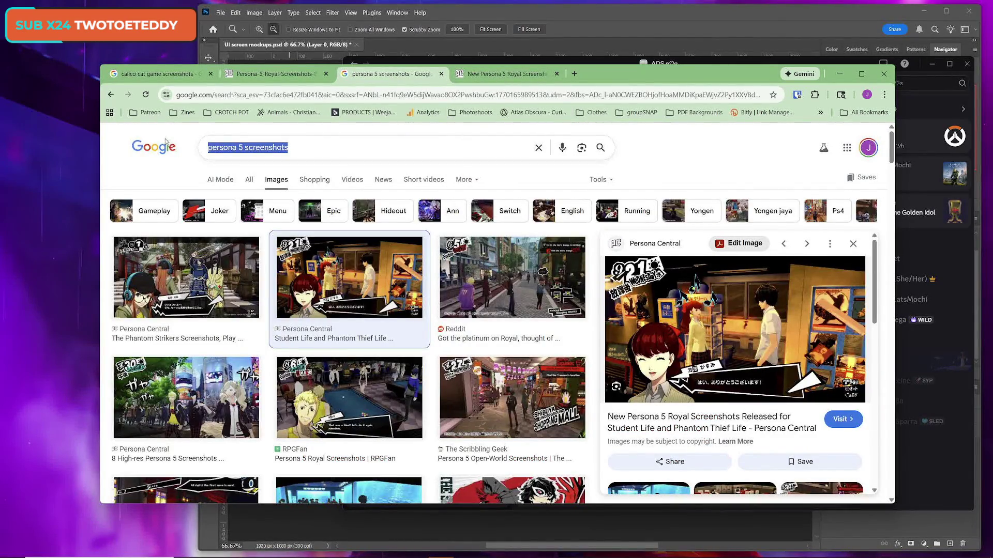
pyautogui.write('mario kart')
pyautogui.press('Return')
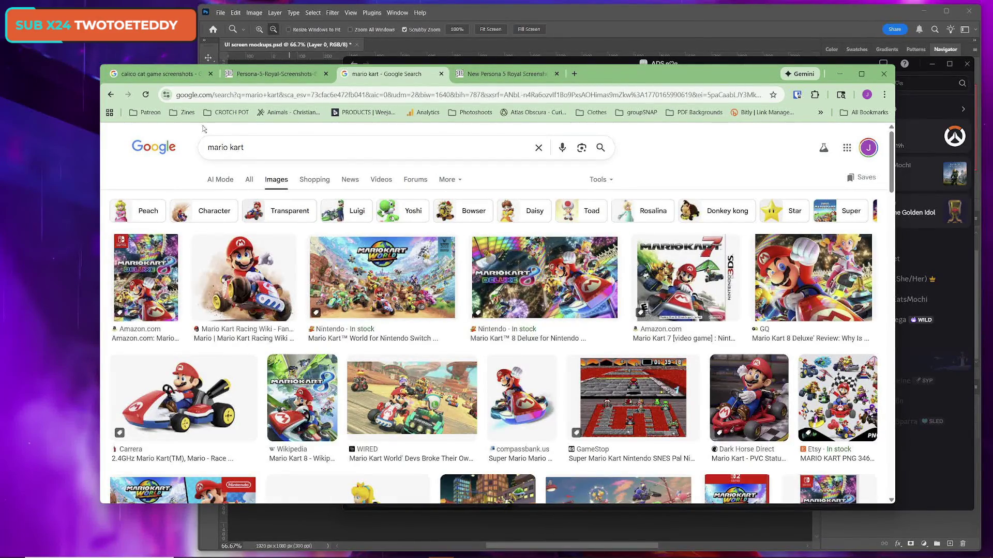
pyautogui.click(243, 148)
pyautogui.write('screensh')
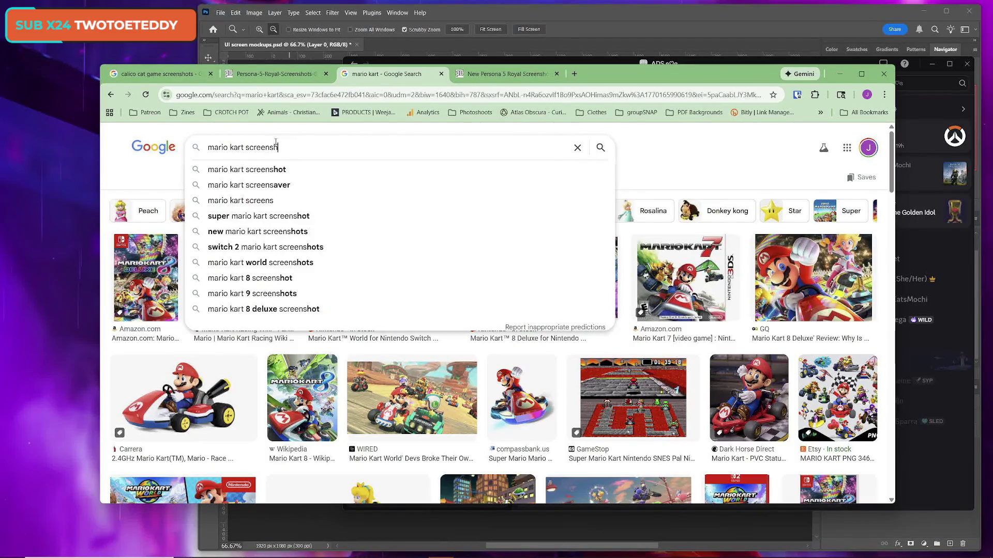
pyautogui.write('ots')
pyautogui.press('Return')
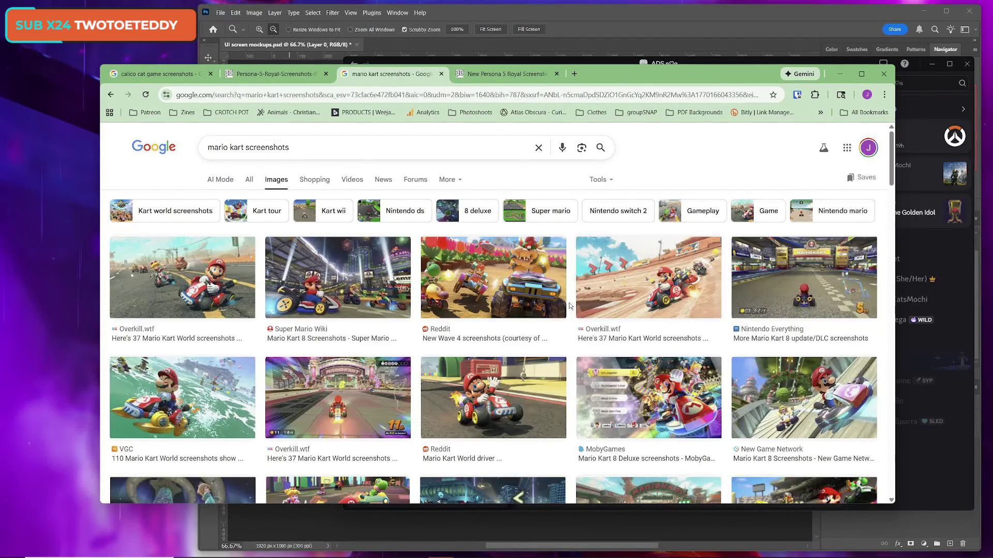
# - Preview Mario Kart screenshots from MobyGames, Reddit, IGN and Super Mario 128 Central
pyautogui.scroll(-2, 570, 303)
pyautogui.click(670, 335)
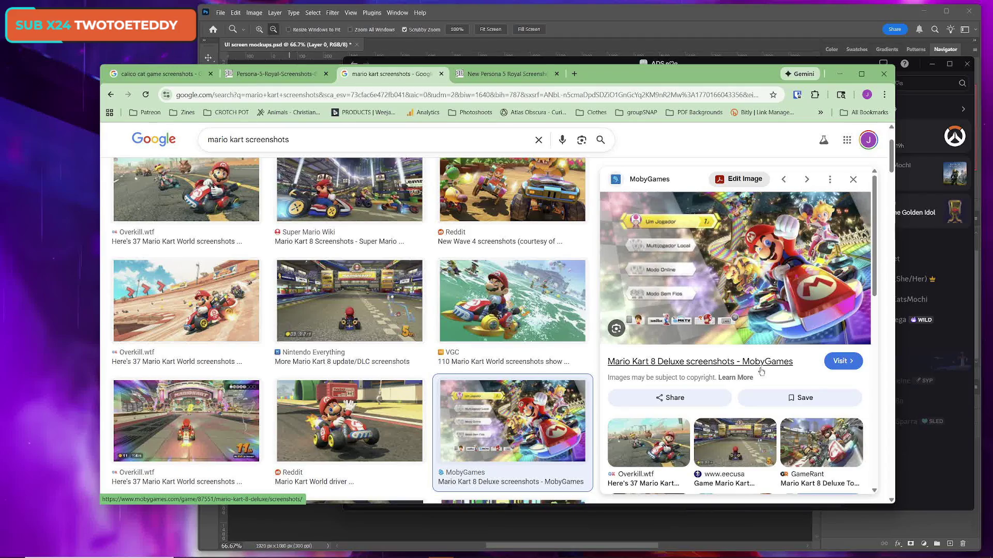
pyautogui.scroll(-5, 532, 332)
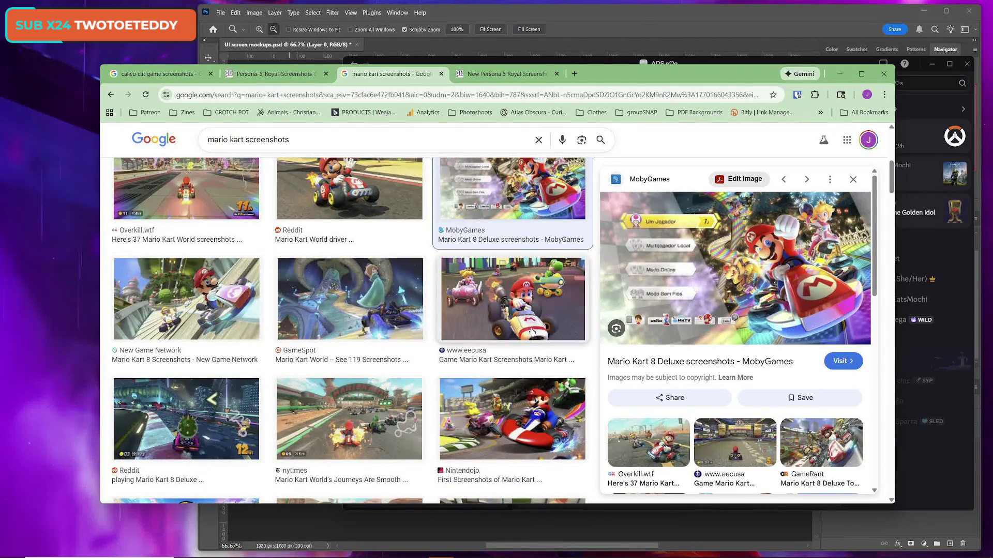
pyautogui.scroll(-4, 532, 332)
pyautogui.click(214, 220)
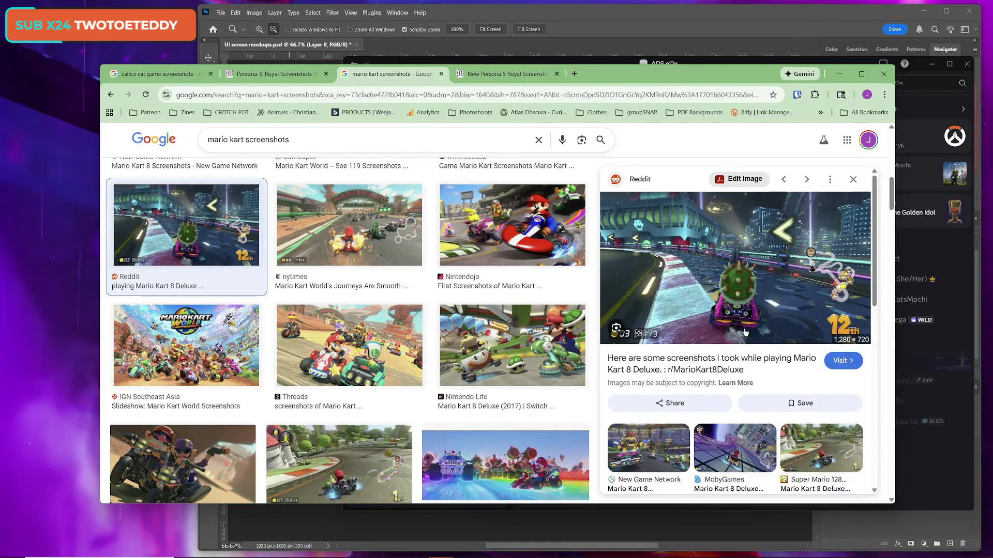
pyautogui.click(189, 341)
pyautogui.scroll(-3, 258, 347)
pyautogui.click(341, 351)
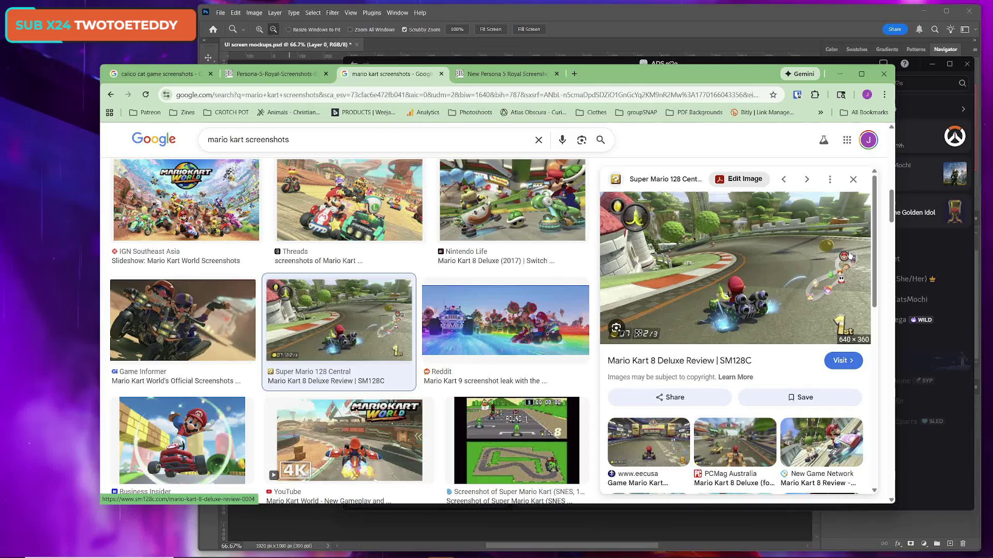
pyautogui.scroll(-5, 531, 353)
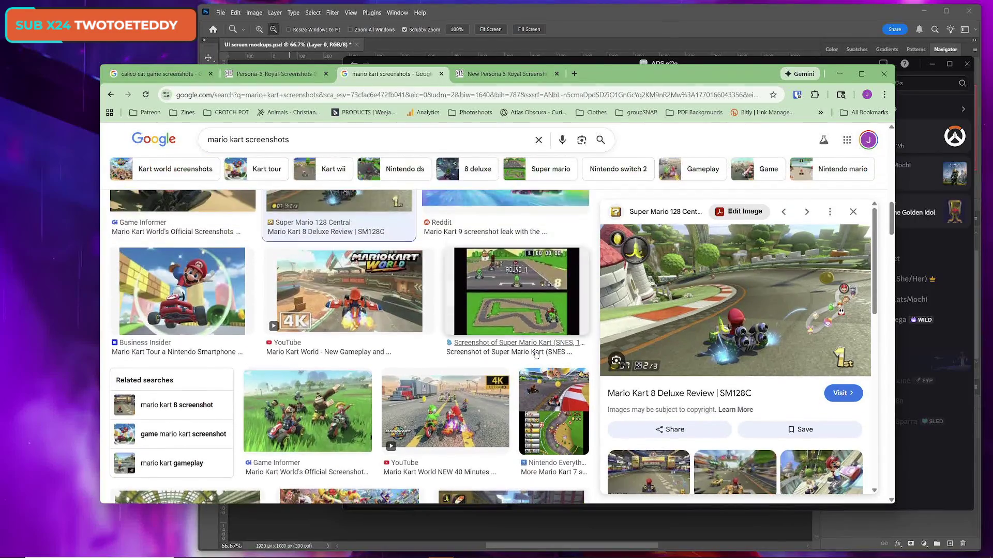
pyautogui.scroll(5, 534, 355)
# - Search 'super smash bros ultimate screenshots' using the suggestion list
pyautogui.tripleClick(326, 147)
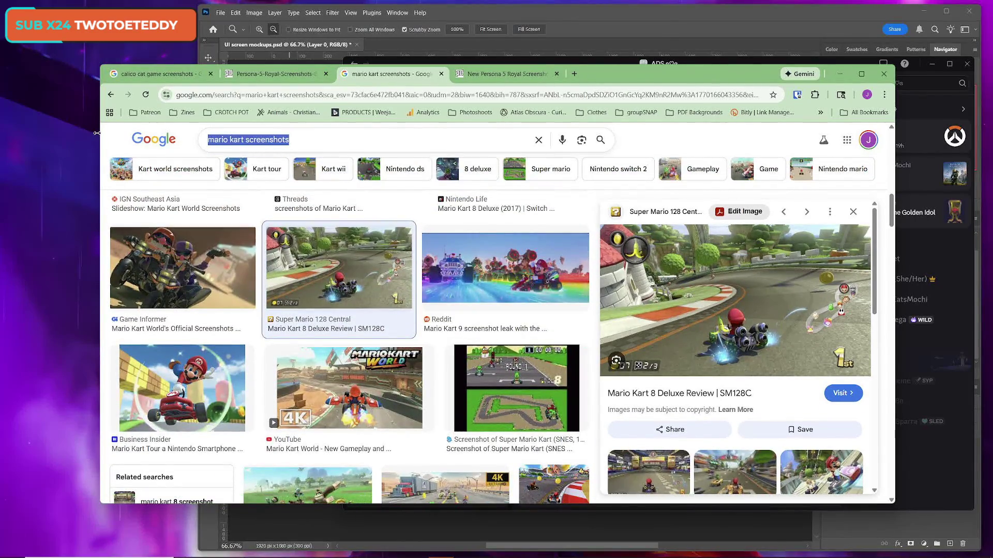
pyautogui.write('smuper sm')
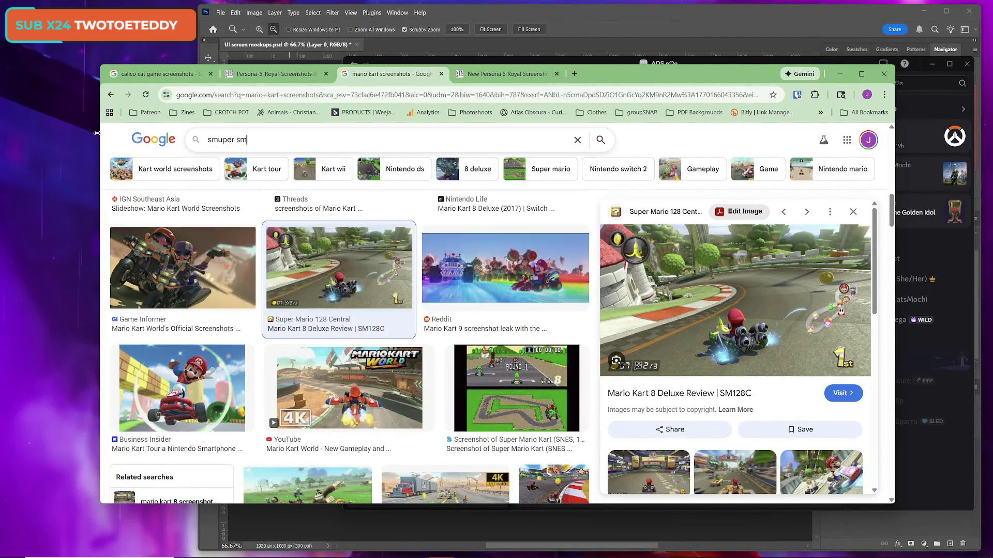
pyautogui.press('BackSpace')
pyautogui.press('BackSpace')
pyautogui.press('BackSpace')
pyautogui.write('uper')
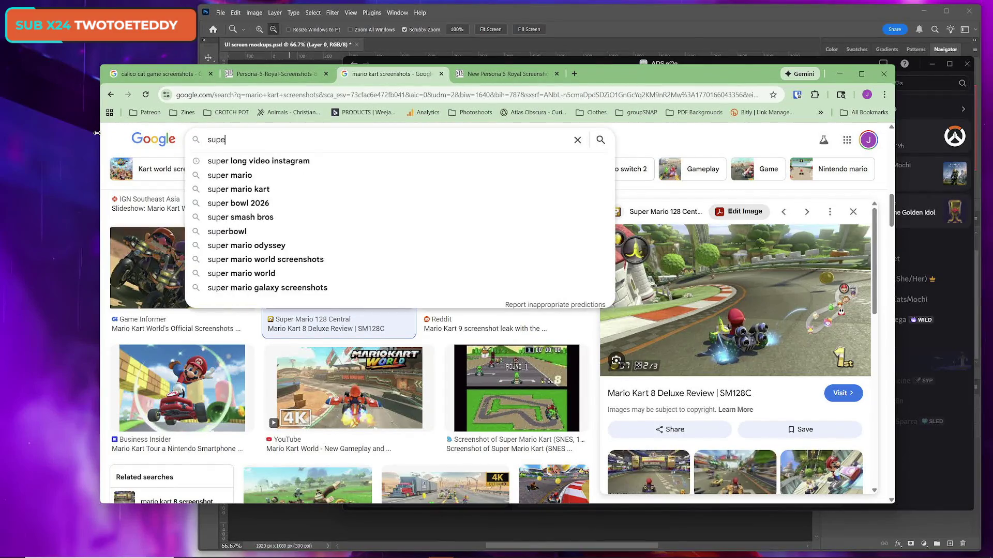
pyautogui.write(' smash bros')
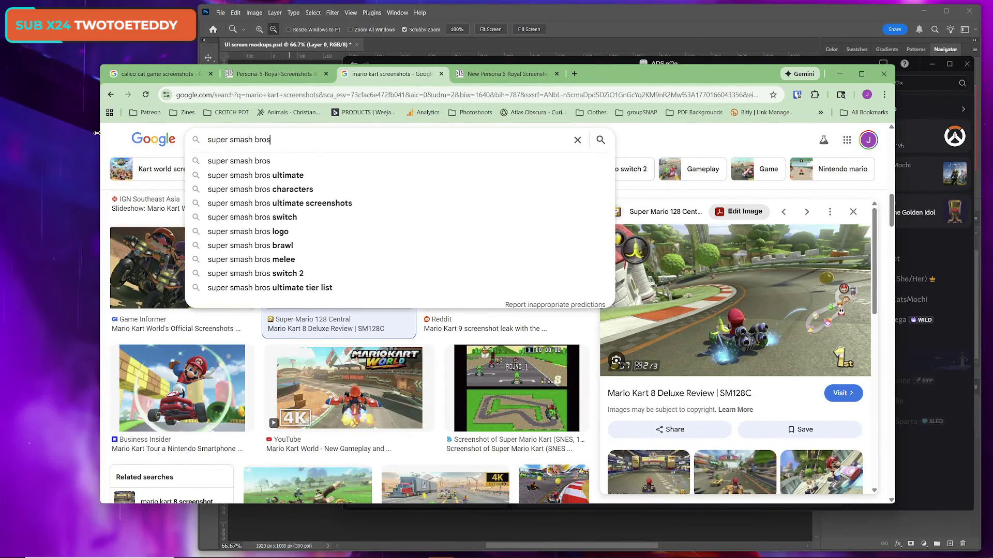
pyautogui.press('Down')
pyautogui.press('Down')
pyautogui.press('Down')
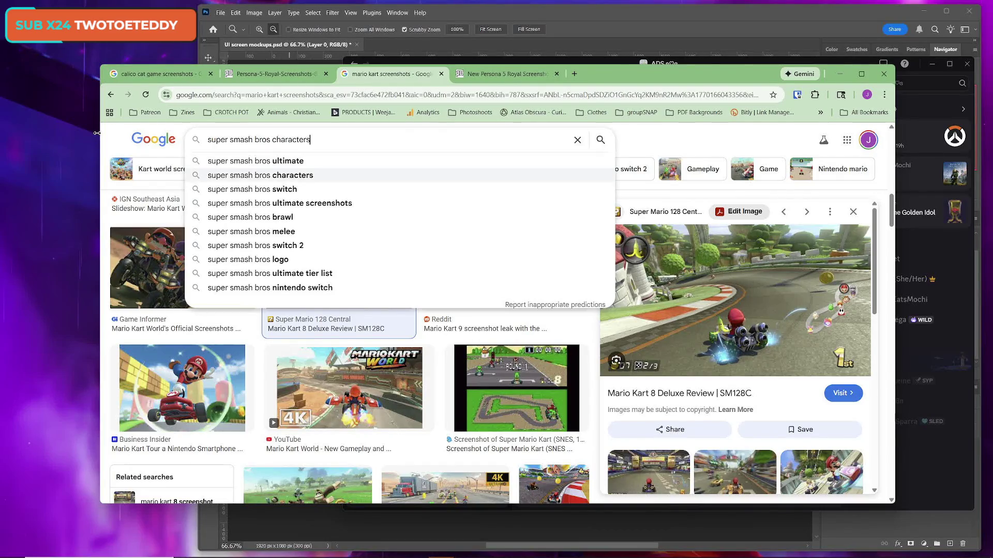
pyautogui.press('Return')
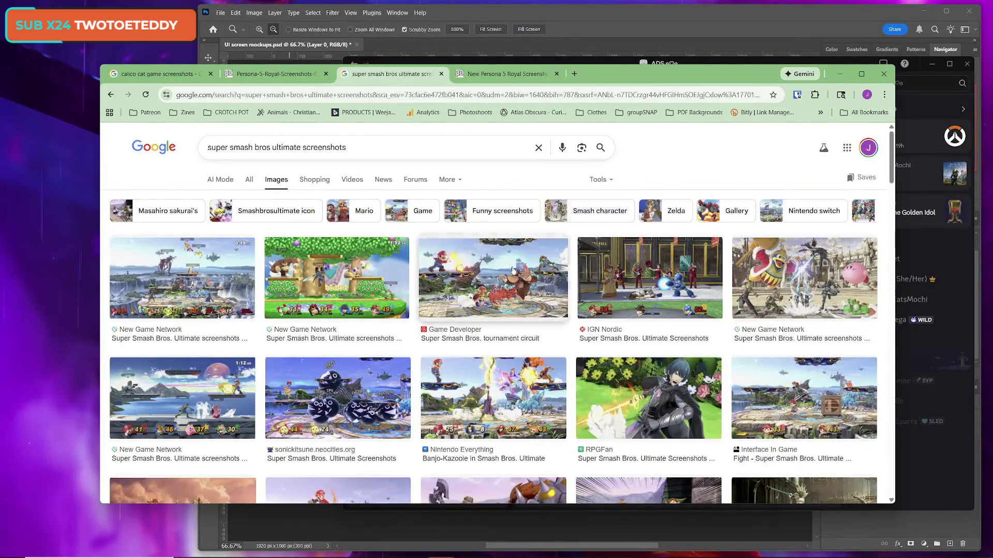
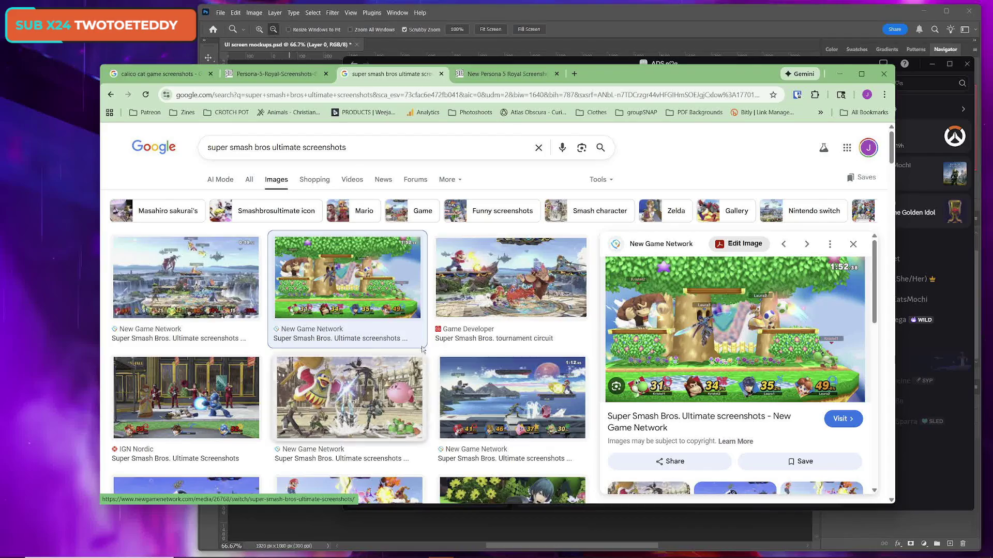
# - Compare the Smash Bros, Persona 5 Royal and calico screenshots, then return to the Photoshop UI mockup
pyautogui.click(202, 283)
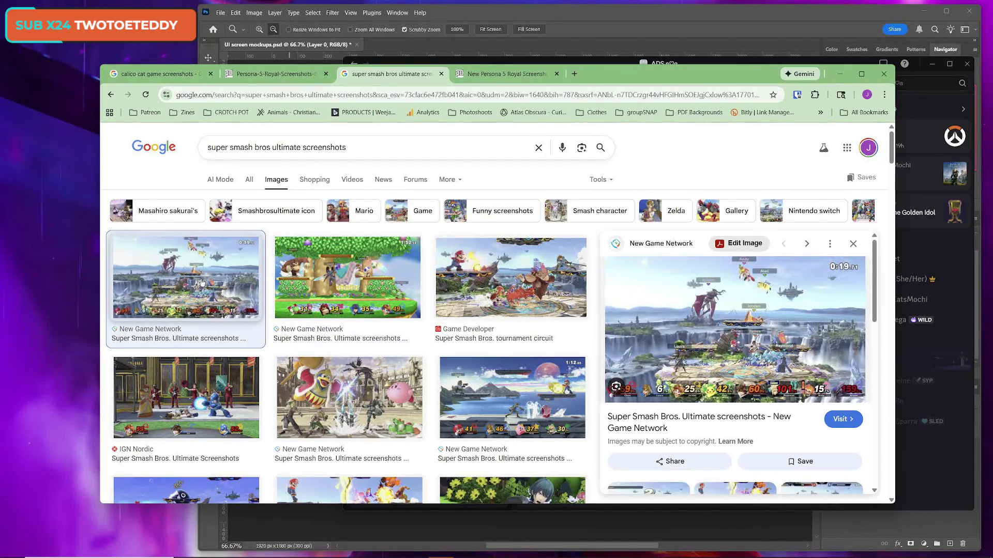
pyautogui.click(337, 280)
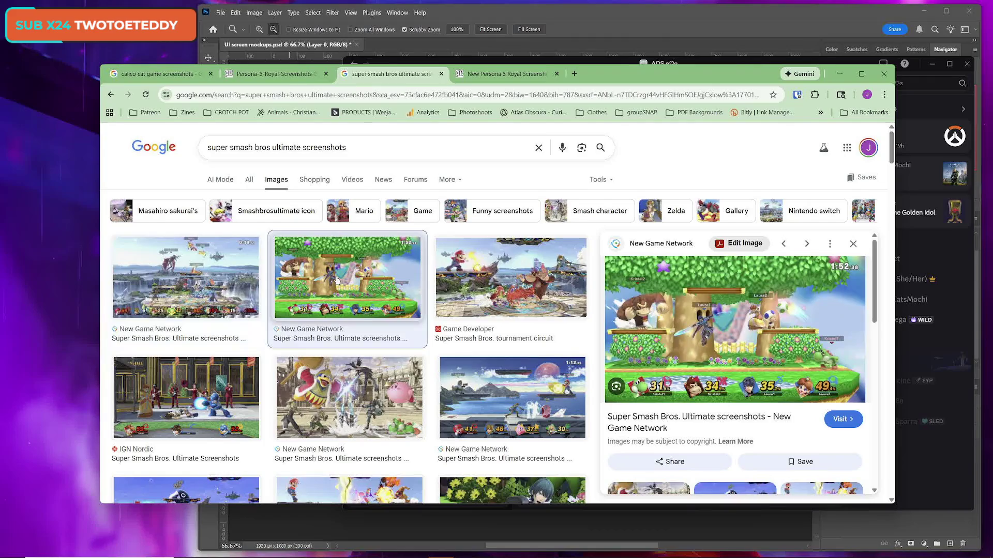
pyautogui.click(286, 74)
pyautogui.click(174, 75)
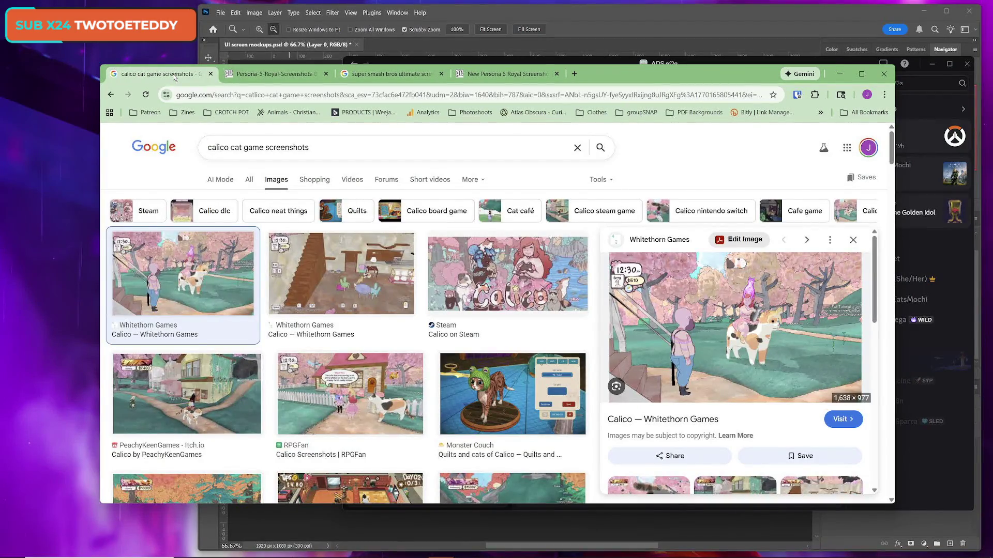
pyautogui.click(276, 75)
pyautogui.click(634, 25)
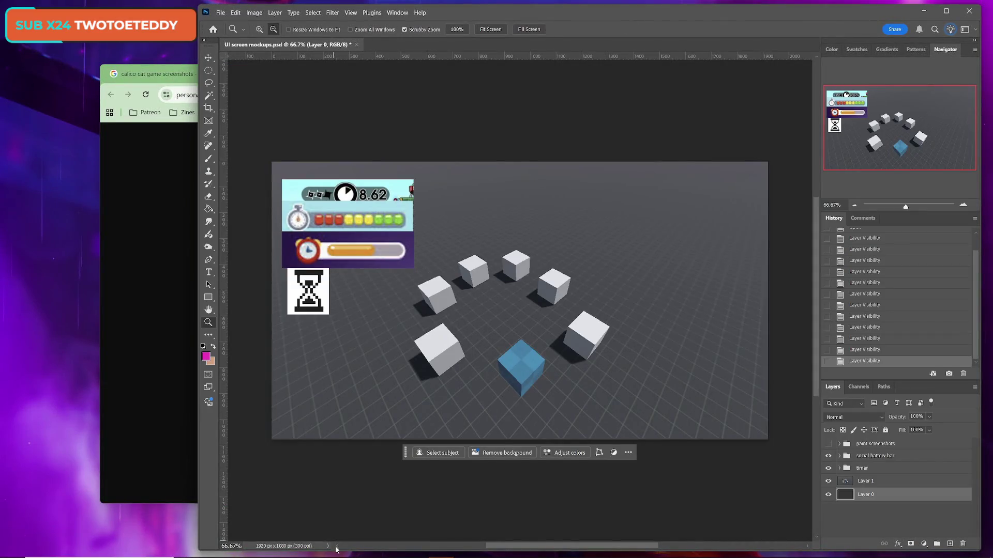
# - Review the Screens section of the Awkward Bears doc, then return to the Super Smash Bros image search
pyautogui.moveTo(445, 547)
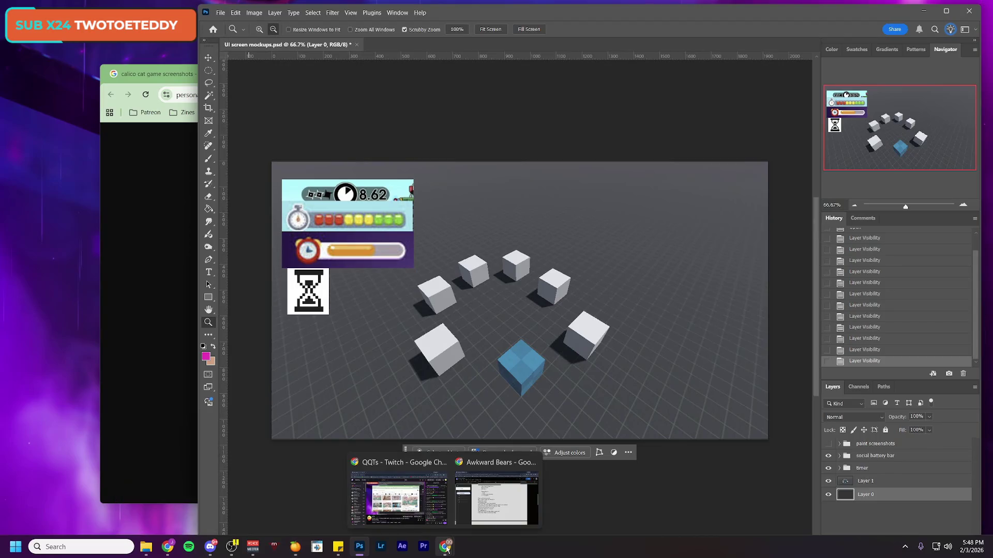
pyautogui.click(496, 494)
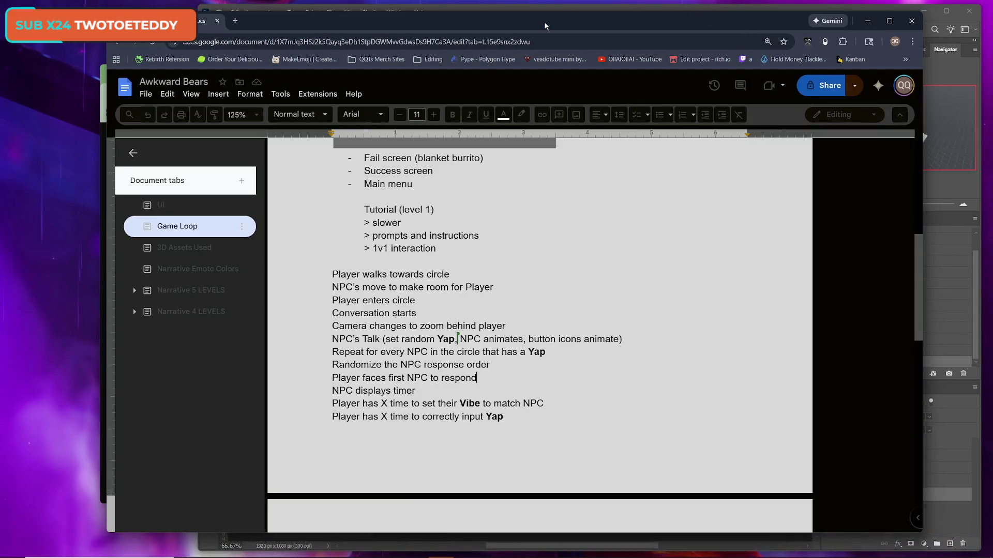
pyautogui.moveTo(519, 20); pyautogui.dragTo(510, 18)
pyautogui.scroll(7, 492, 388)
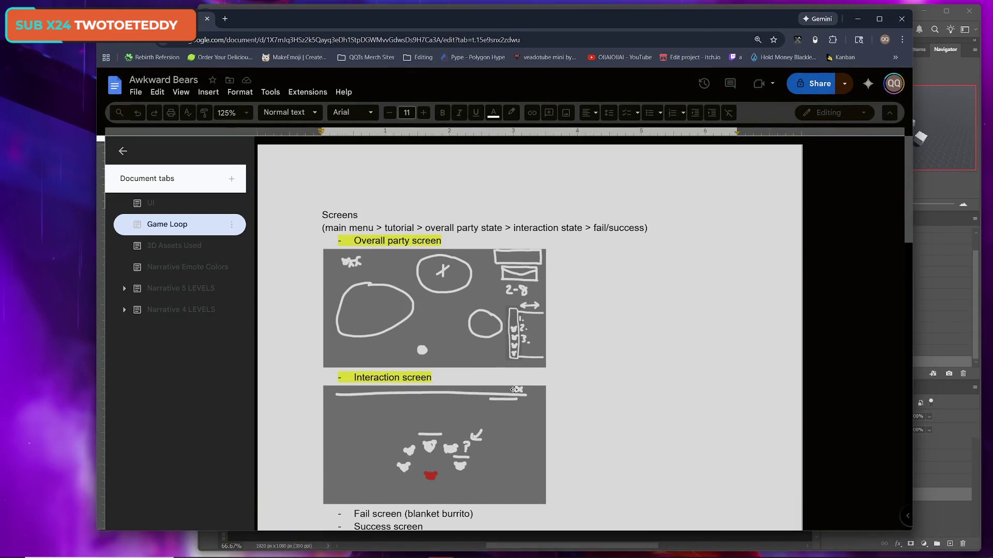
pyautogui.click(858, 19)
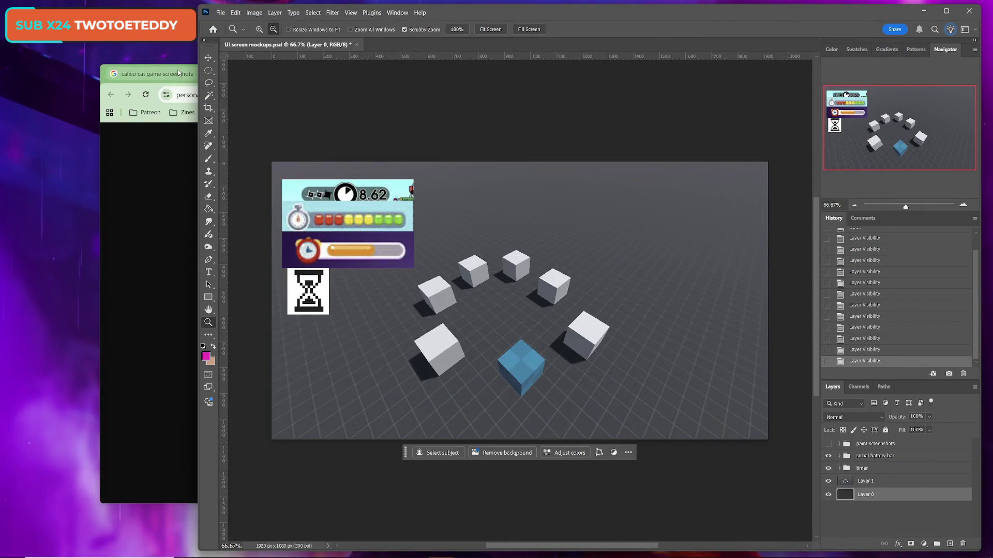
pyautogui.click(150, 74)
pyautogui.click(393, 75)
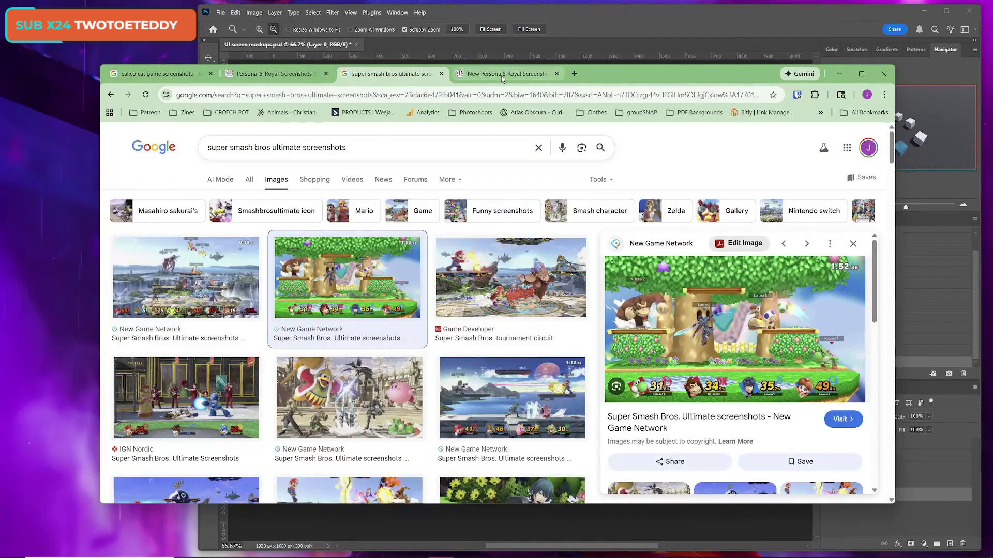
# - Close the Smash Bros image search and New Persona 5 Royal article tabs, leaving the calico search showing
pyautogui.click(484, 75)
pyautogui.click(392, 76)
pyautogui.click(485, 78)
pyautogui.click(436, 76)
pyautogui.click(441, 74)
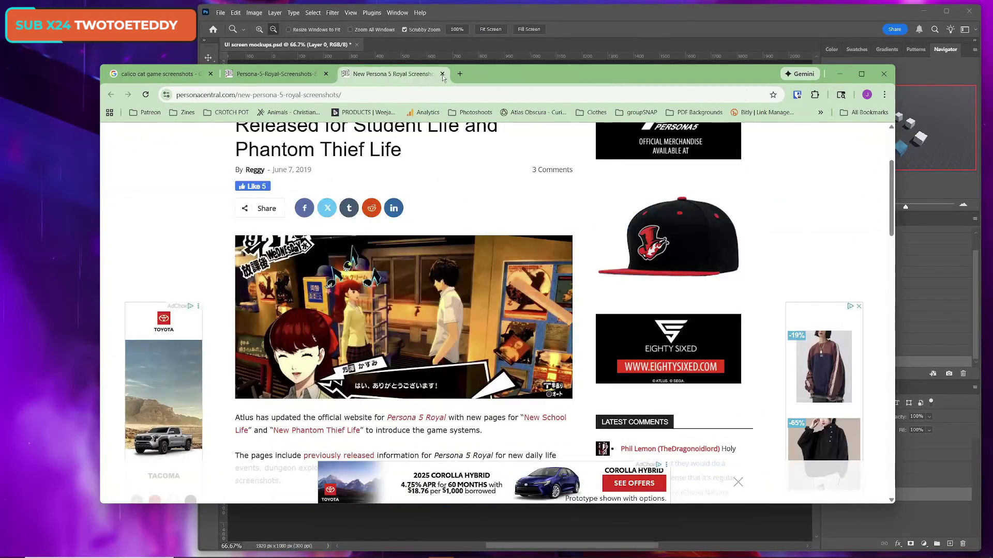
pyautogui.click(441, 74)
pyautogui.click(155, 74)
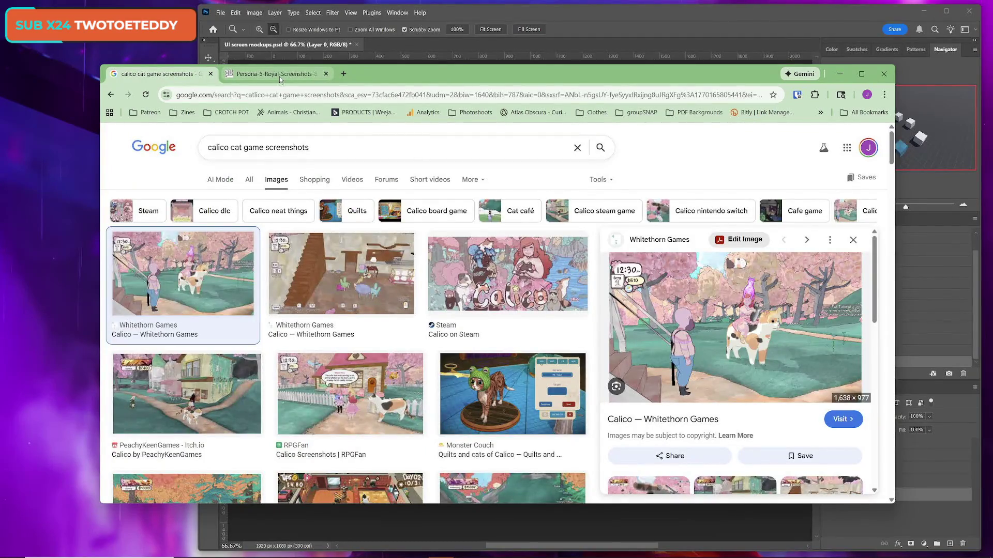
# - Start a 'catherine' search in a new tab, discard it, and switch to the Catherine screenshots window
pyautogui.hotkey('ctrl', 't')
pyautogui.click(353, 92)
pyautogui.write('ca')
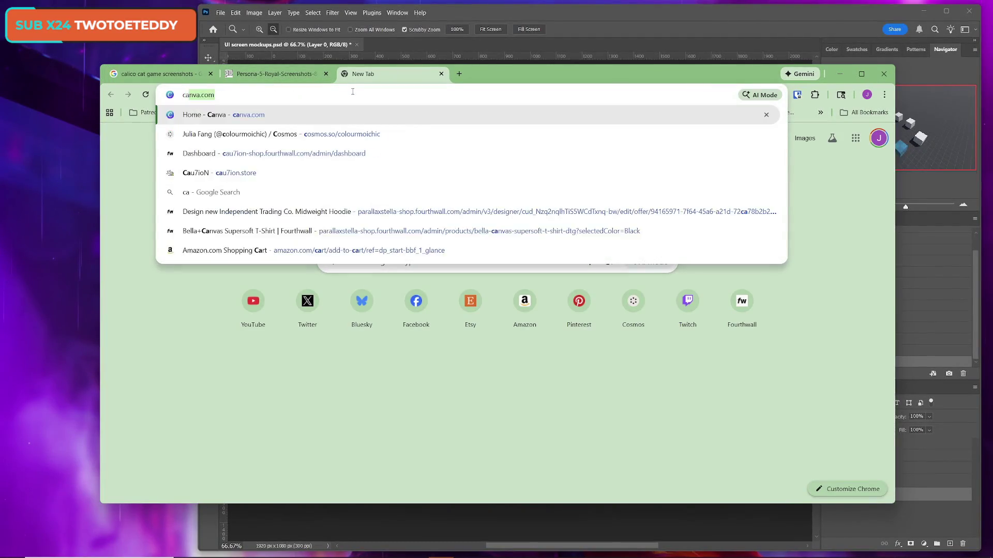
pyautogui.write('therine')
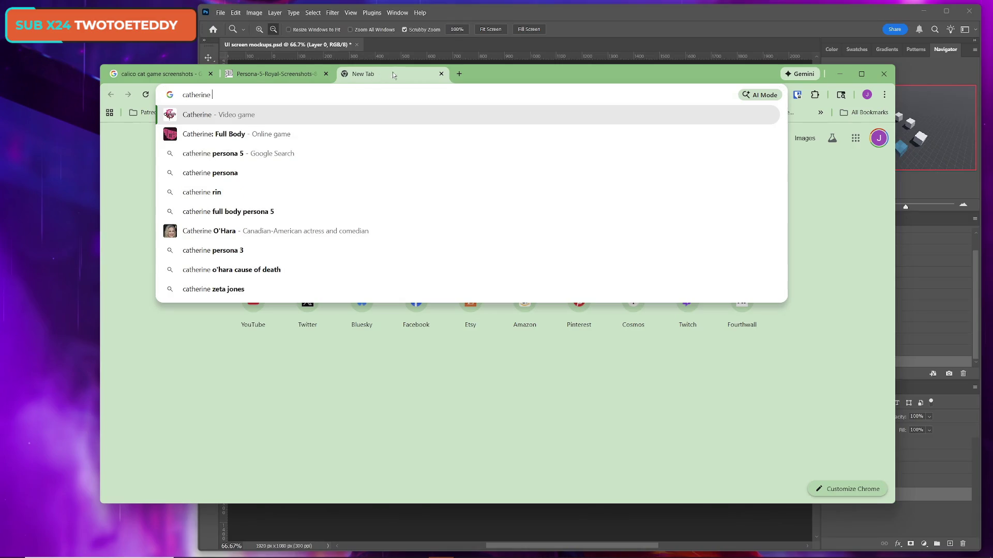
pyautogui.click(441, 74)
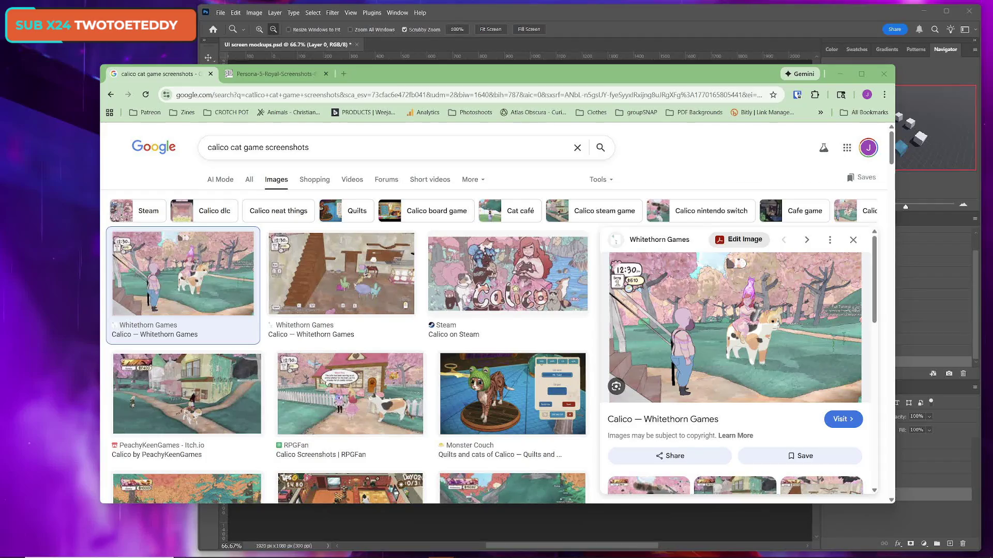
pyautogui.hotkey('alt', 'Tab')
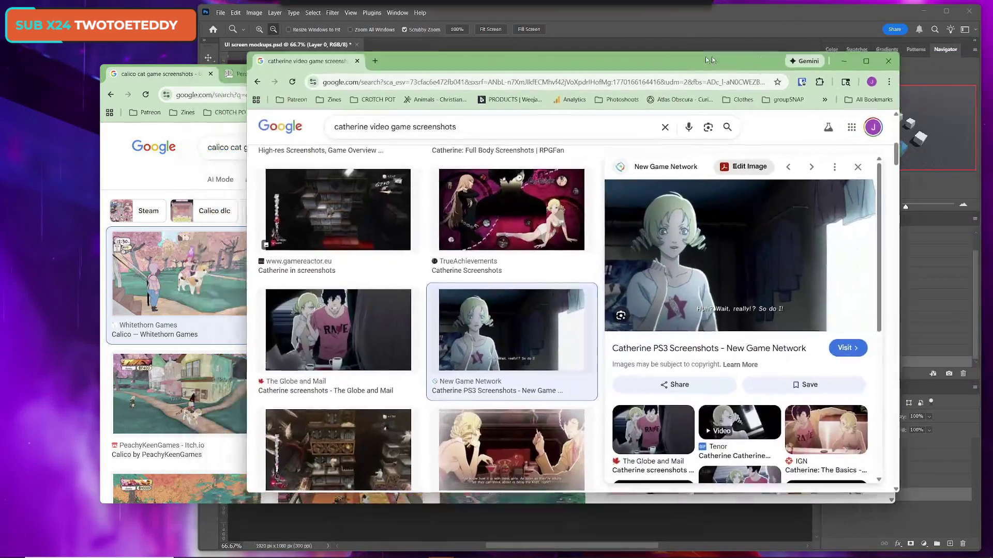
# - Preview the gamereactor and Persona Central Catherine screenshots, then switch back to the calico cat search
pyautogui.moveTo(703, 57); pyautogui.dragTo(798, 52)
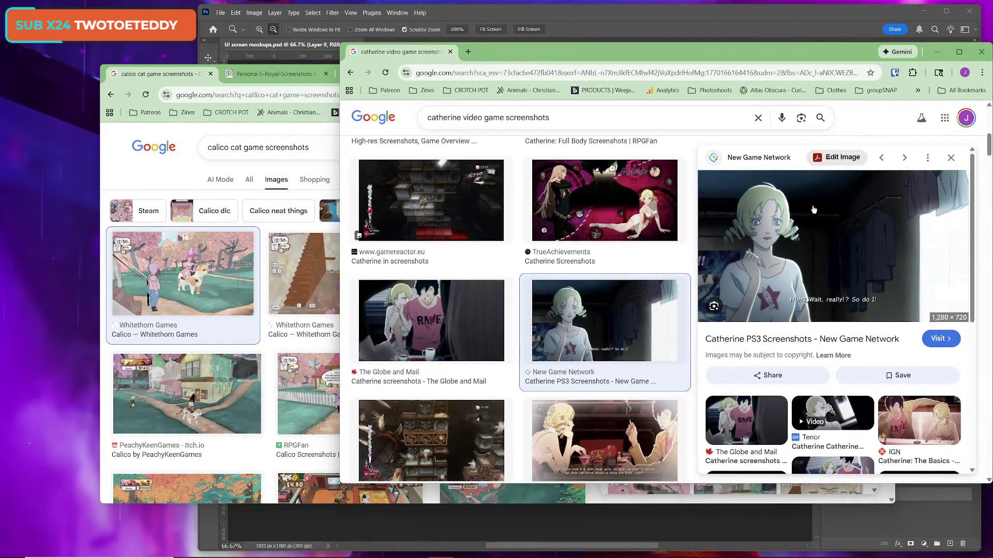
pyautogui.press('Up')
pyautogui.press('Left')
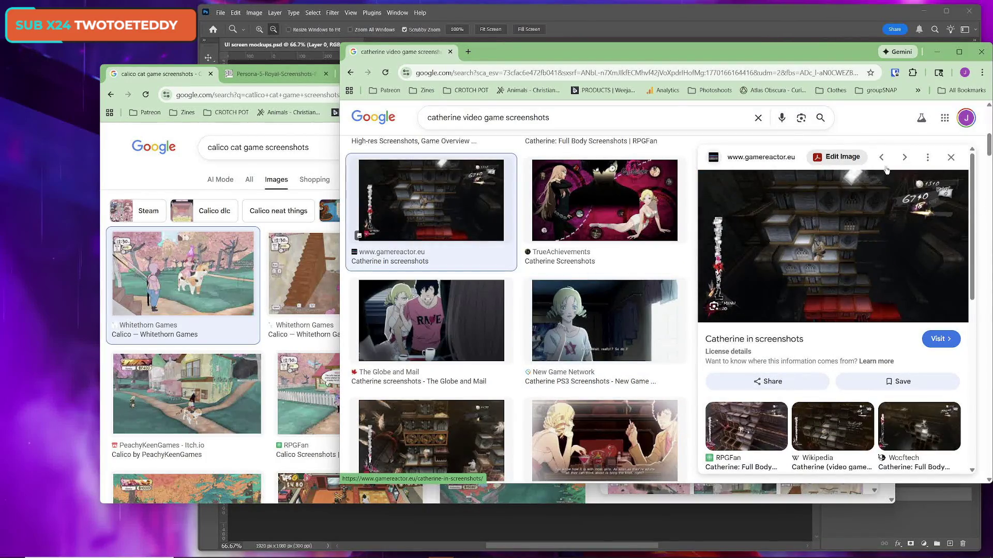
pyautogui.scroll(-5, 567, 299)
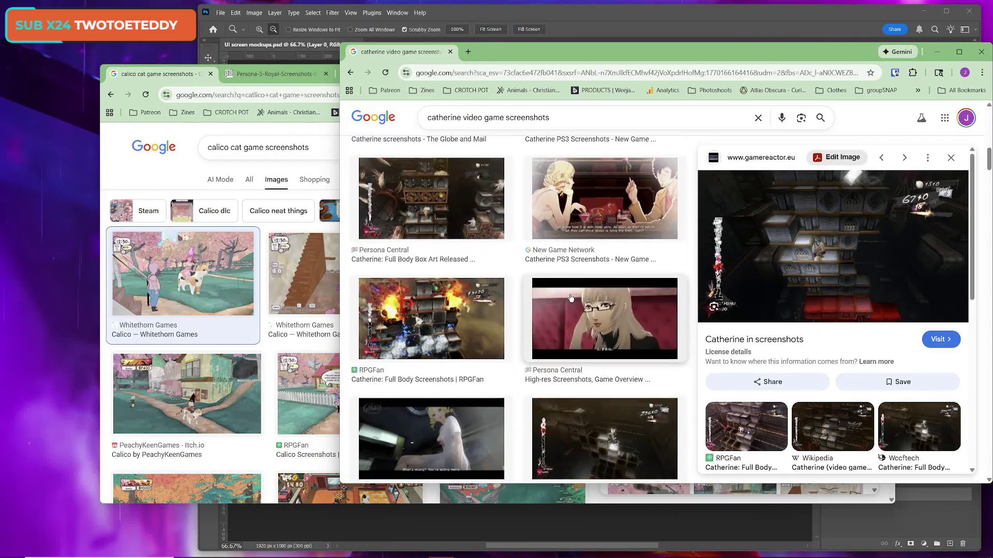
pyautogui.click(603, 318)
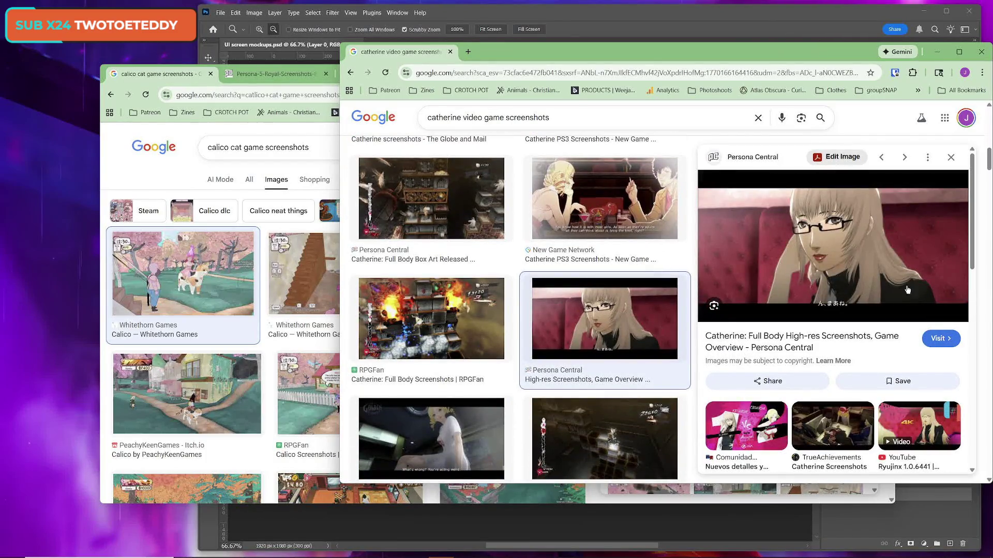
pyautogui.scroll(5, 574, 291)
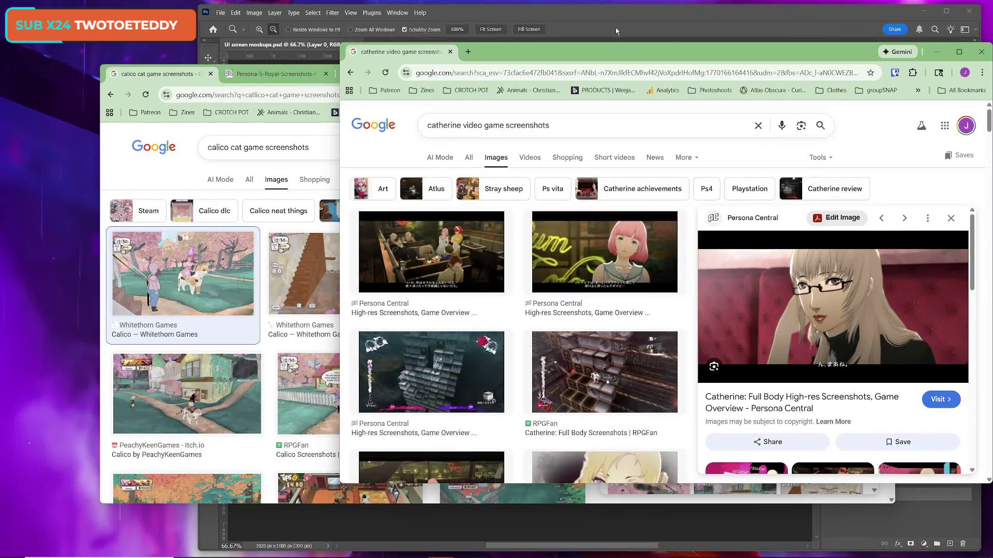
pyautogui.hotkey('alt', 'Tab')
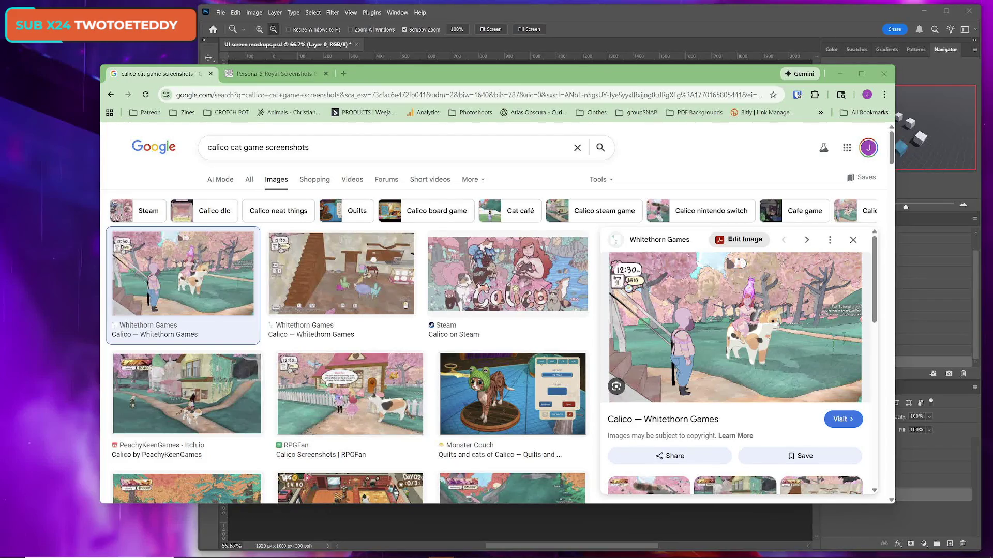
# - Bring the Photoshop mockup forward, then make the paint screenshots group visible and expand it
pyautogui.moveTo(609, 78); pyautogui.dragTo(527, 86)
pyautogui.click(679, 16)
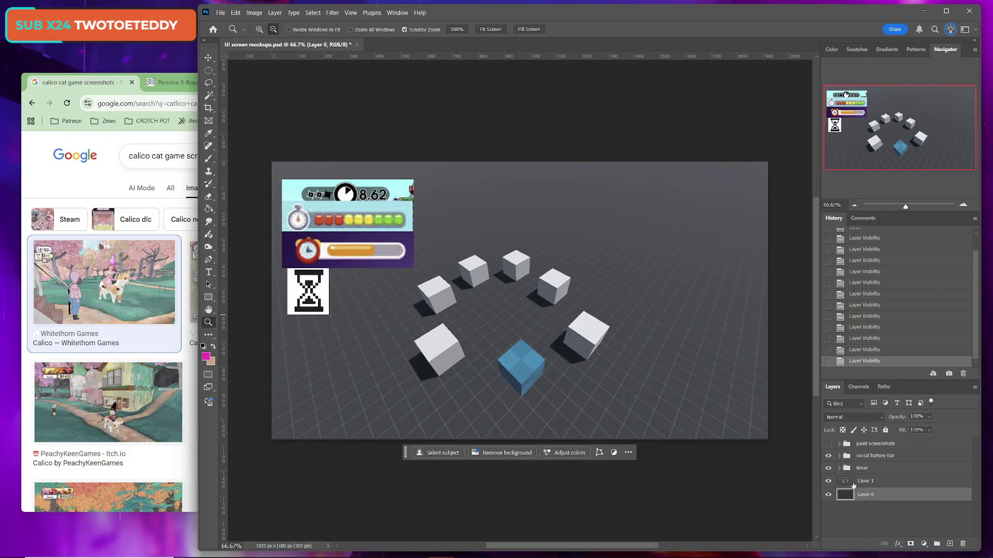
pyautogui.click(828, 443)
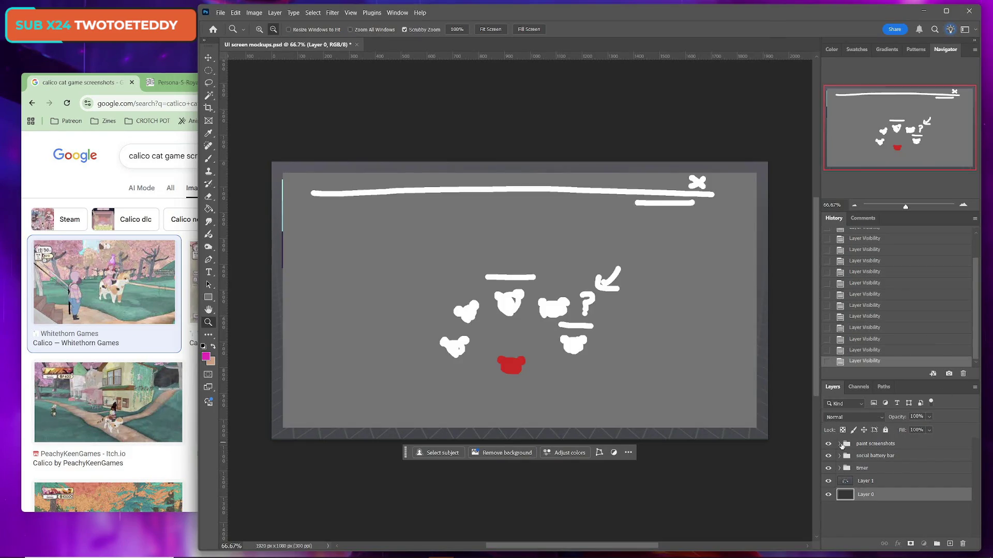
pyautogui.click(840, 444)
# - Hide the overall party screen layer so the interaction screen sketch shows through
pyautogui.click(892, 458)
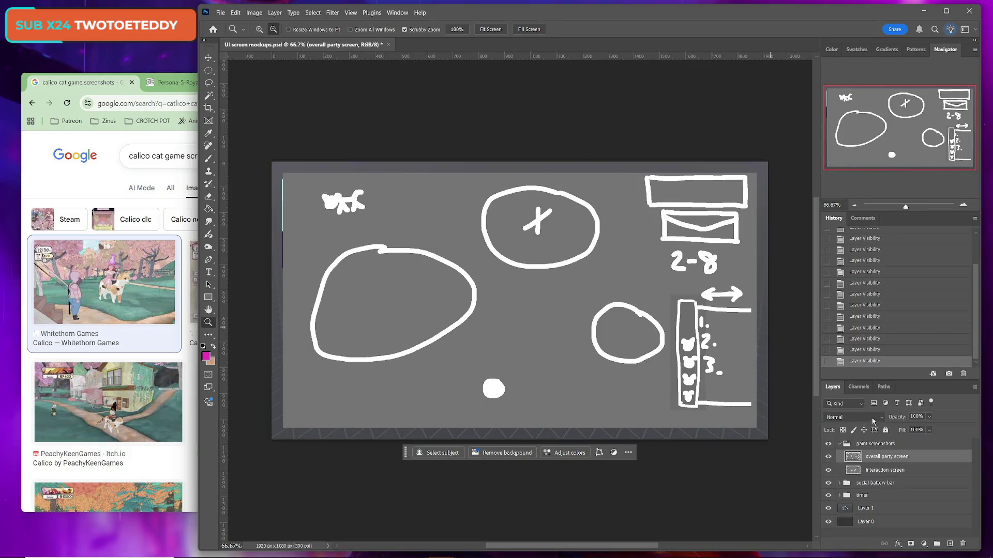
pyautogui.click(882, 482)
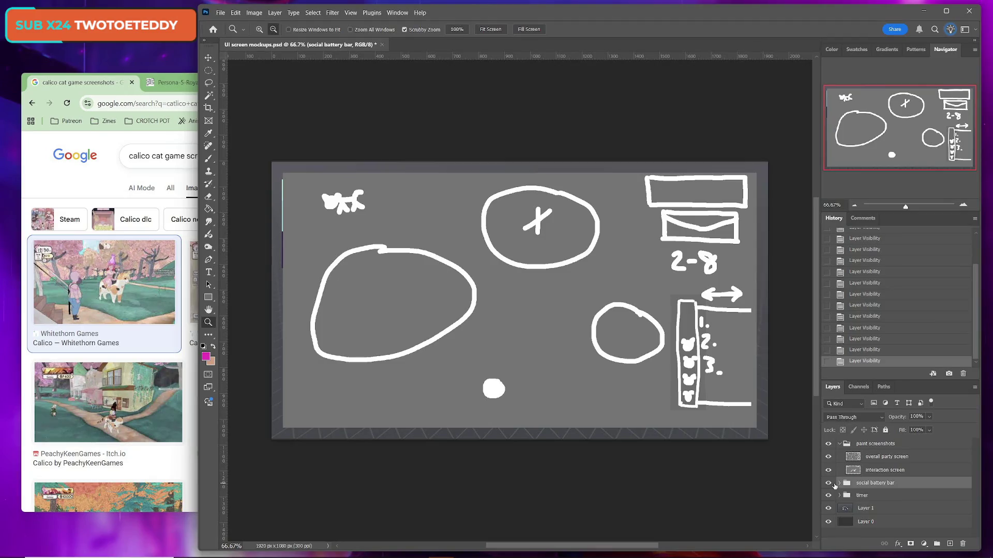
pyautogui.click(828, 457)
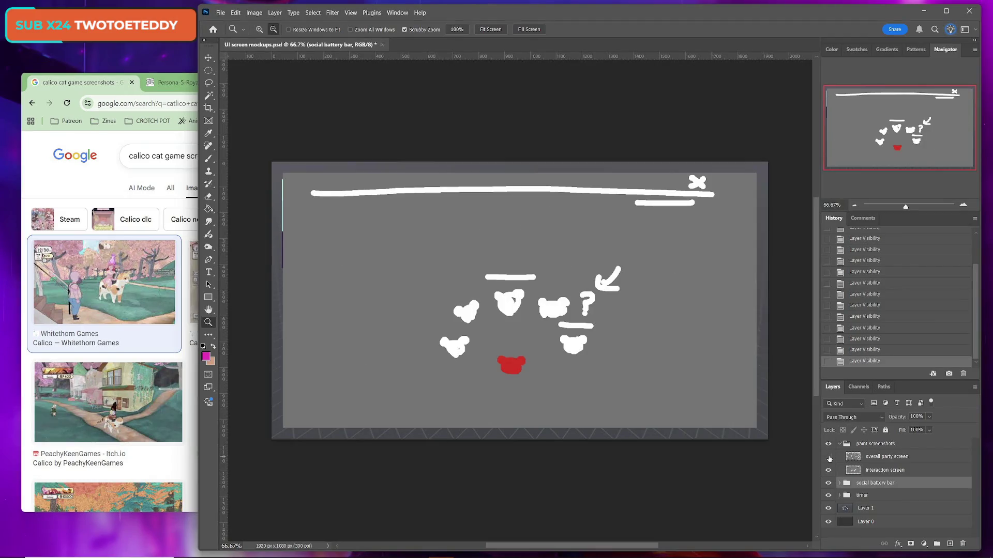
pyautogui.click(829, 458)
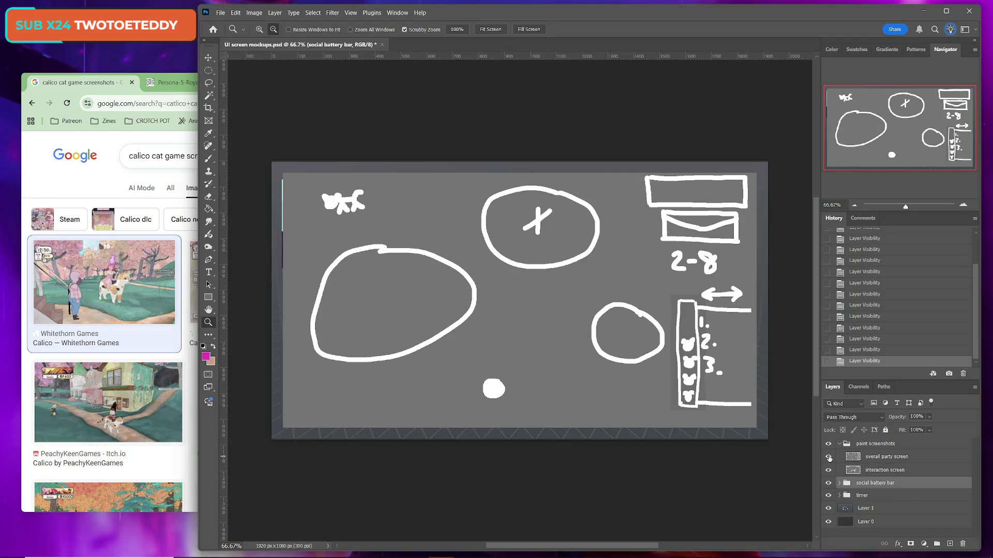
pyautogui.click(829, 458)
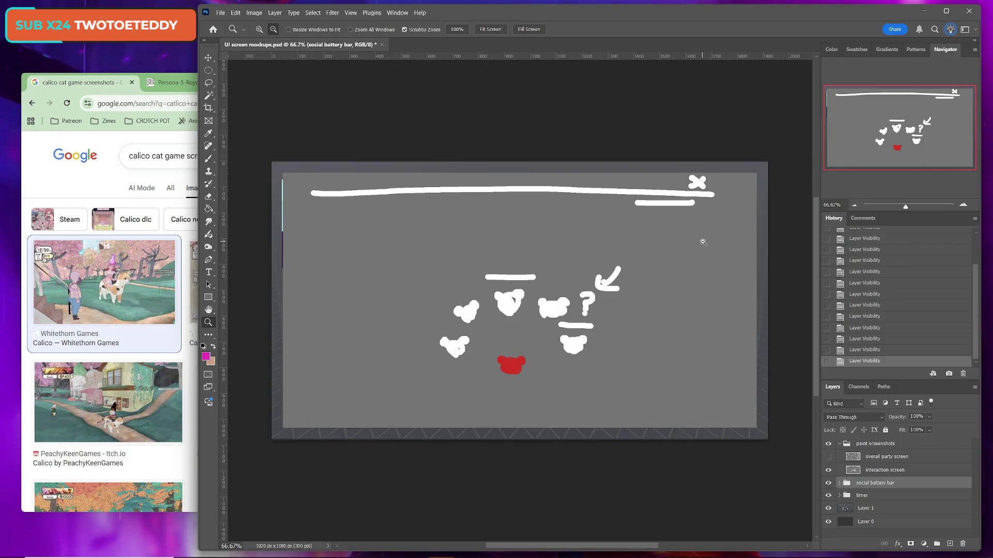
pyautogui.hotkey('alt', 'Tab')
pyautogui.hotkey('alt', 'Tab')
# - In the doc's 3D Assets Used tab, open the Kenney UI Pack link in a new tab
pyautogui.moveTo(148, 548)
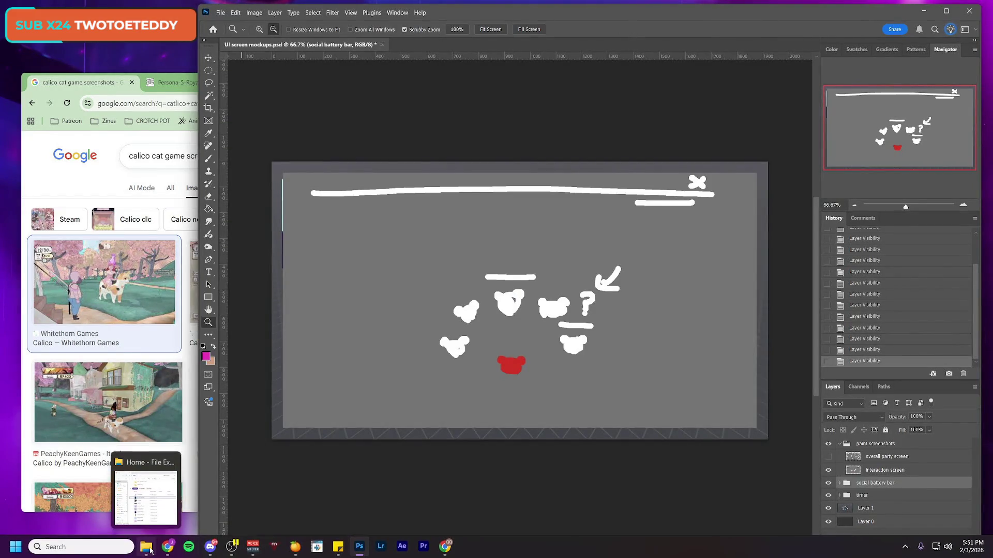
pyautogui.moveTo(444, 547)
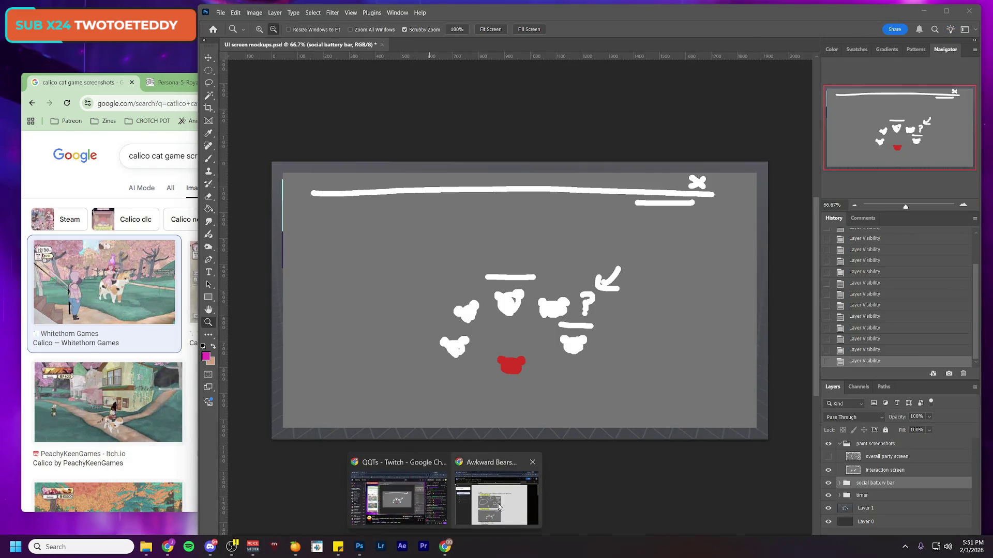
pyautogui.click(500, 508)
pyautogui.click(186, 246)
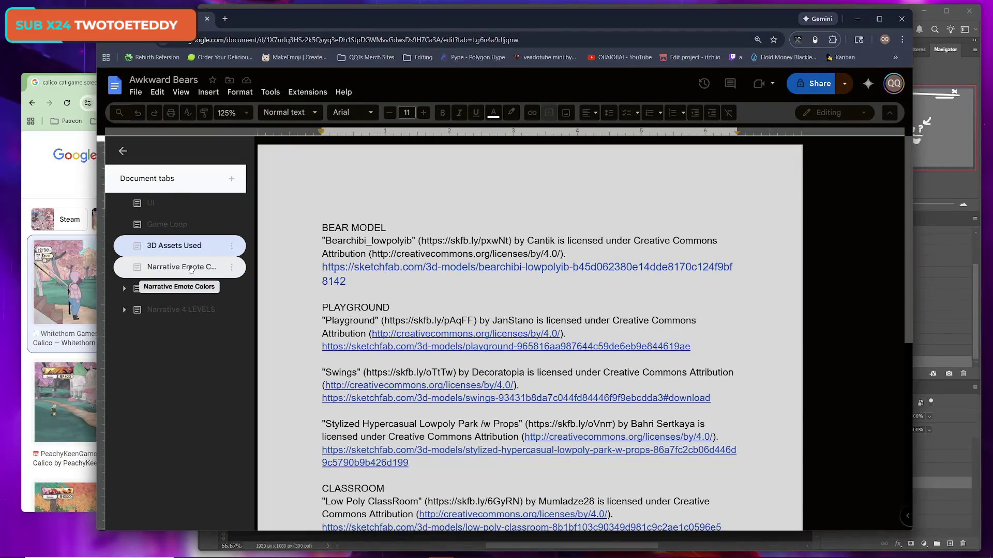
pyautogui.scroll(-5, 425, 306)
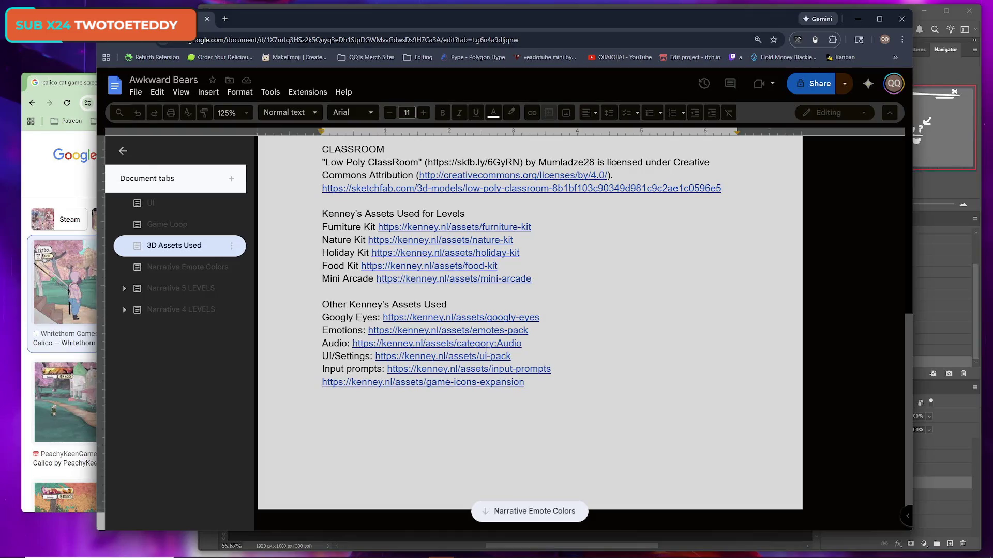
pyautogui.click(443, 357)
pyautogui.click(422, 373)
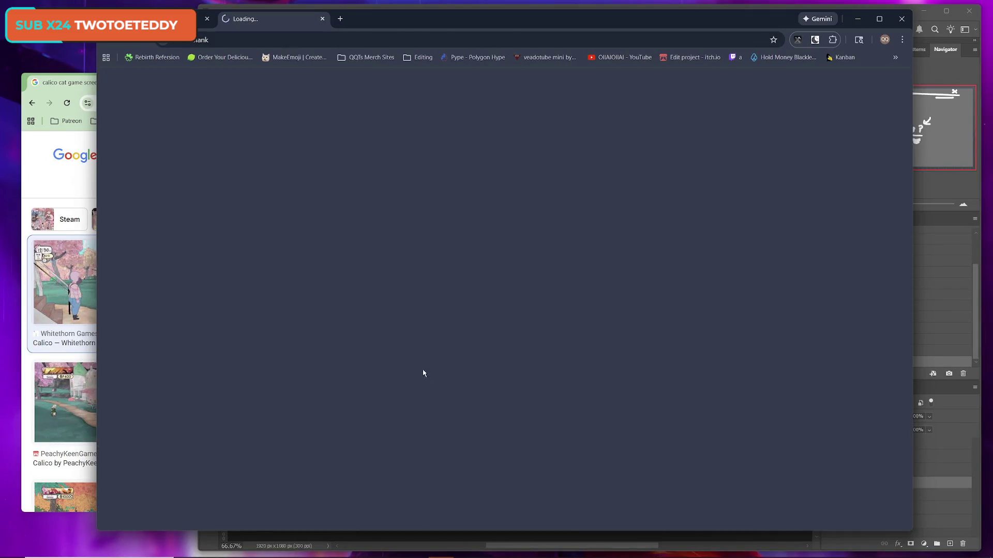
# - Open the Kenney Input Prompts and Game Icons (Expansion) links in new tabs
pyautogui.hotkey('ctrl', 'shift', 'Tab')
pyautogui.click(450, 368)
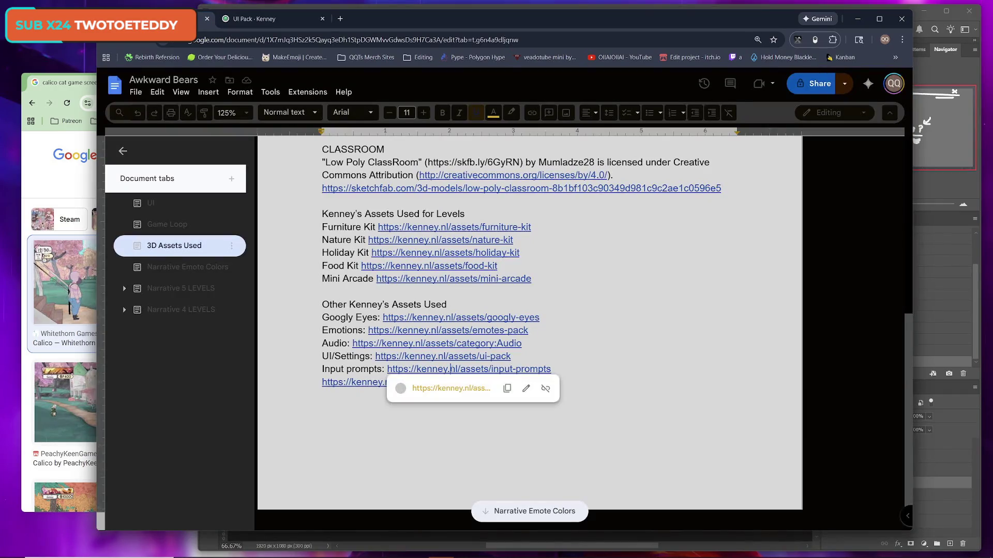
pyautogui.click(447, 388)
pyautogui.hotkey('ctrl', 'shift', 'Tab')
pyautogui.click(397, 382)
pyautogui.click(385, 401)
pyautogui.click(372, 18)
pyautogui.click(311, 20)
pyautogui.click(336, 20)
# - Look over the Kenney UI Pack page and enlarge its second preview image, comparing the other Kenney tabs
pyautogui.click(477, 19)
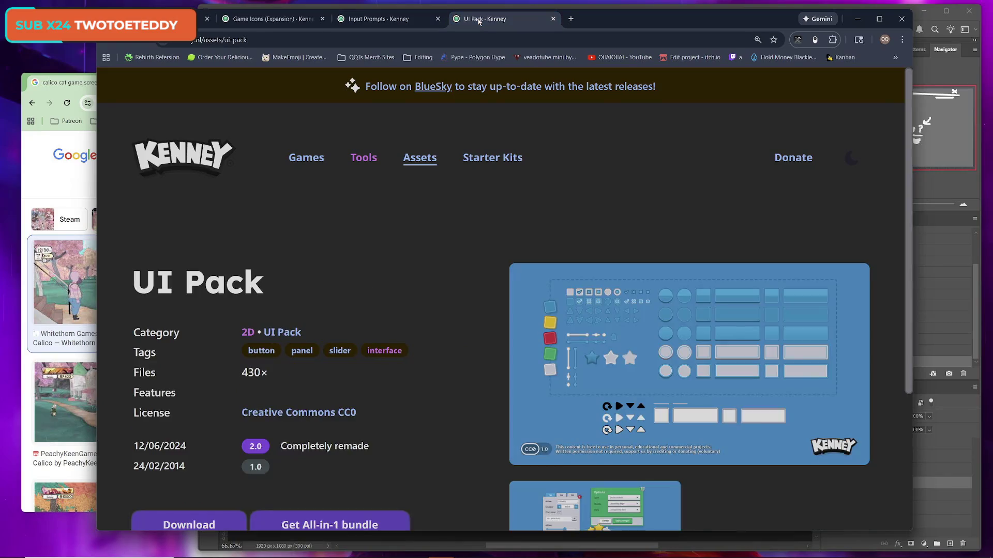
pyautogui.scroll(-4, 760, 362)
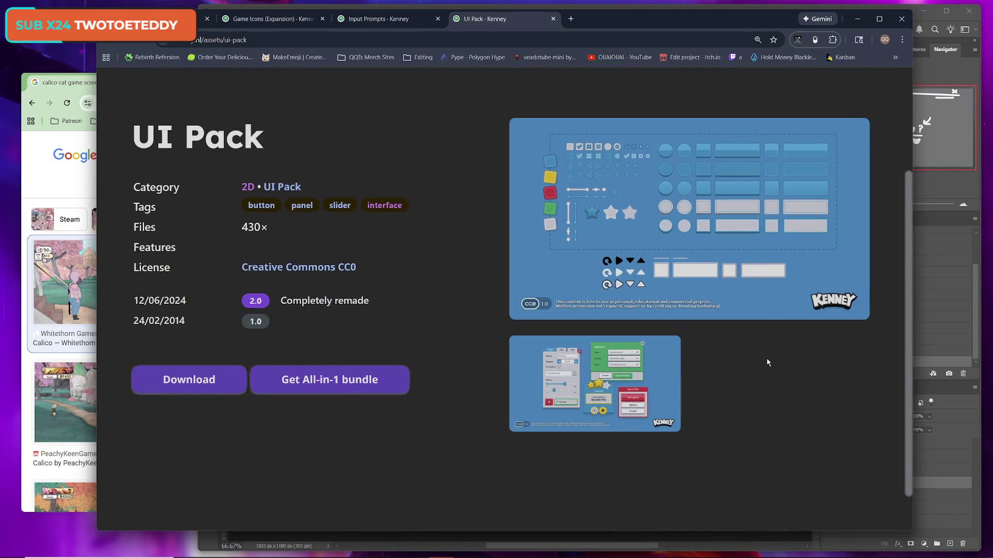
pyautogui.scroll(3, 672, 423)
pyautogui.click(616, 482)
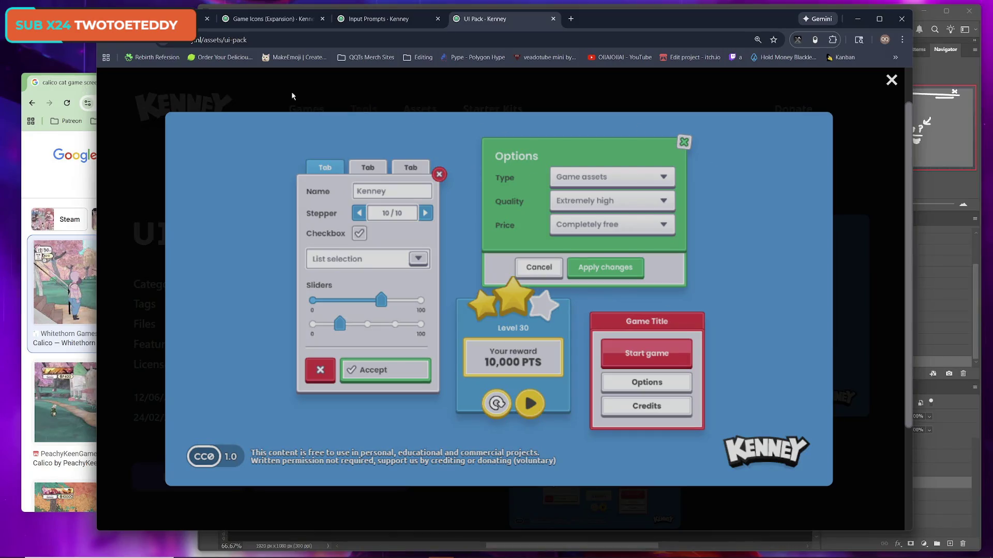
pyautogui.click(362, 20)
pyautogui.click(285, 20)
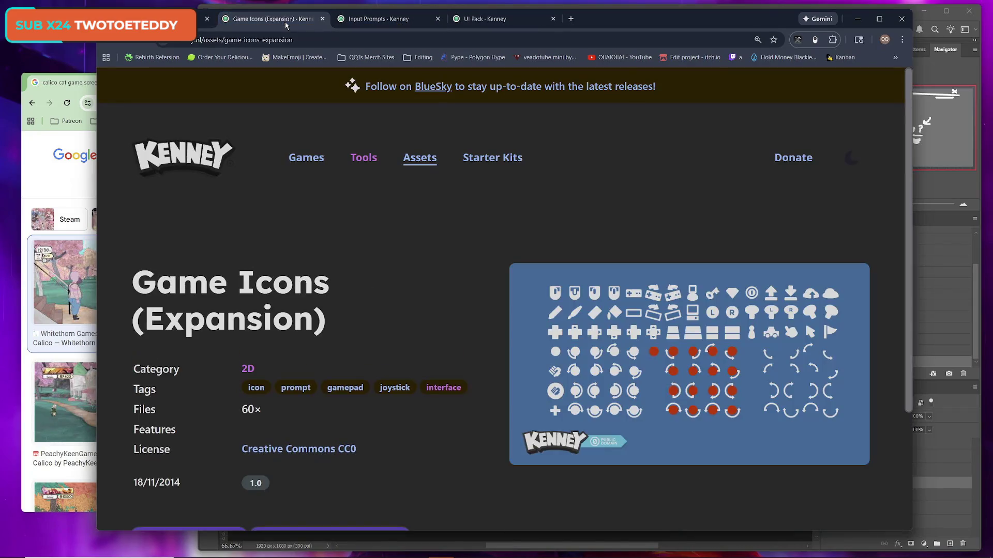
pyautogui.click(379, 26)
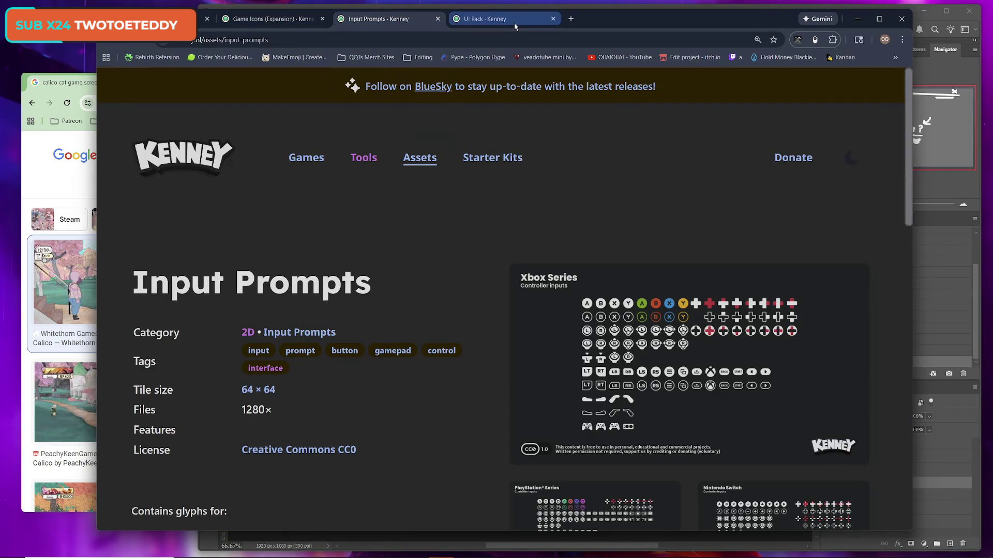
pyautogui.click(514, 23)
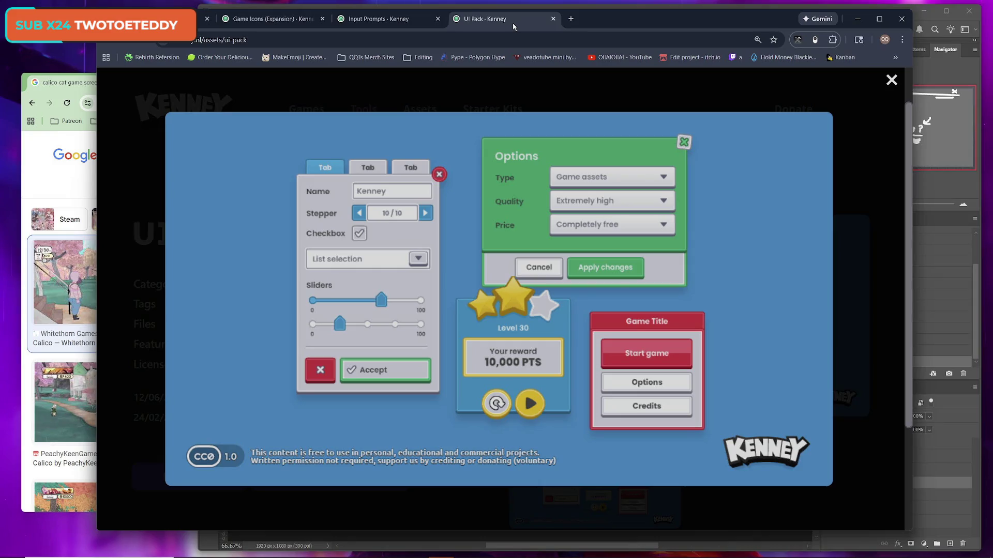
# - Close the UI Pack tab and end on the Input Prompts page
pyautogui.click(552, 19)
pyautogui.moveTo(517, 19); pyautogui.dragTo(520, 19)
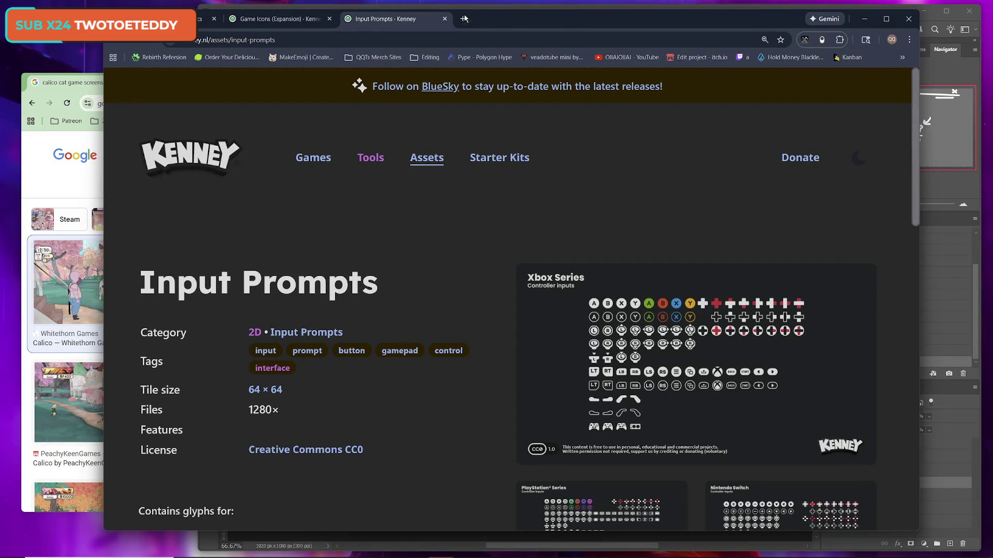
pyautogui.moveTo(501, 15); pyautogui.dragTo(489, 18)
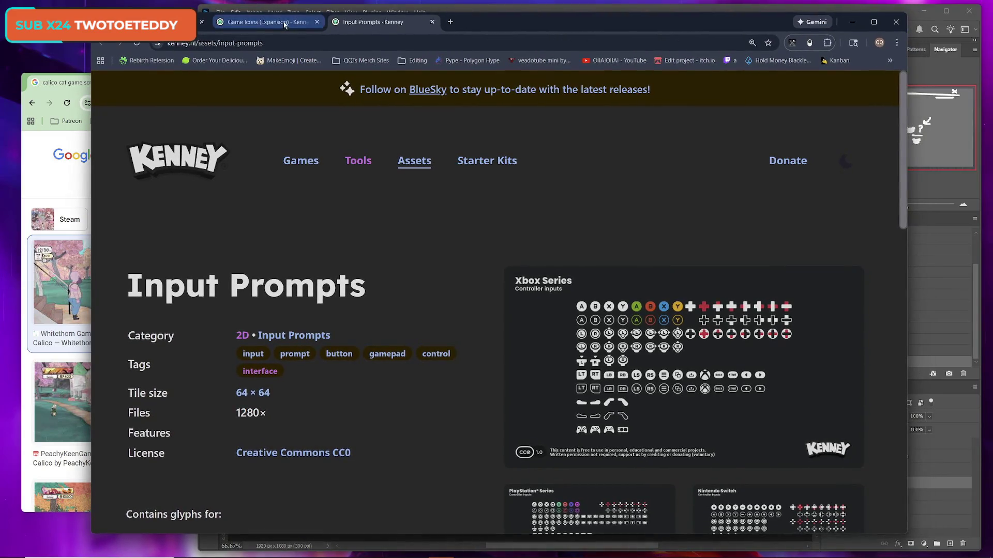
pyautogui.click(285, 25)
pyautogui.hotkey('ctrl', 'shift', 'Tab')
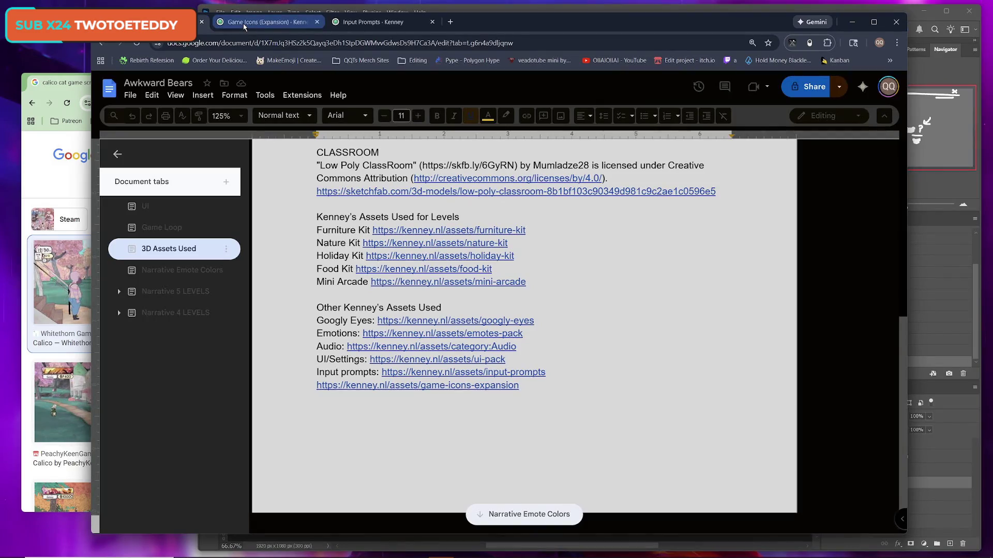
pyautogui.click(244, 26)
pyautogui.click(387, 23)
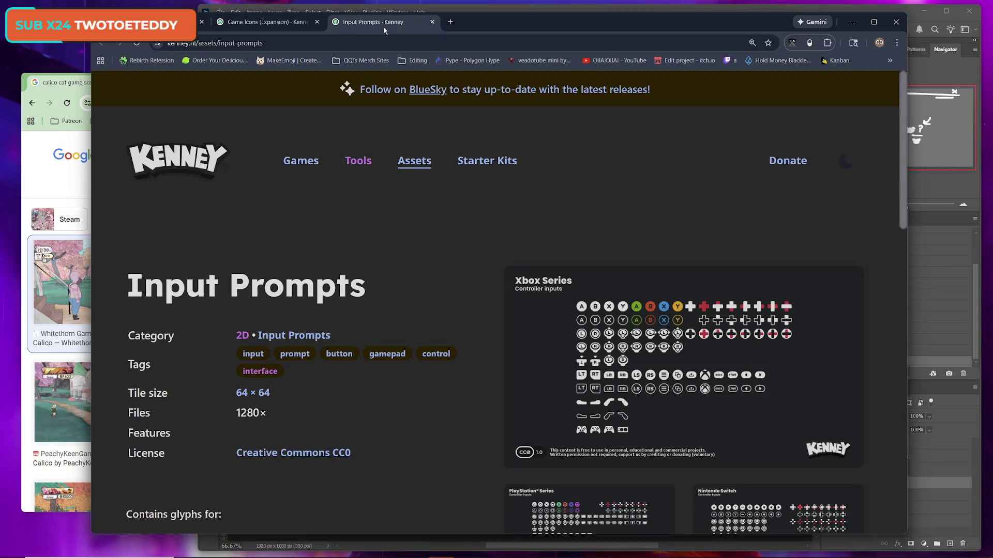
pyautogui.click(293, 23)
pyautogui.hotkey('ctrl', 'shift', 'Tab')
pyautogui.click(292, 26)
pyautogui.click(372, 21)
pyautogui.moveTo(577, 21); pyautogui.dragTo(574, 35)
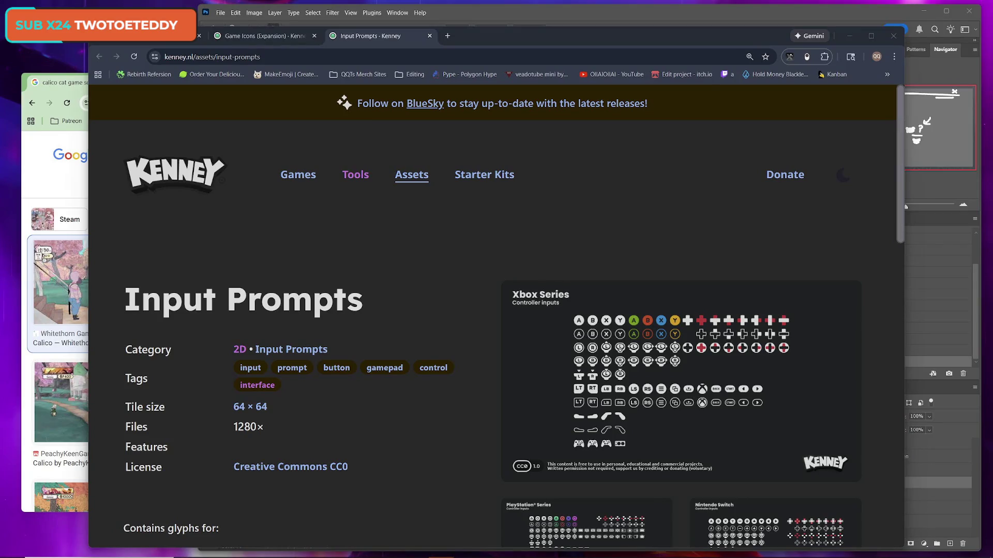
# - Bring the calico screenshot results window forward and discard the stray new tab and window
pyautogui.hotkey('alt', 'Tab')
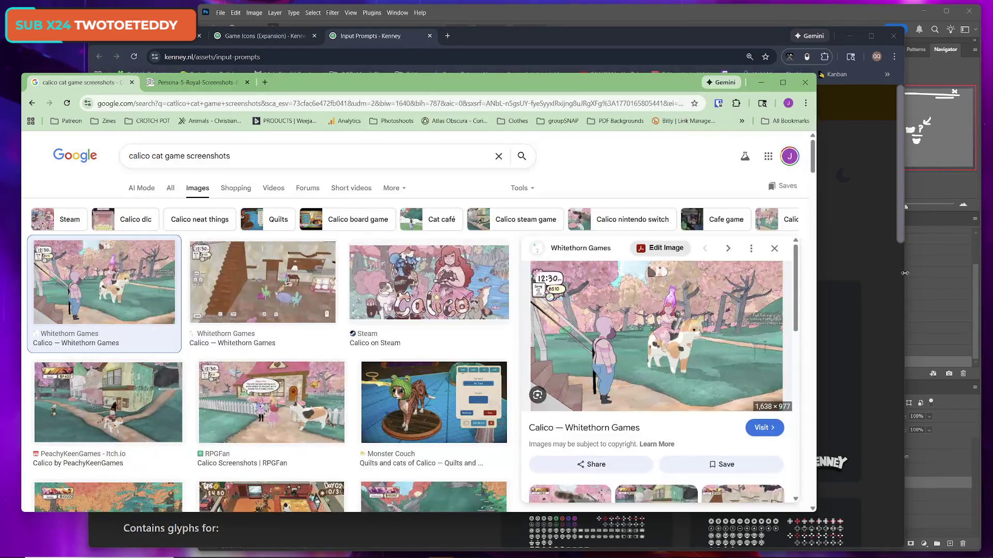
pyautogui.click(265, 83)
pyautogui.hotkey('ctrl', 'w')
pyautogui.hotkey('ctrl', 'n')
pyautogui.hotkey('ctrl', 'w')
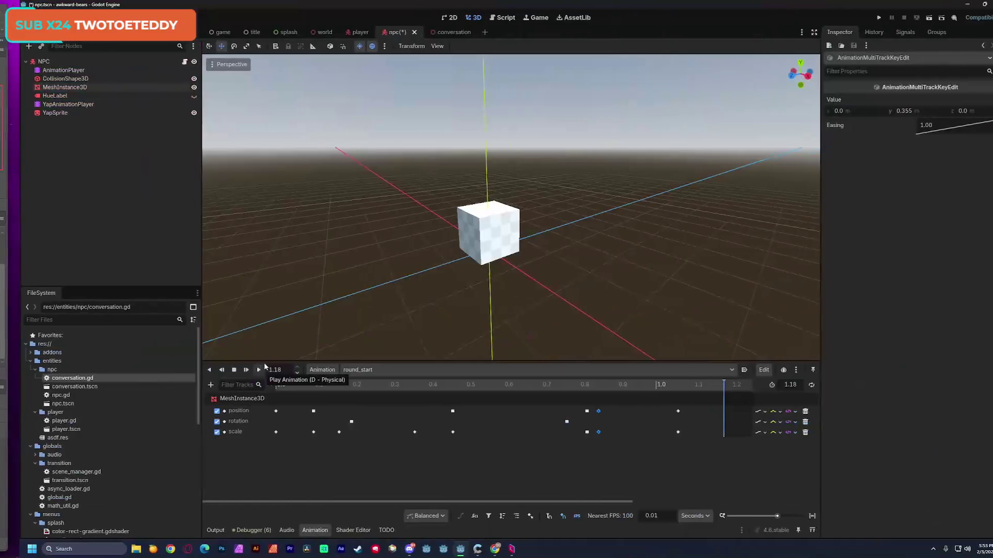
# - Play round_start, then drag the paired position and scale keys from about 0.84 s to just under 1.0 s
pyautogui.click(239, 371)
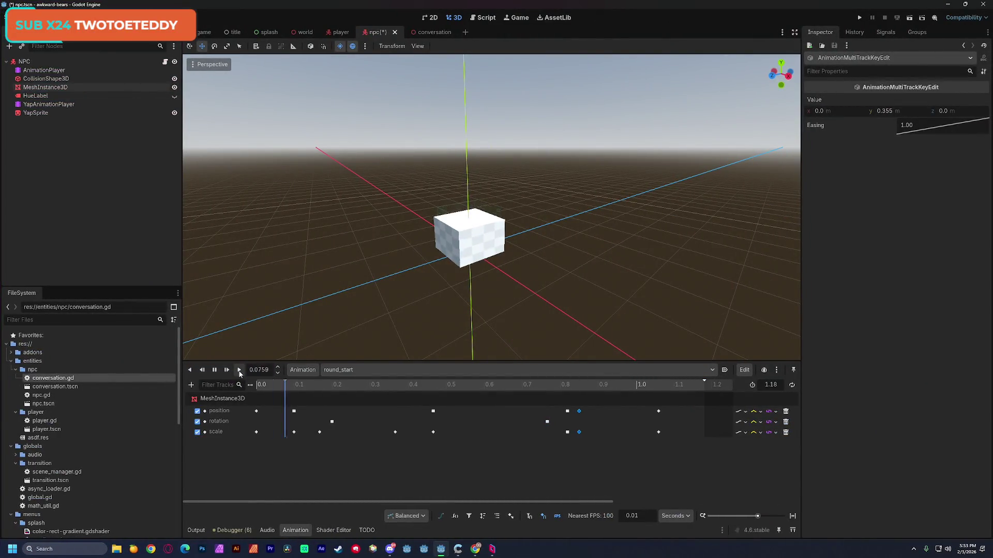
pyautogui.click(239, 371)
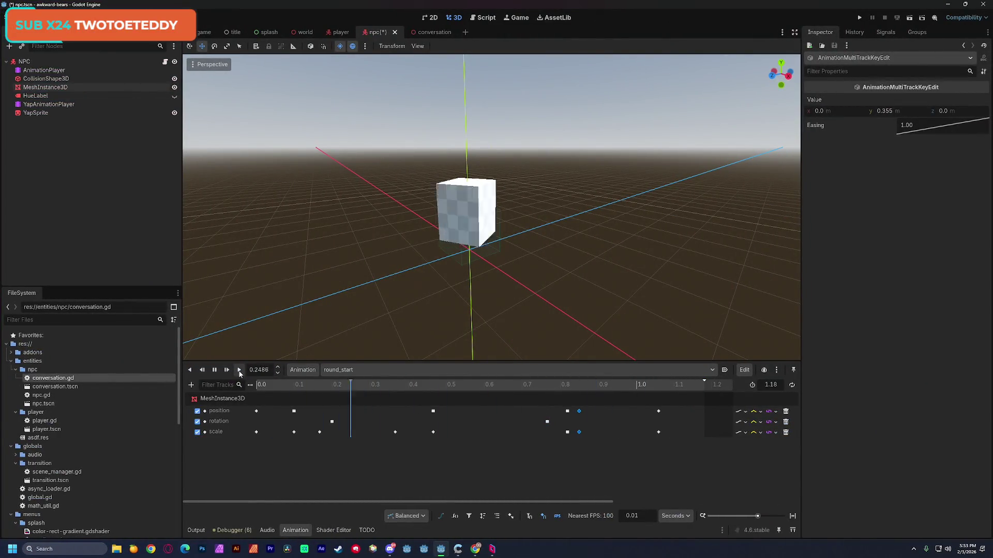
pyautogui.scroll(3, 489, 277)
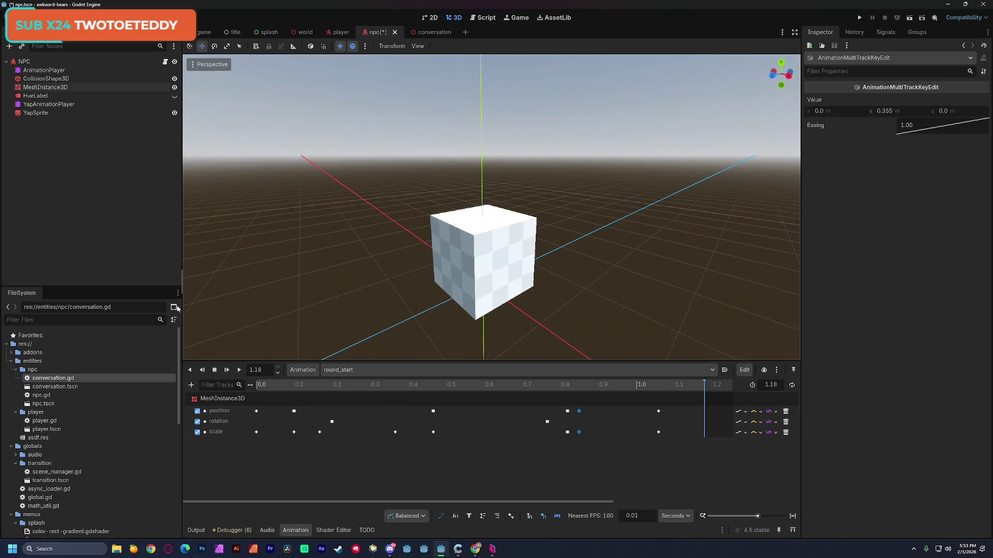
pyautogui.click(239, 370)
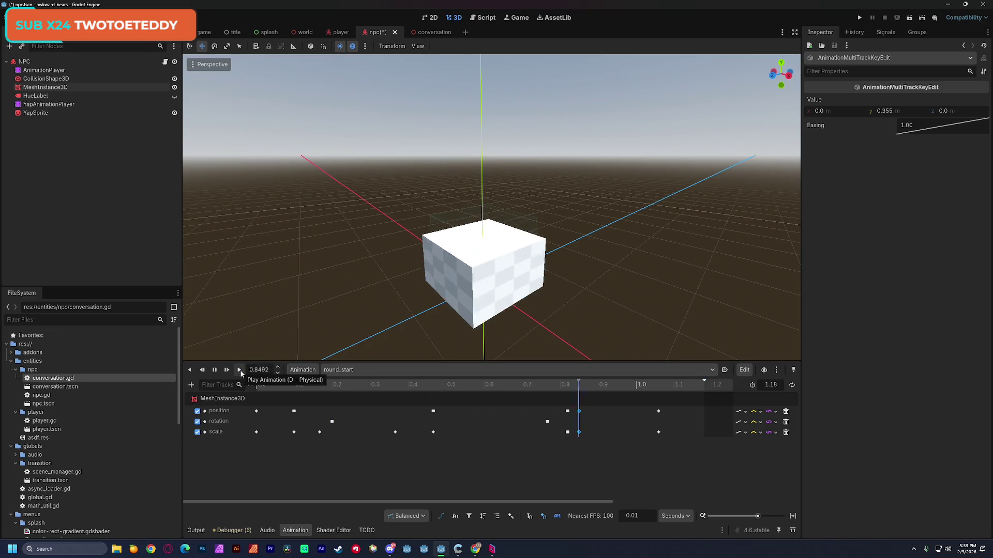
pyautogui.moveTo(566, 386)
pyautogui.mouseDown()
pyautogui.moveTo(618, 389)
pyautogui.moveTo(319, 387)
pyautogui.moveTo(435, 368)
pyautogui.moveTo(623, 385)
pyautogui.moveTo(572, 393)
pyautogui.moveTo(575, 403)
pyautogui.moveTo(551, 397)
pyautogui.moveTo(562, 401)
pyautogui.mouseUp()
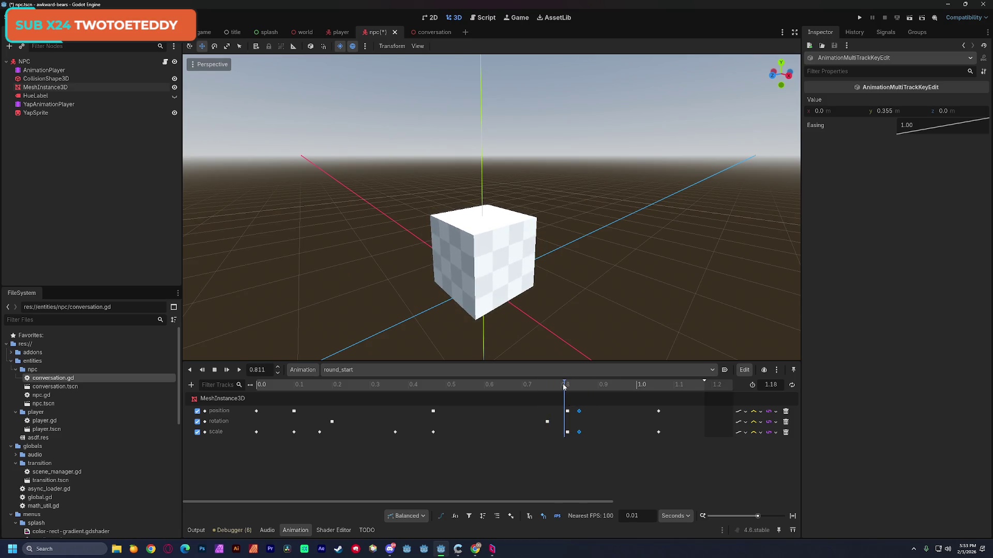
pyautogui.moveTo(567, 388)
pyautogui.mouseDown()
pyautogui.moveTo(582, 392)
pyautogui.moveTo(570, 395)
pyautogui.moveTo(582, 437)
pyautogui.moveTo(609, 437)
pyautogui.mouseUp()
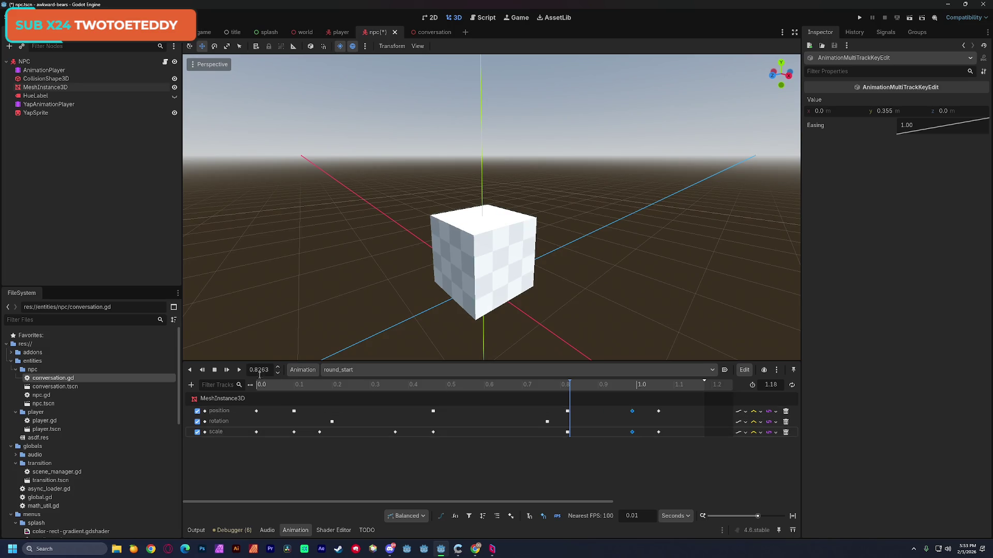
# - Replay round_start to check timing and inspect easing presets for the position and scale keys at 0.82 s
pyautogui.click(239, 370)
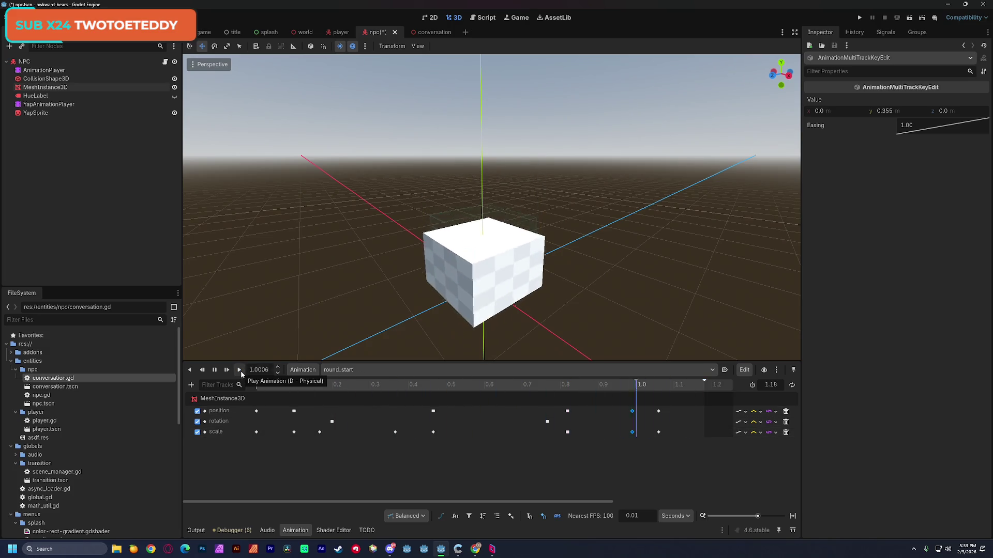
pyautogui.click(239, 370)
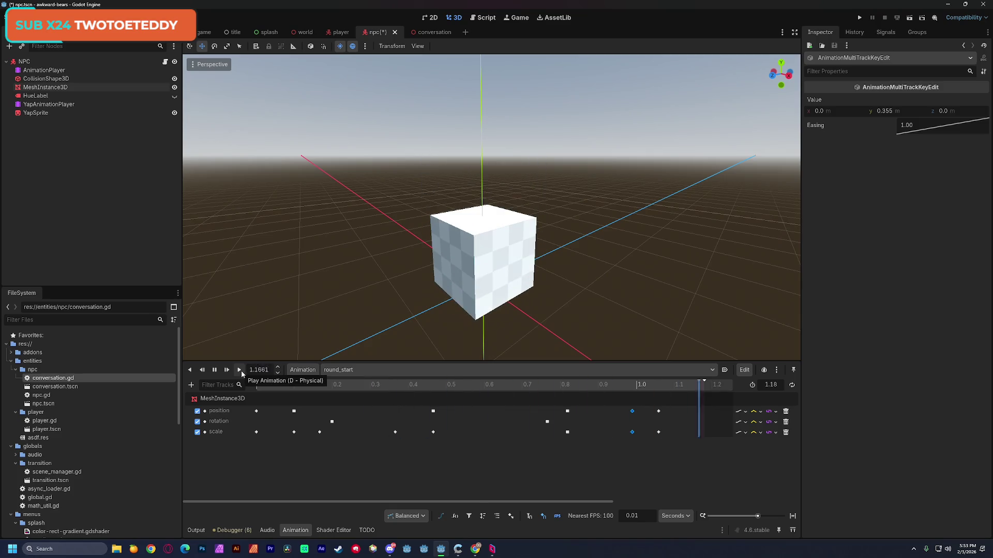
pyautogui.click(240, 370)
pyautogui.click(240, 370)
pyautogui.click(241, 372)
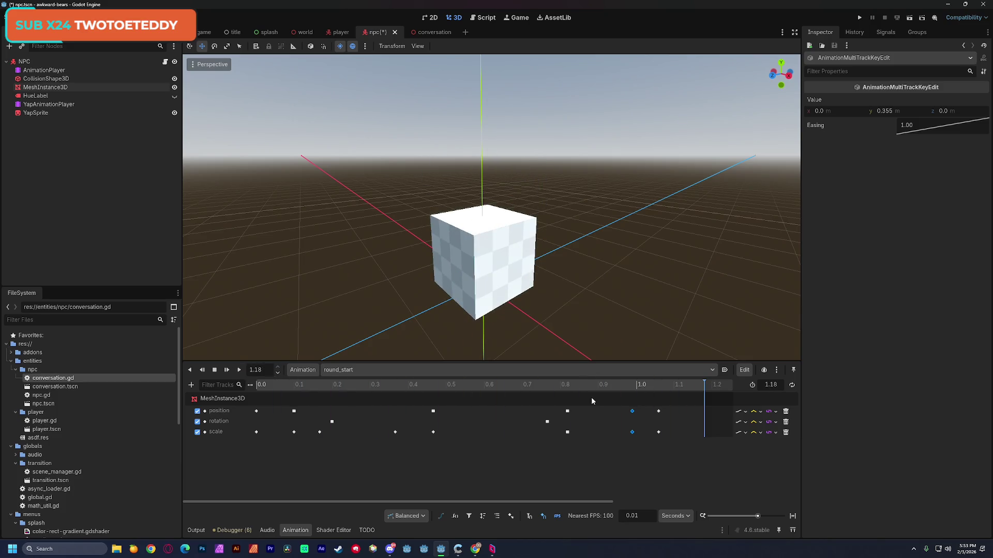
pyautogui.click(568, 411)
pyautogui.rightClick(920, 141)
pyautogui.click(567, 433)
pyautogui.rightClick(902, 141)
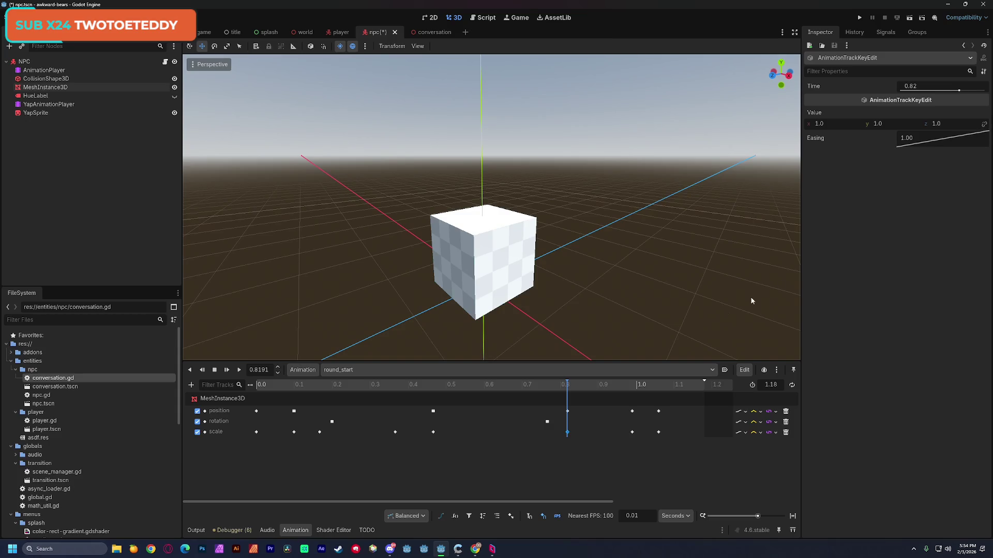
# - Adjust the round_start scale key near 0.82 s, loop-play to check it, and save the npc scene
pyautogui.moveTo(551, 388)
pyautogui.mouseDown()
pyautogui.moveTo(570, 393)
pyautogui.moveTo(481, 392)
pyautogui.moveTo(537, 399)
pyautogui.mouseUp()
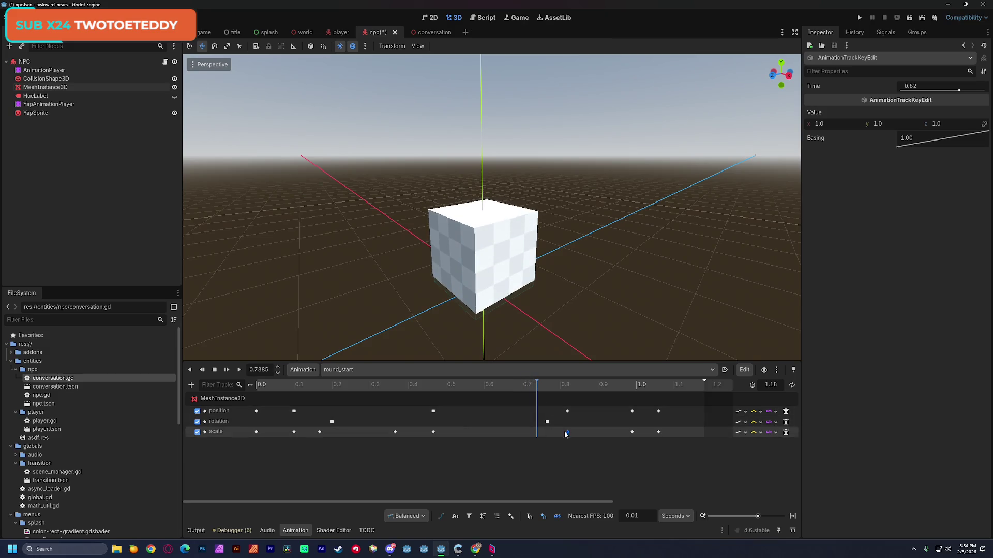
pyautogui.moveTo(568, 432); pyautogui.dragTo(549, 432)
pyautogui.click(583, 433)
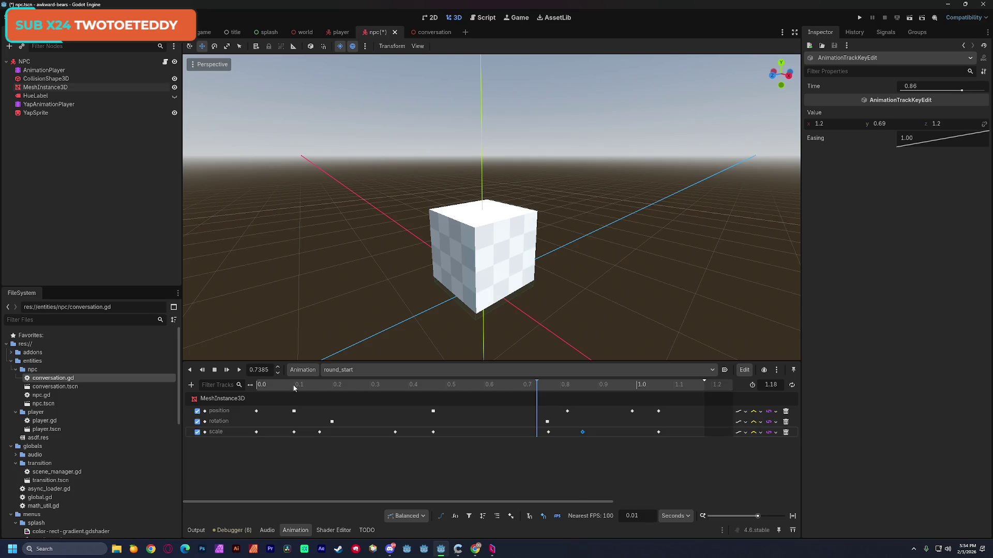
pyautogui.moveTo(288, 386); pyautogui.dragTo(237, 385)
pyautogui.click(239, 372)
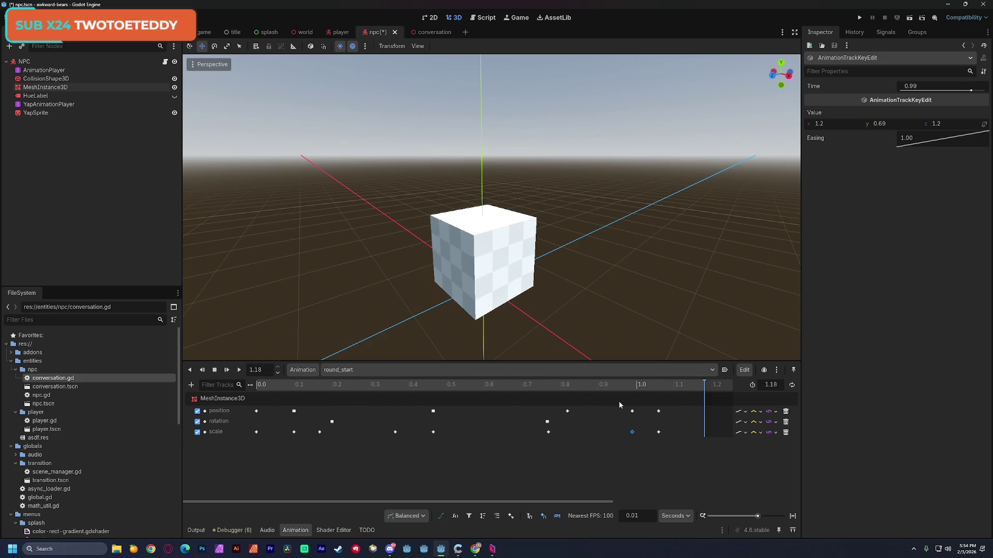
pyautogui.click(568, 432)
pyautogui.moveTo(583, 384)
pyautogui.mouseDown()
pyautogui.moveTo(675, 392)
pyautogui.moveTo(256, 394)
pyautogui.mouseUp()
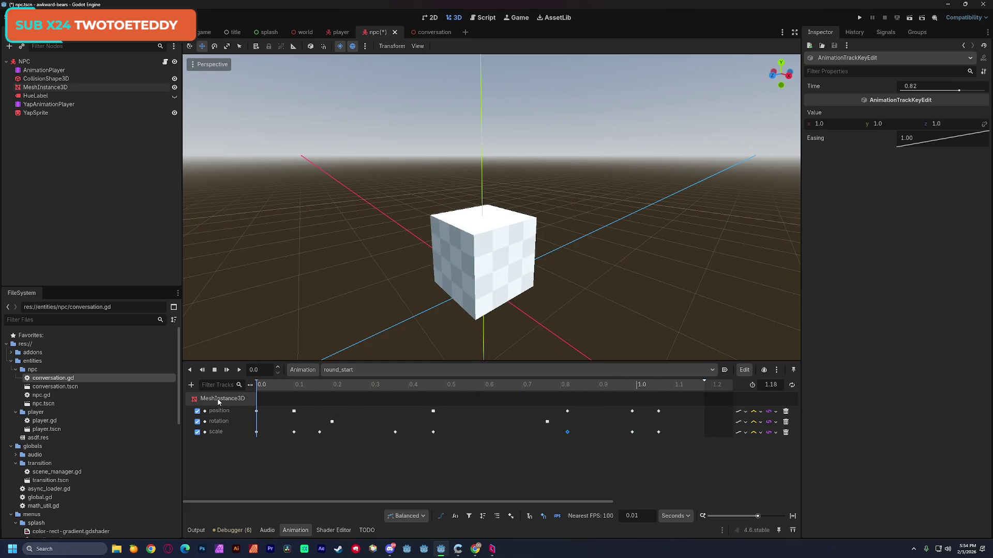
pyautogui.hotkey('ctrl', 's')
# - Preview round_start, orbiting around the cube and scrubbing between about 0.68 and 0.98 seconds
pyautogui.click(239, 370)
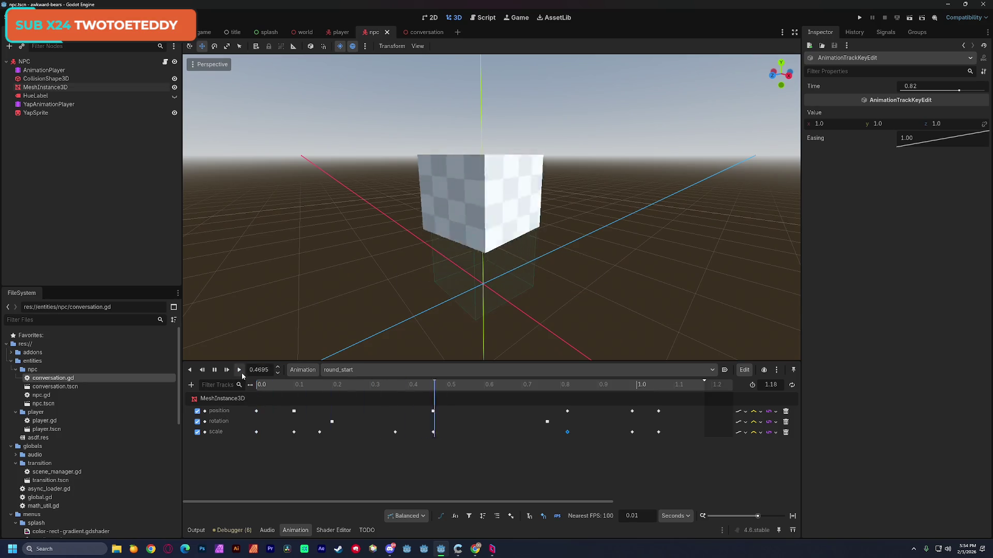
pyautogui.click(242, 374)
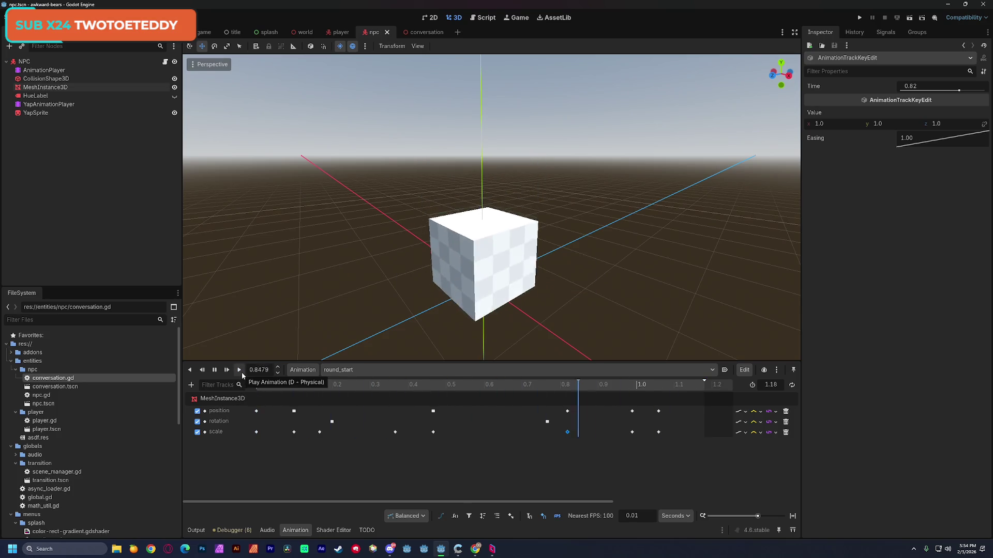
pyautogui.moveTo(350, 337); pyautogui.dragTo(289, 294)
pyautogui.moveTo(444, 292); pyautogui.dragTo(467, 292)
pyautogui.click(239, 370)
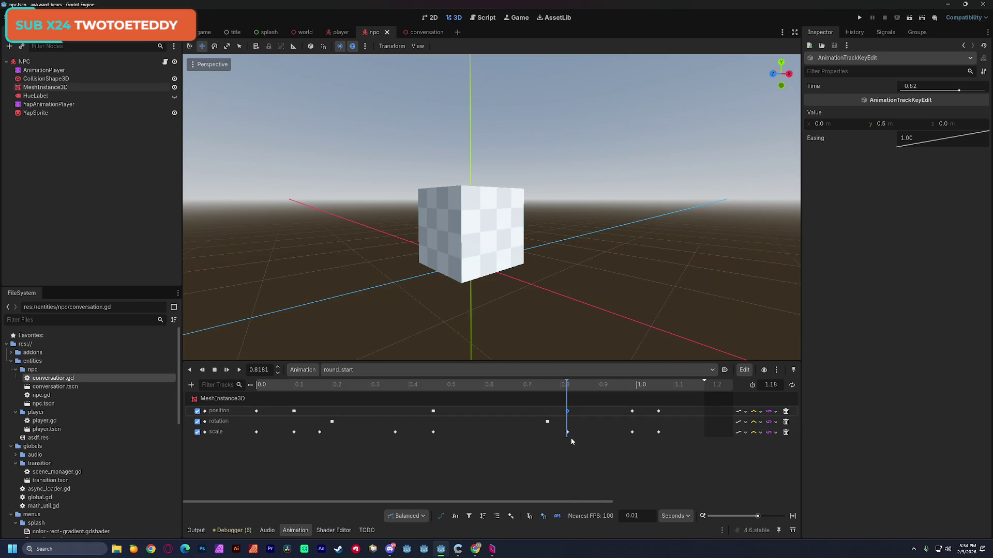
pyautogui.moveTo(619, 388); pyautogui.dragTo(632, 392)
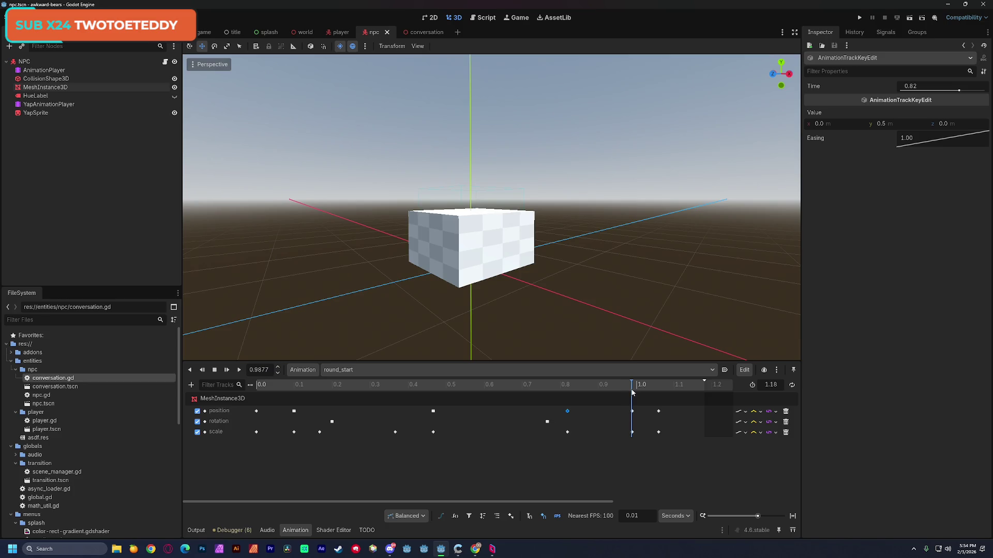
pyautogui.moveTo(603, 387)
pyautogui.mouseDown()
pyautogui.moveTo(295, 389)
pyautogui.moveTo(452, 389)
pyautogui.mouseUp()
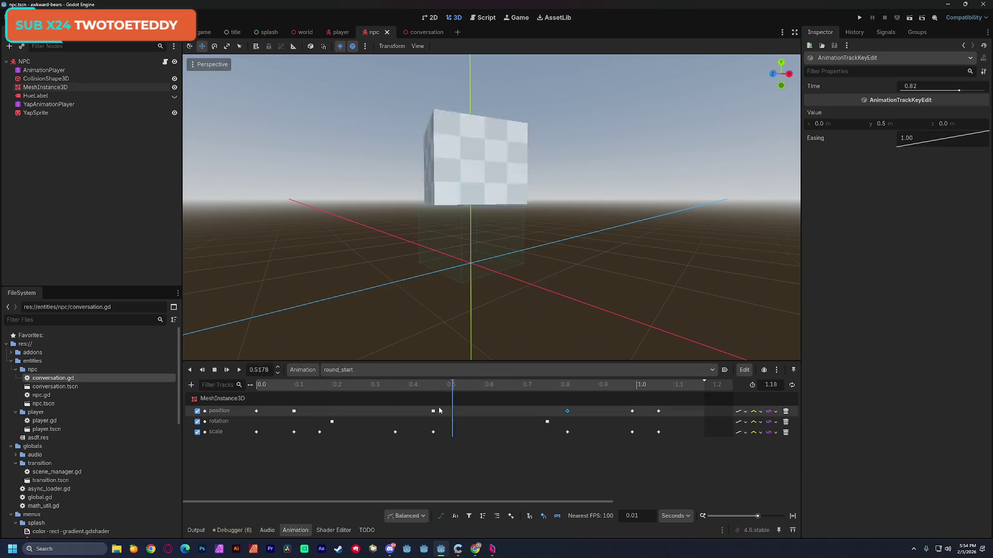
# - Replay round_start repeatedly, then move the position and scale keys from 1.0 to 0.9 seconds
pyautogui.click(240, 370)
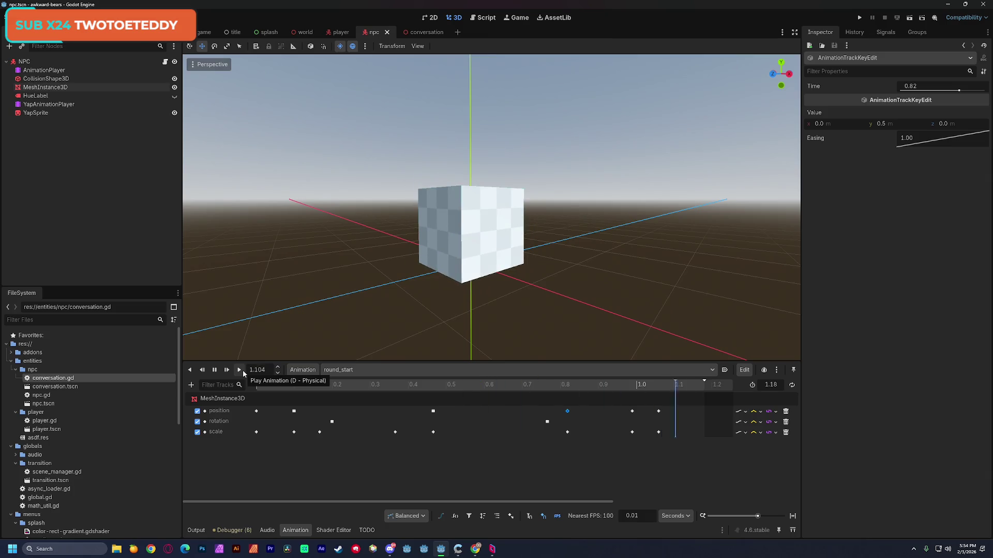
pyautogui.click(239, 370)
pyautogui.click(244, 372)
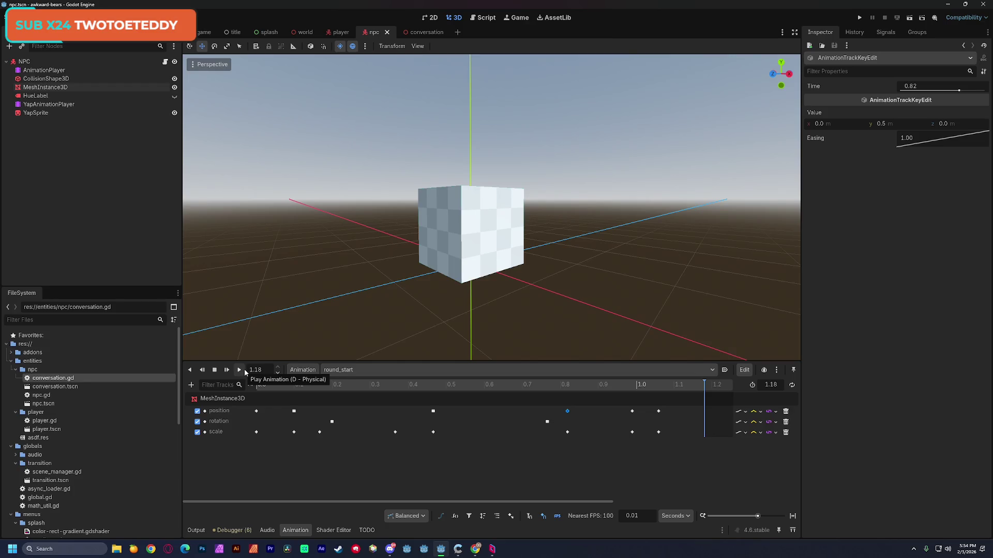
pyautogui.click(241, 370)
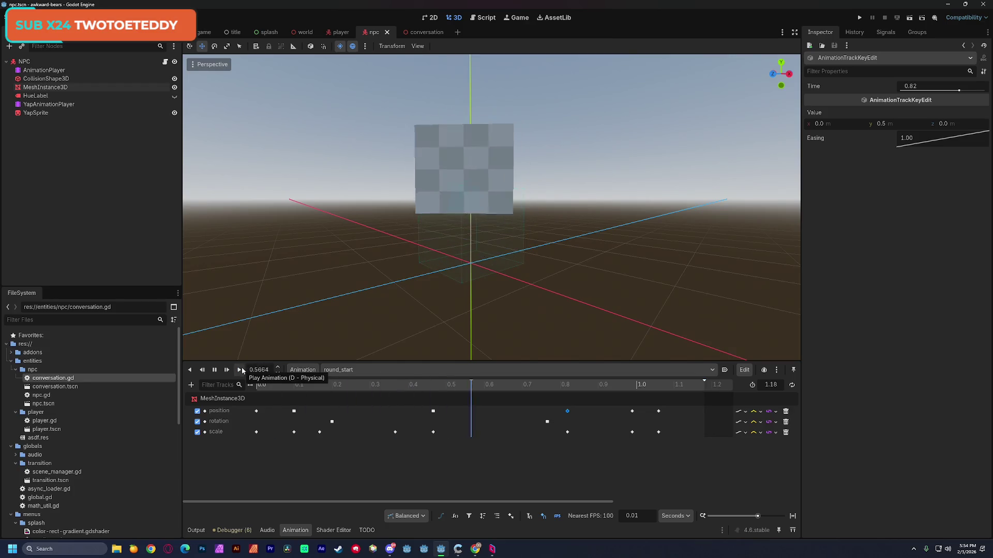
pyautogui.click(241, 370)
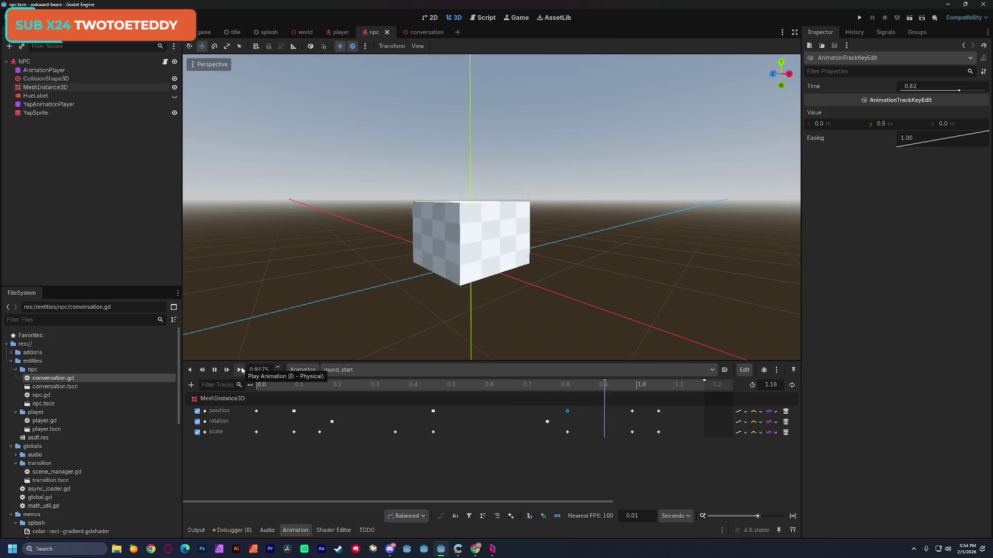
pyautogui.click(241, 370)
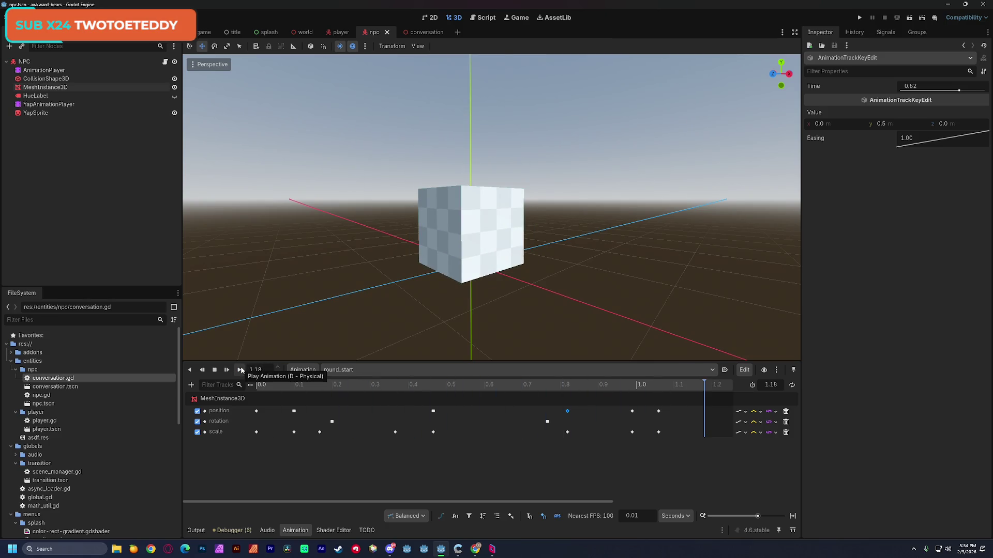
pyautogui.click(241, 370)
pyautogui.moveTo(620, 405)
pyautogui.mouseDown()
pyautogui.moveTo(640, 437)
pyautogui.moveTo(593, 437)
pyautogui.mouseUp()
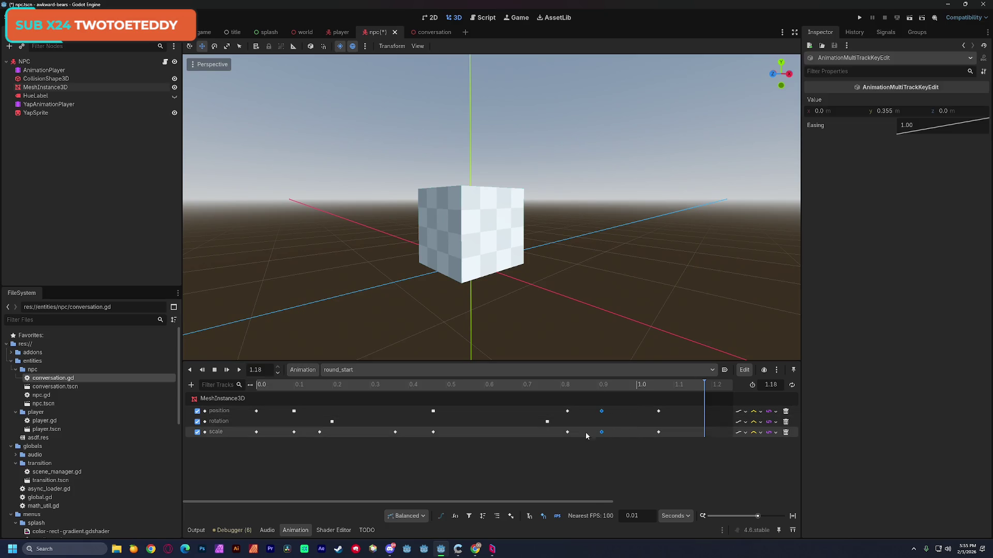
# - Select MeshInstance3D and replay round_start several times
pyautogui.click(239, 371)
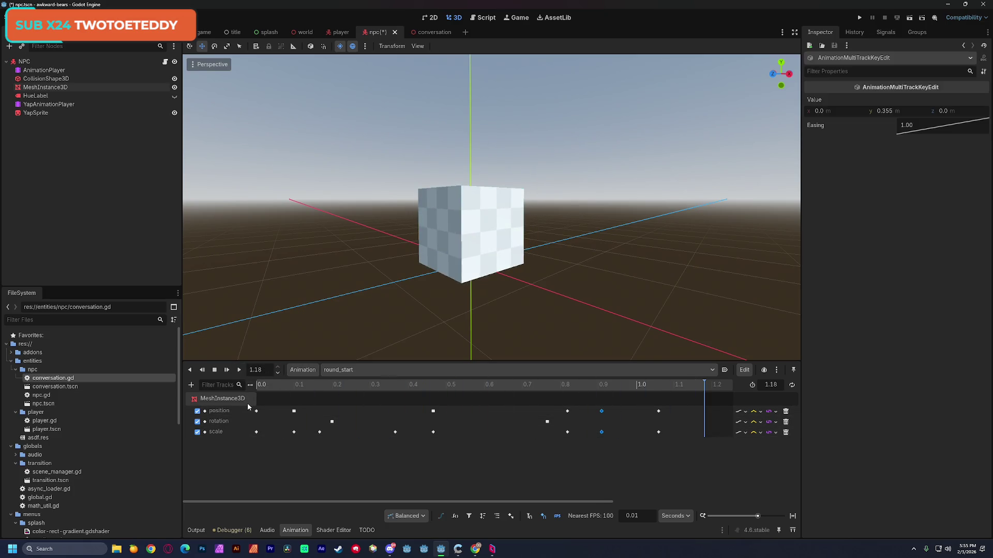
pyautogui.click(247, 403)
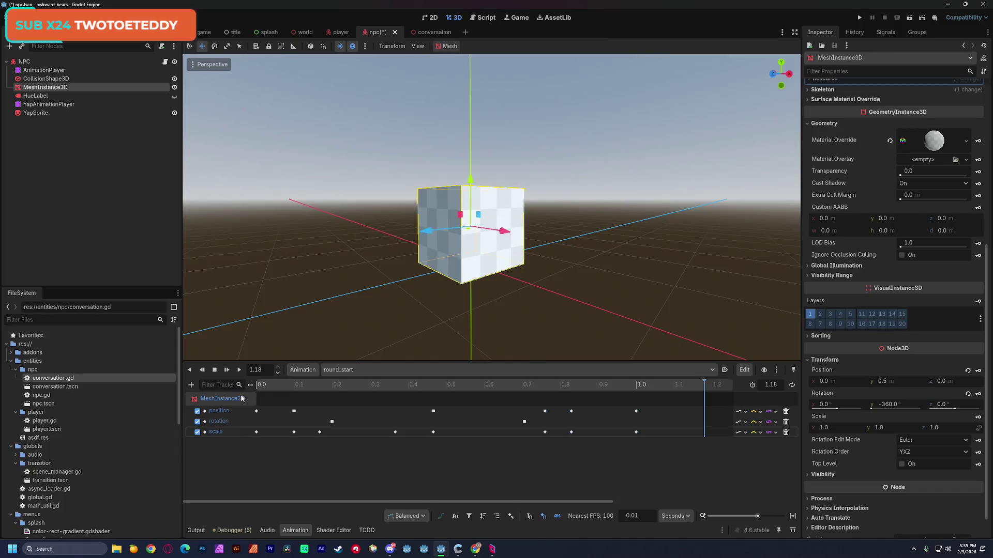
pyautogui.click(239, 370)
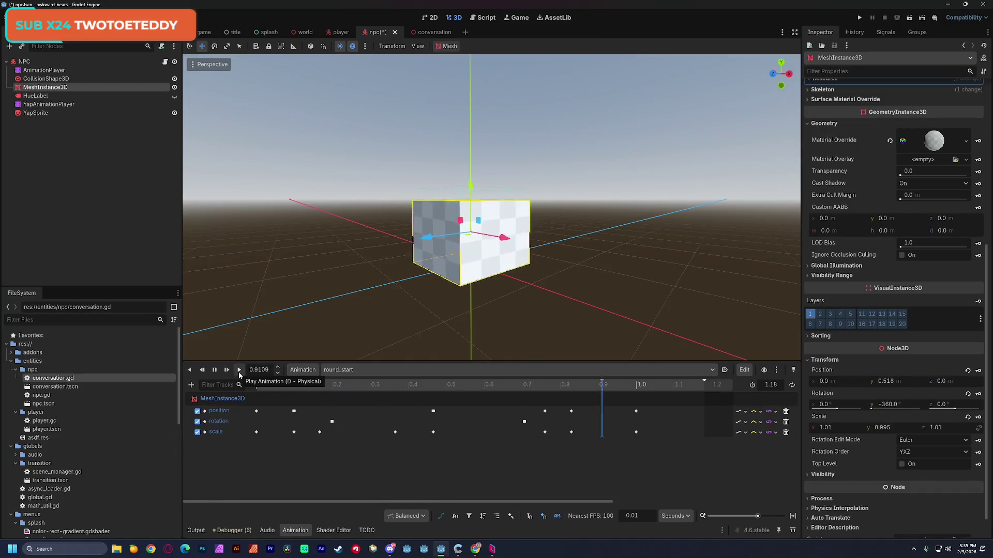
pyautogui.click(240, 374)
pyautogui.click(239, 370)
pyautogui.click(239, 370)
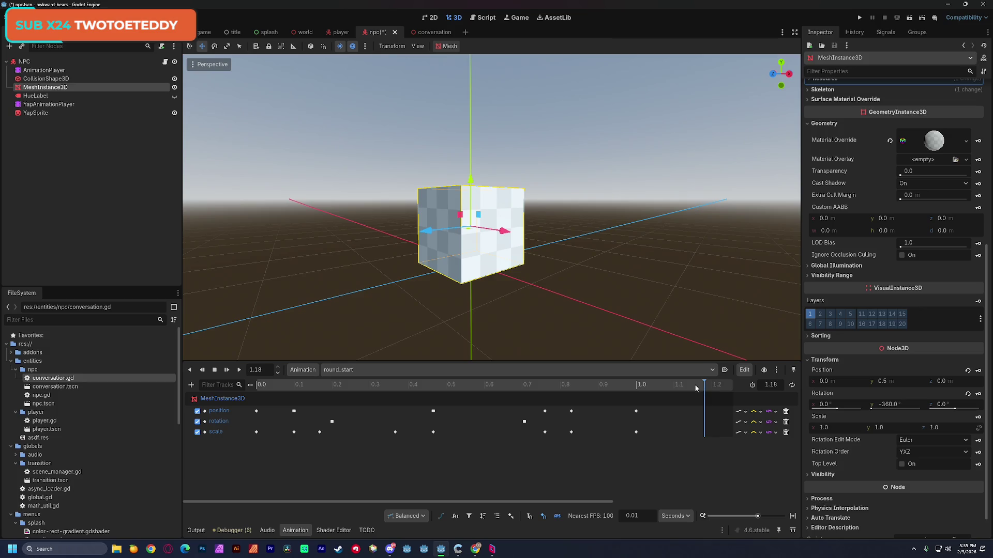
# - Cut round_start's length to 1.0 second, then replay the bounce from the start
pyautogui.click(572, 386)
pyautogui.moveTo(704, 381); pyautogui.dragTo(668, 384)
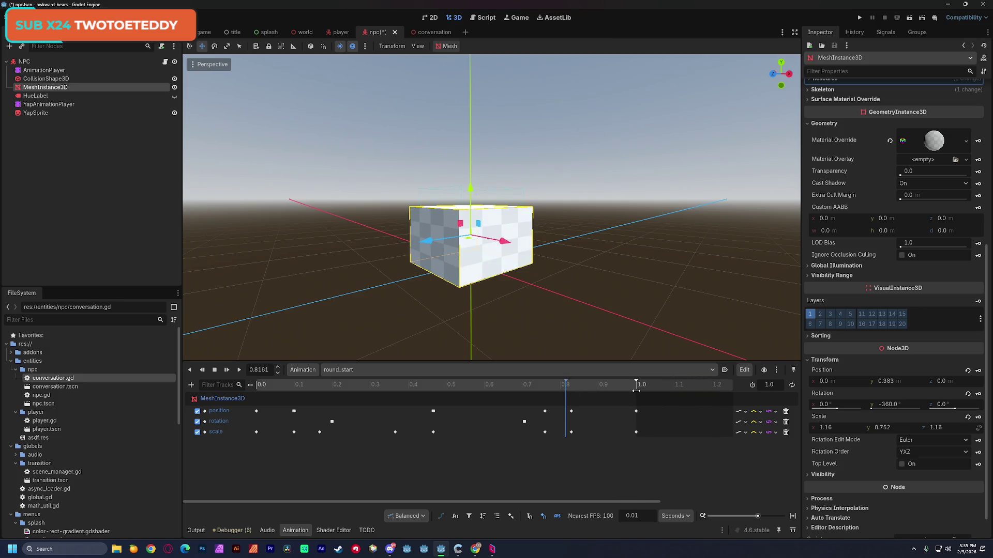
pyautogui.click(259, 385)
pyautogui.click(240, 370)
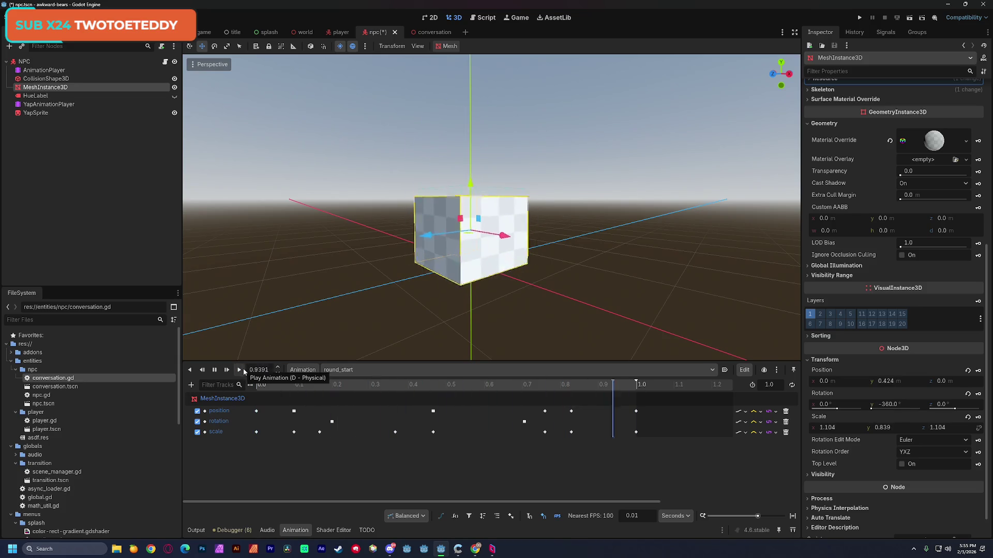
pyautogui.click(239, 371)
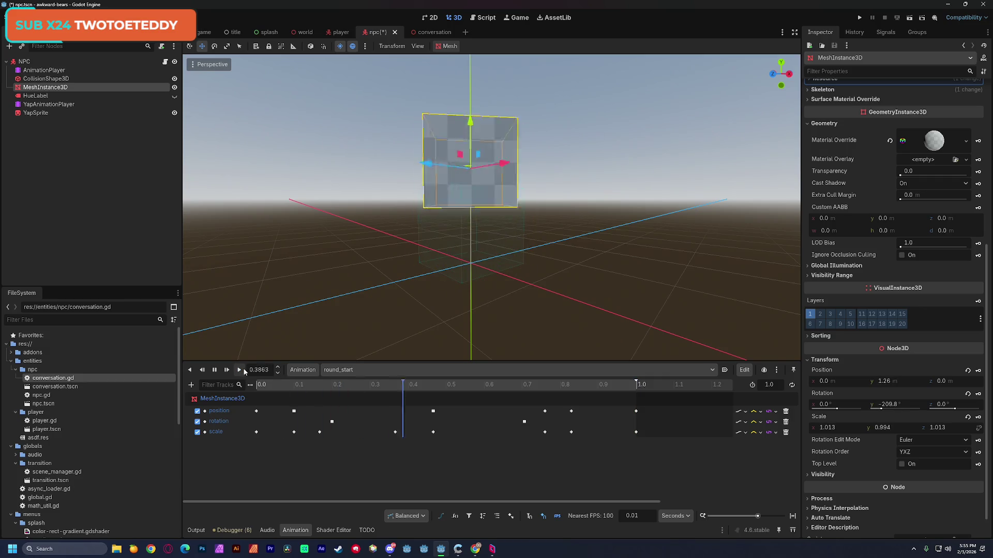
pyautogui.click(239, 370)
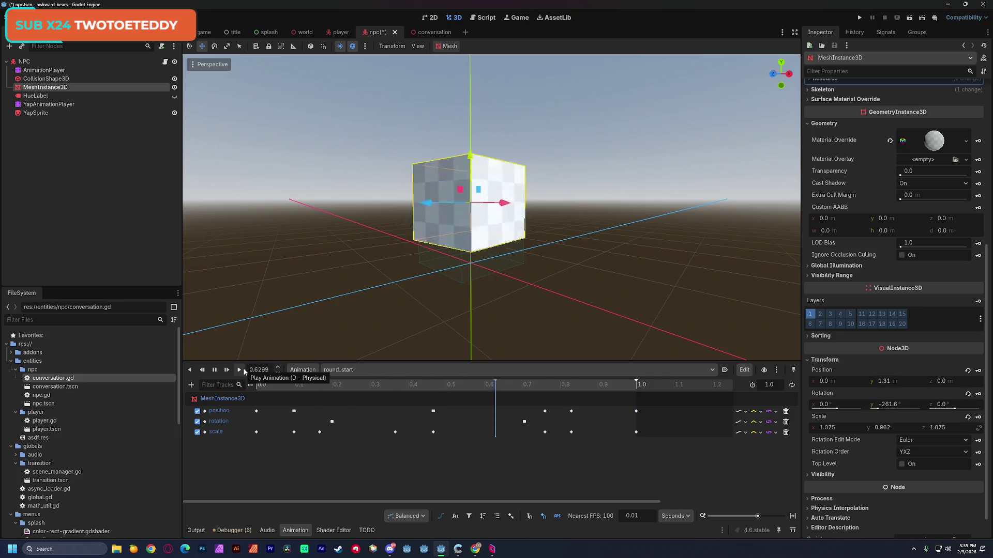
pyautogui.click(245, 371)
pyautogui.click(245, 371)
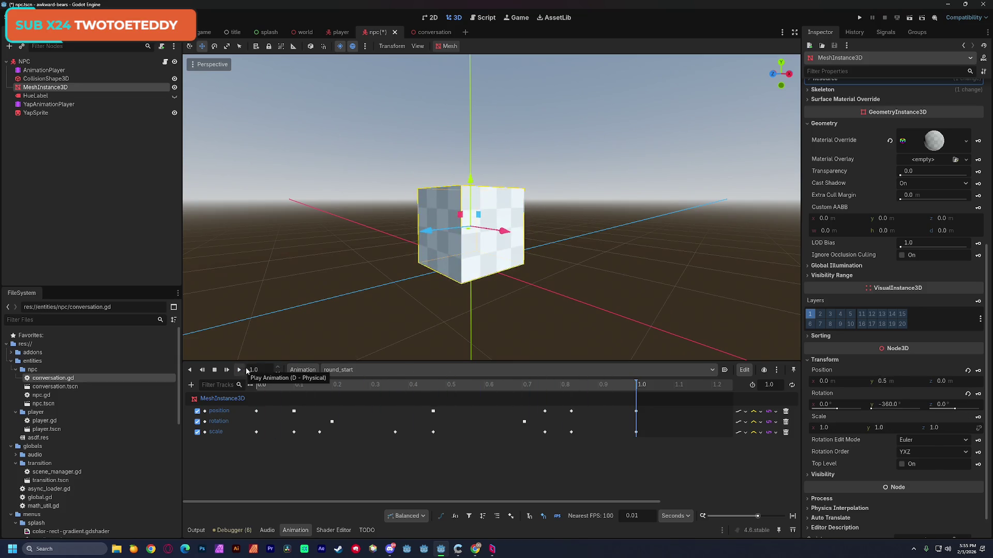
pyautogui.scroll(-3, 436, 271)
# - Save the npc scene and play round_start from 0.0 to 1.0
pyautogui.scroll(3, 436, 271)
pyautogui.hotkey('ctrl', 's')
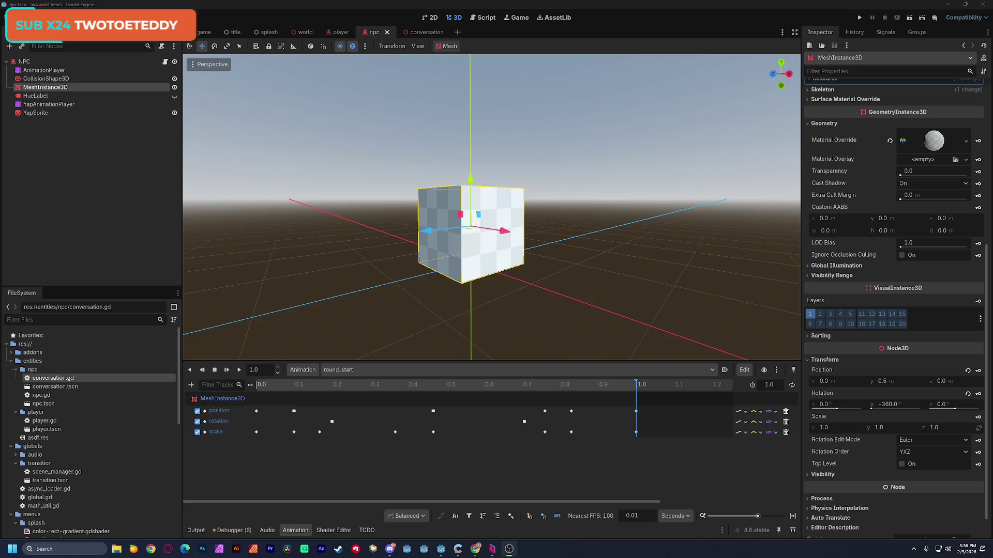
pyautogui.click(174, 325)
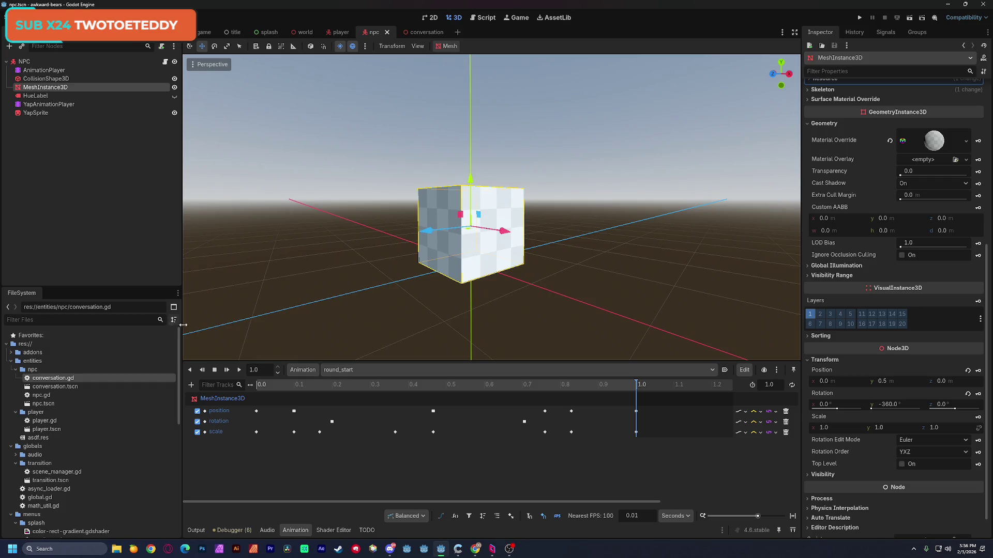
pyautogui.click(240, 370)
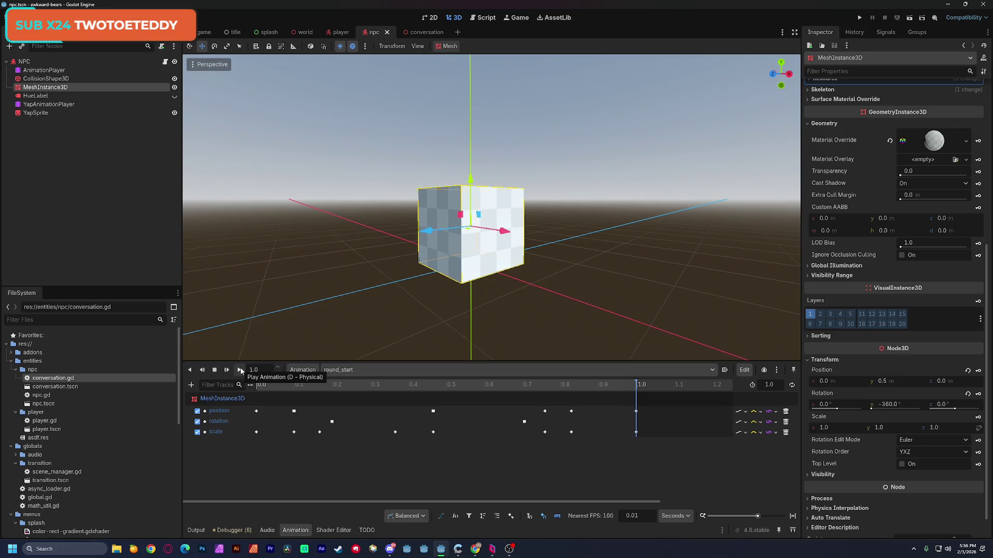
pyautogui.click(240, 370)
pyautogui.click(253, 385)
pyautogui.click(240, 370)
# - Replay round_start repeatedly, scrubbing back to about 0.19 seconds in between
pyautogui.click(239, 370)
pyautogui.click(240, 370)
pyautogui.click(240, 370)
pyautogui.click(240, 370)
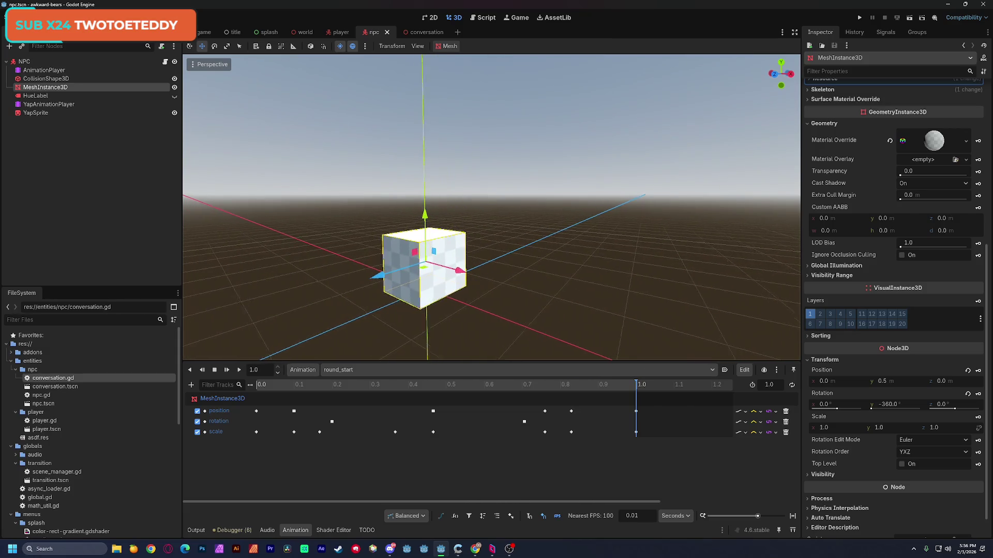
pyautogui.moveTo(262, 383)
pyautogui.mouseDown()
pyautogui.moveTo(246, 386)
pyautogui.moveTo(496, 397)
pyautogui.moveTo(242, 403)
pyautogui.mouseUp()
pyautogui.click(242, 372)
pyautogui.click(241, 372)
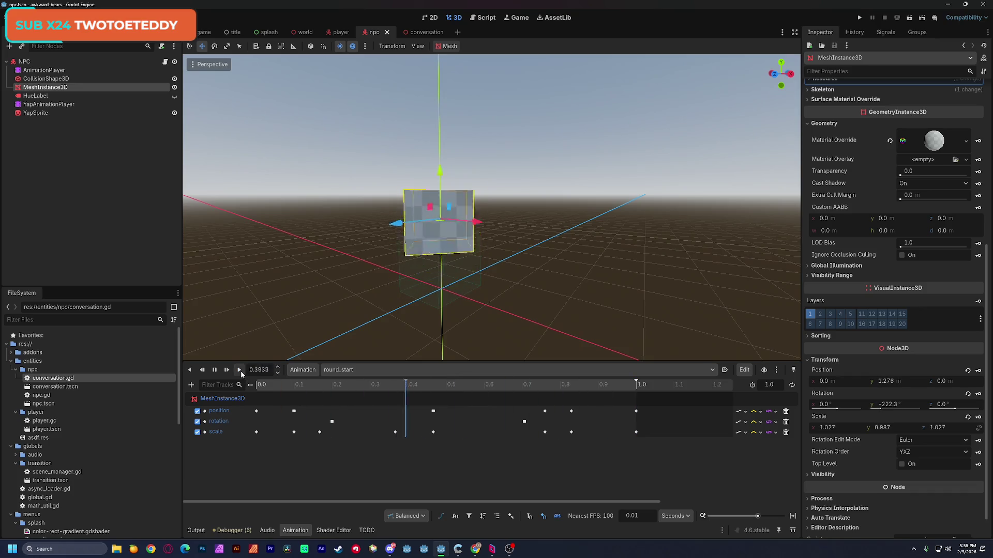
pyautogui.click(241, 372)
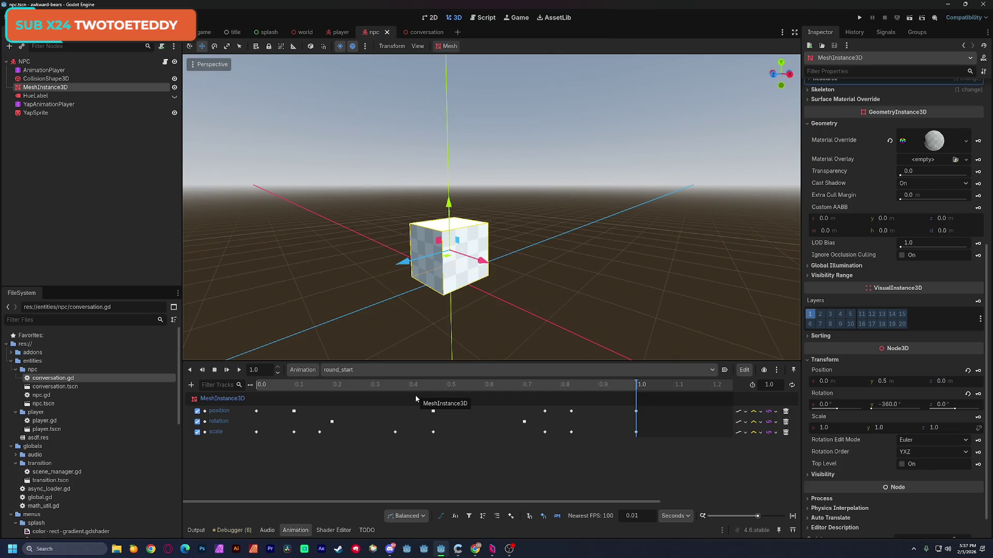
# - View the cube from higher, then switch to the player scene
pyautogui.moveTo(465, 259); pyautogui.dragTo(445, 258)
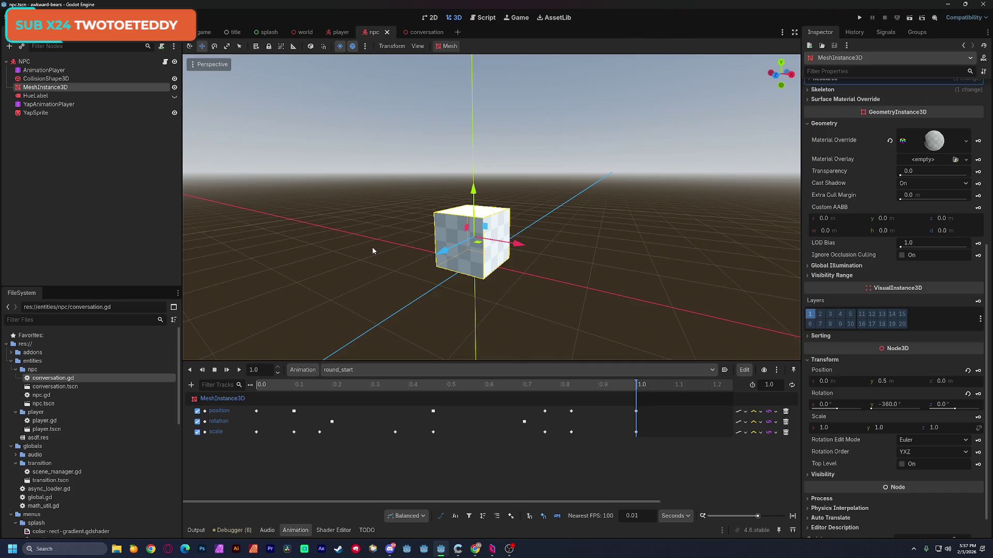
pyautogui.moveTo(372, 251); pyautogui.dragTo(430, 284)
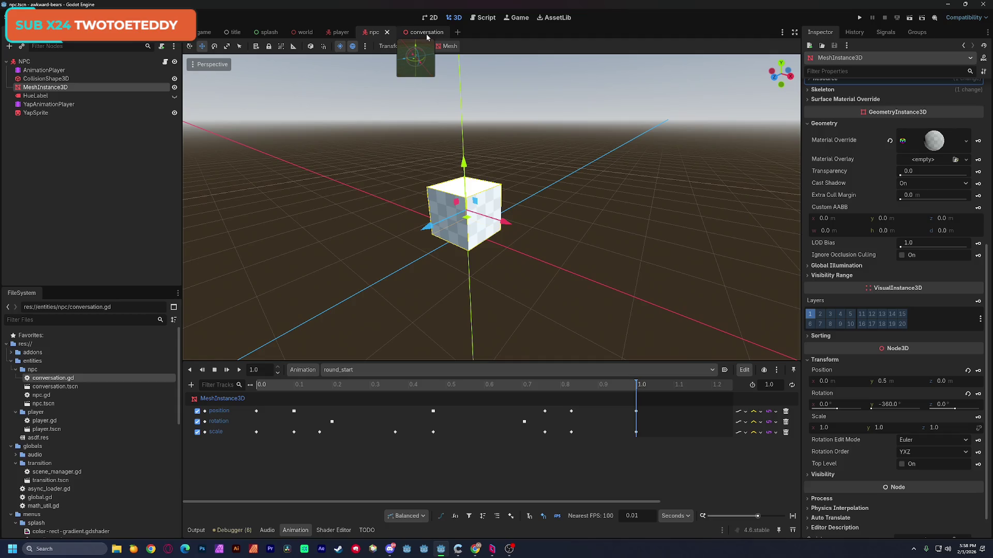
pyautogui.click(341, 32)
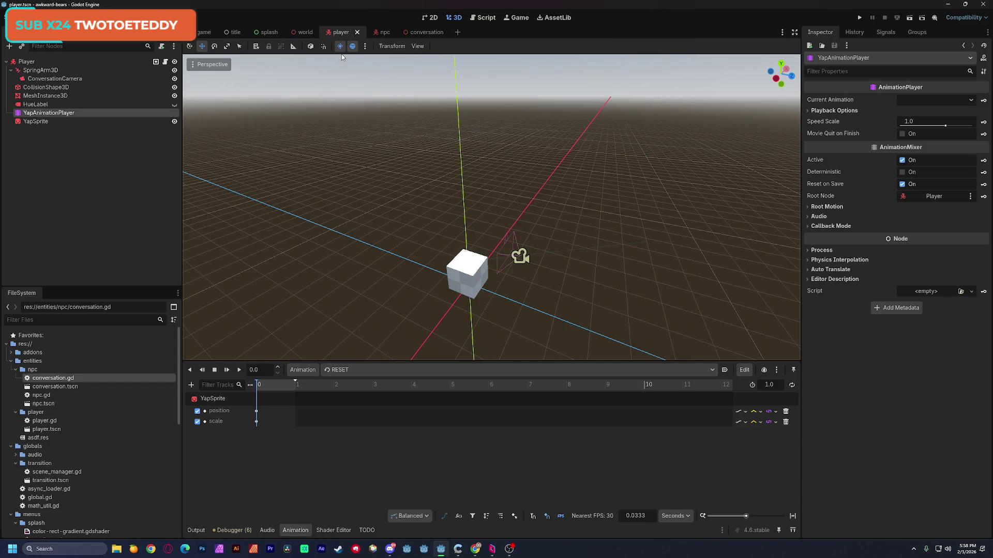
# - In the npc scene, open AnimationPlayer's Manage Animations and expand [Global] to show RESET and round_start
pyautogui.click(385, 32)
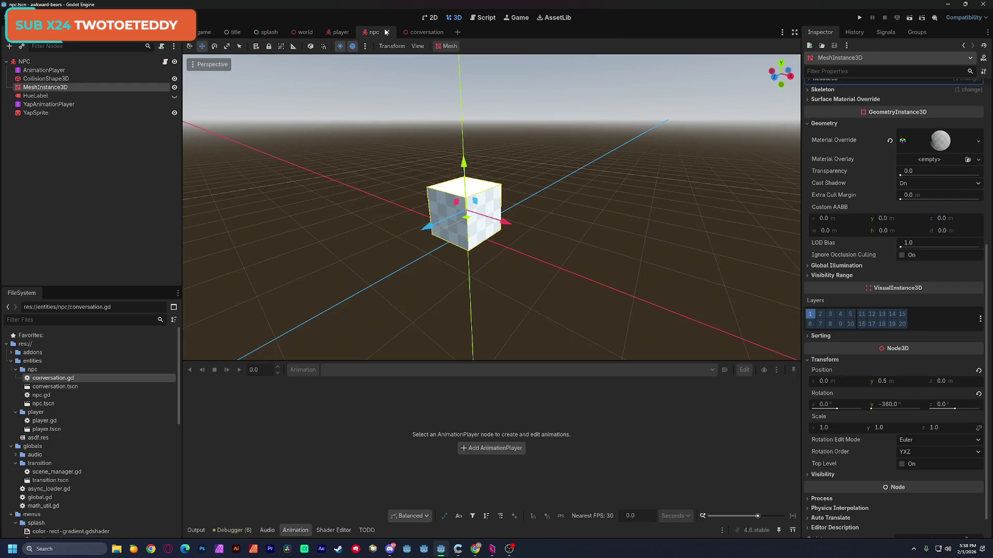
pyautogui.click(62, 70)
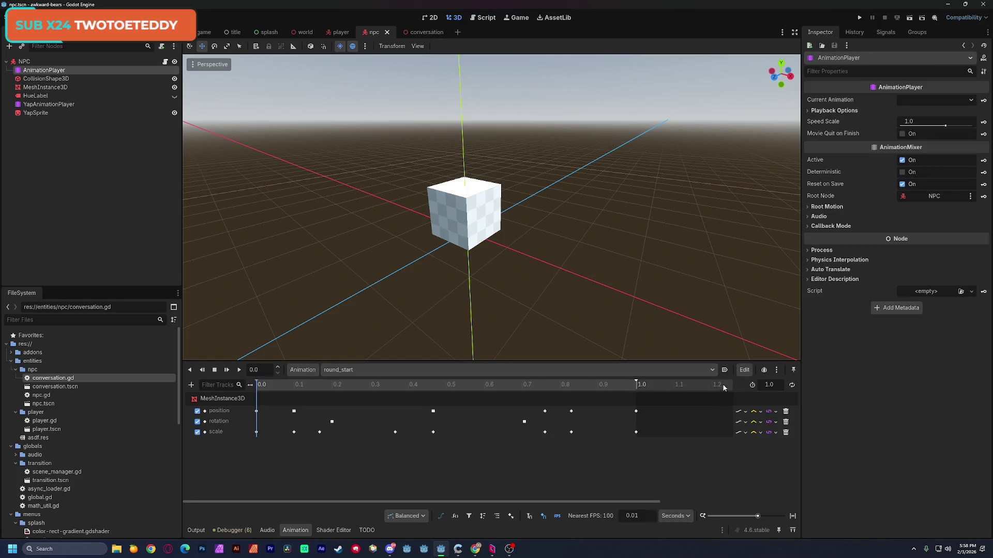
pyautogui.click(308, 372)
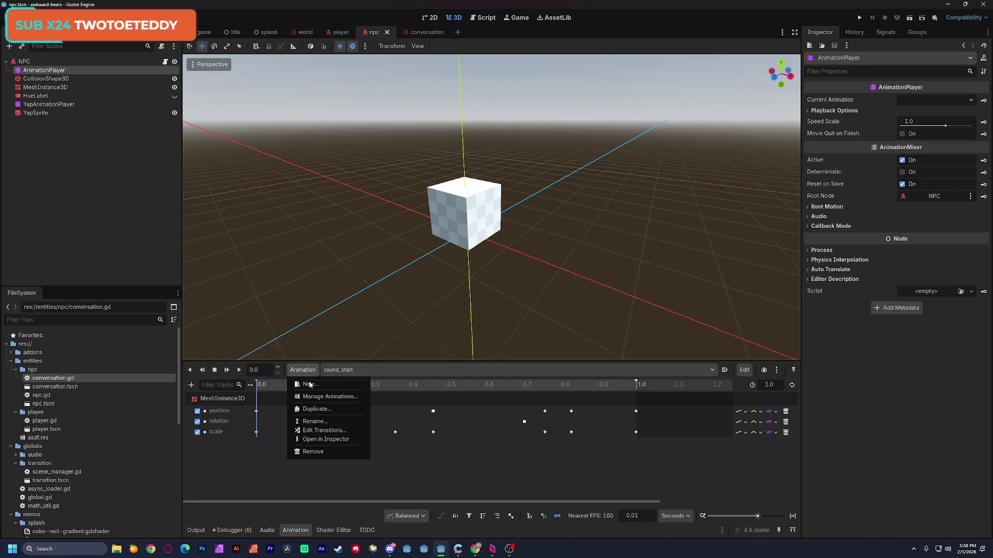
pyautogui.click(312, 396)
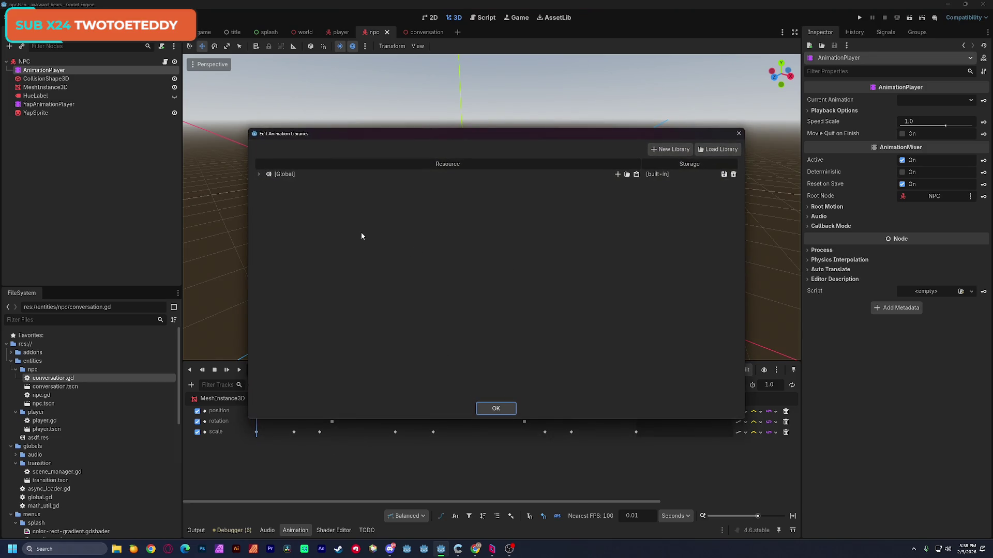
pyautogui.click(259, 175)
pyautogui.click(292, 193)
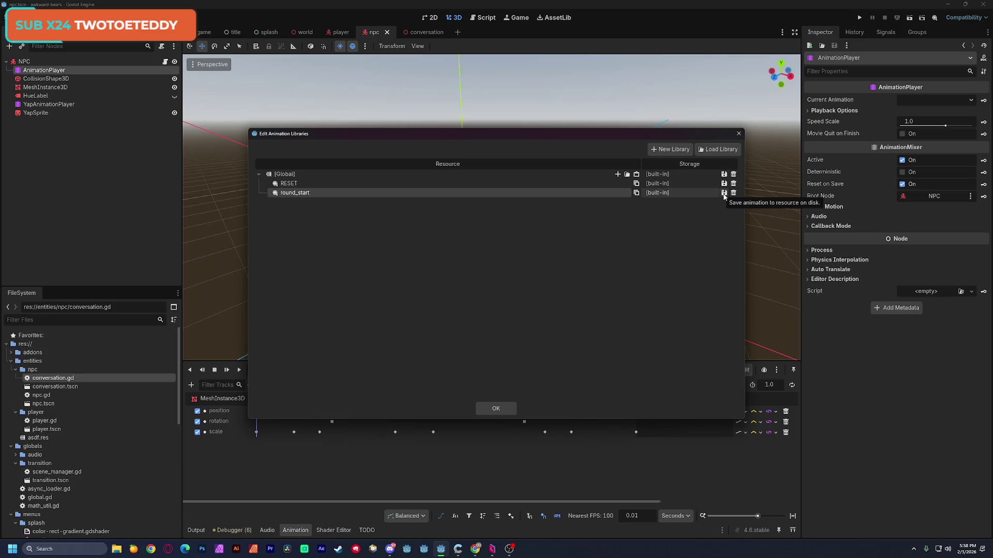
pyautogui.click(150, 549)
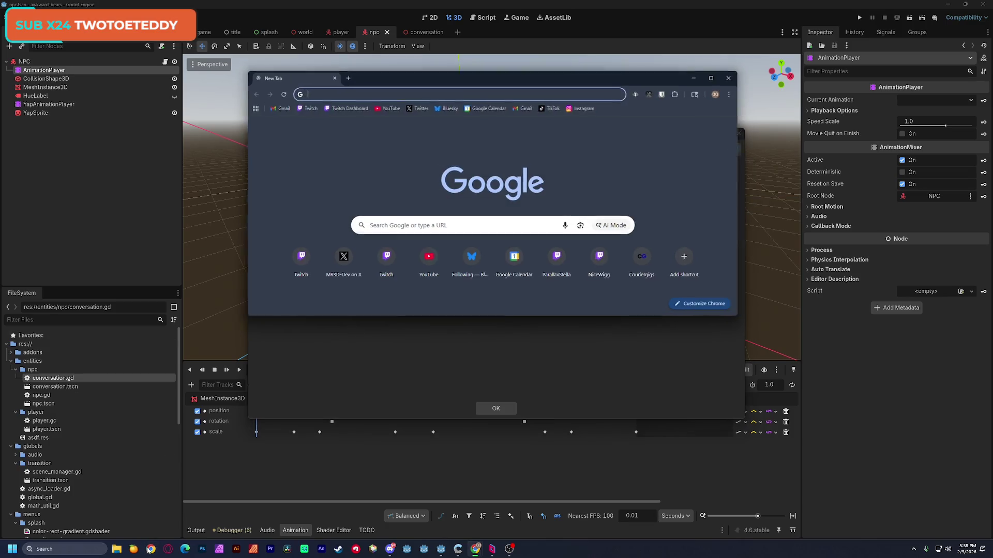
# - Search YouTube for 'pokemon quest' and play the playlist's Episode 1, skipping into gameplay
pyautogui.click(387, 107)
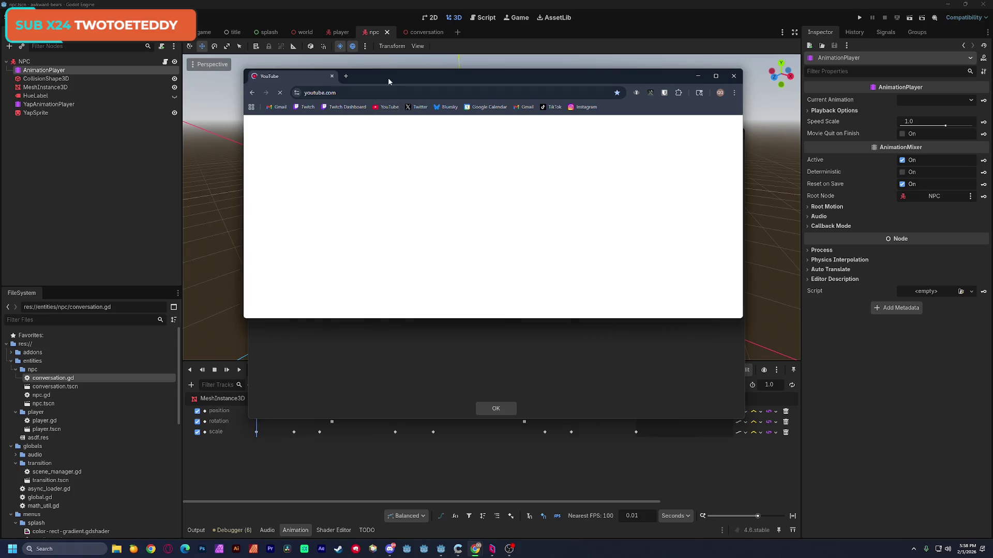
pyautogui.doubleClick(388, 79)
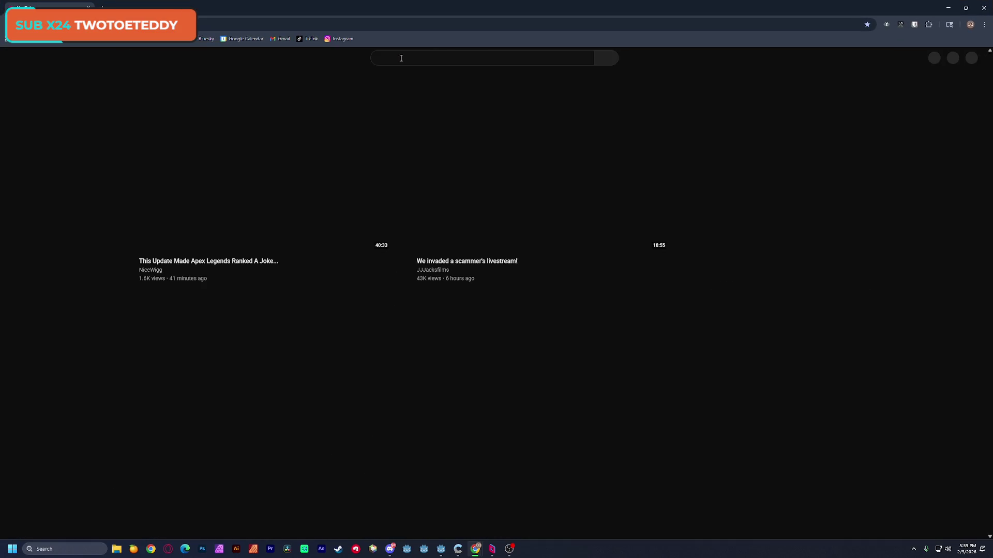
pyautogui.click(407, 57)
pyautogui.write('pokemon quest')
pyautogui.press('Return')
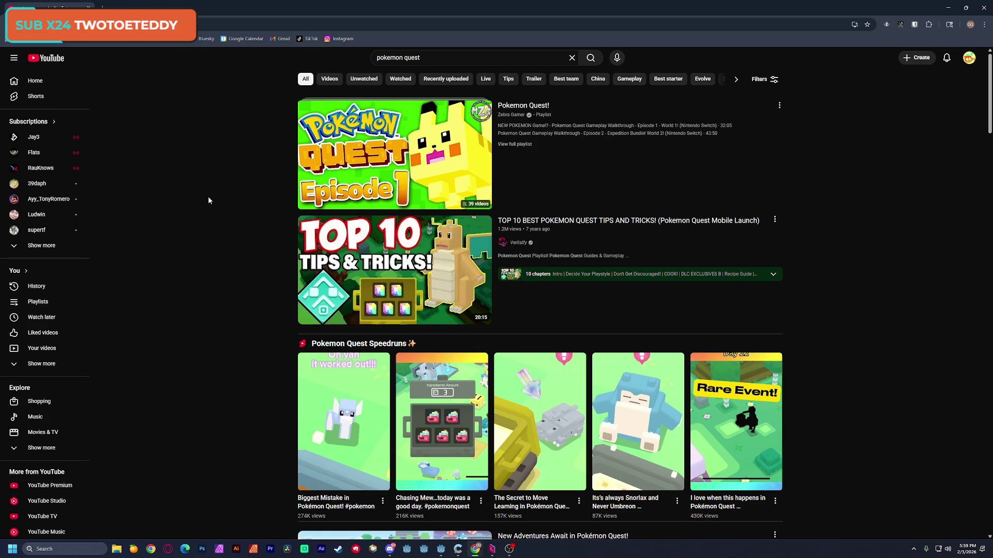
pyautogui.click(354, 152)
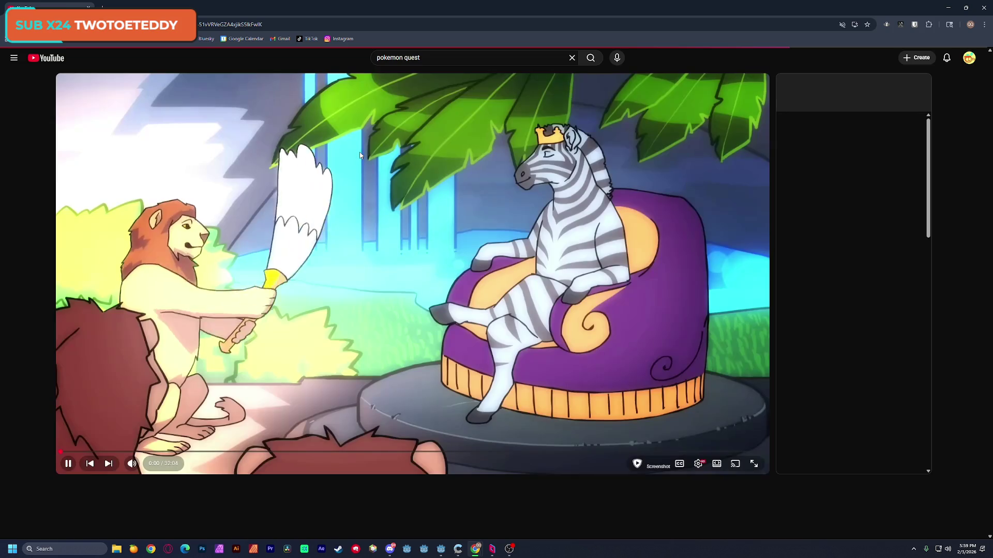
pyautogui.click(182, 452)
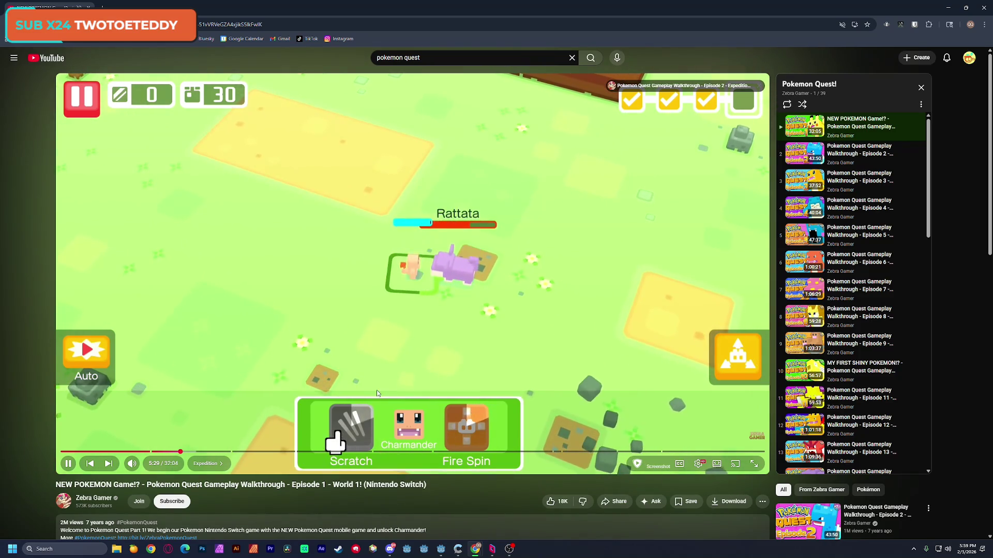
# - Seek the video back to about 4:17 and toggle playback while watching the gameplay
pyautogui.click(151, 452)
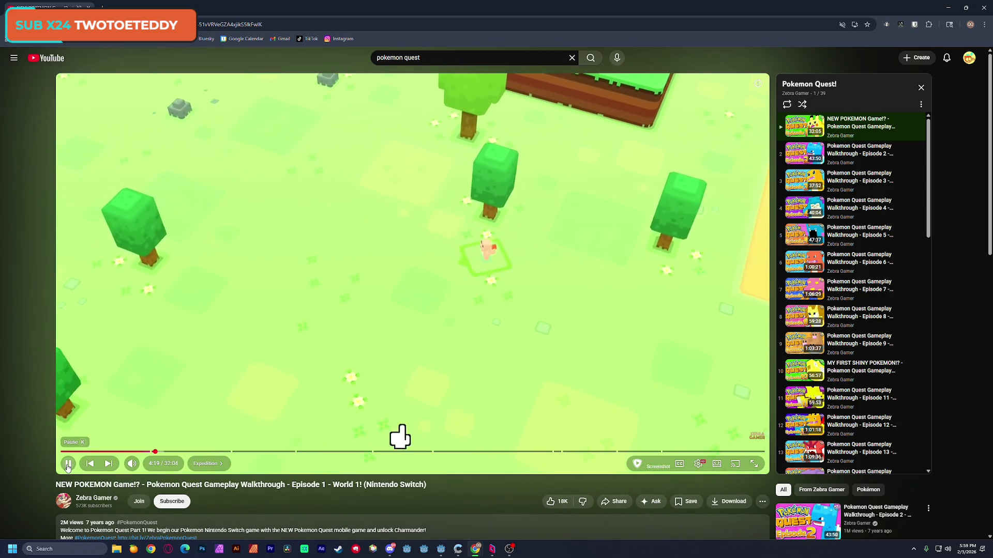
pyautogui.click(67, 468)
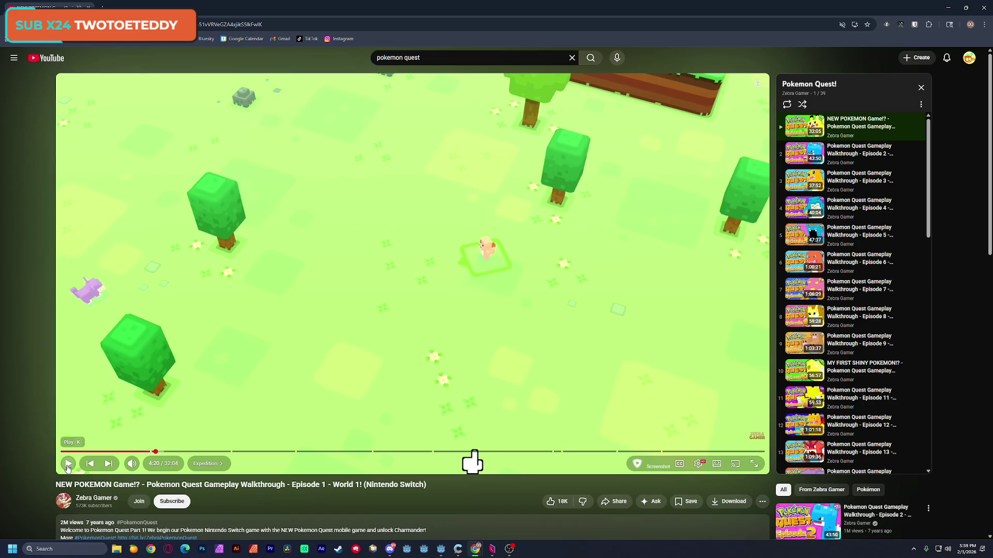
pyautogui.click(154, 451)
pyautogui.click(69, 465)
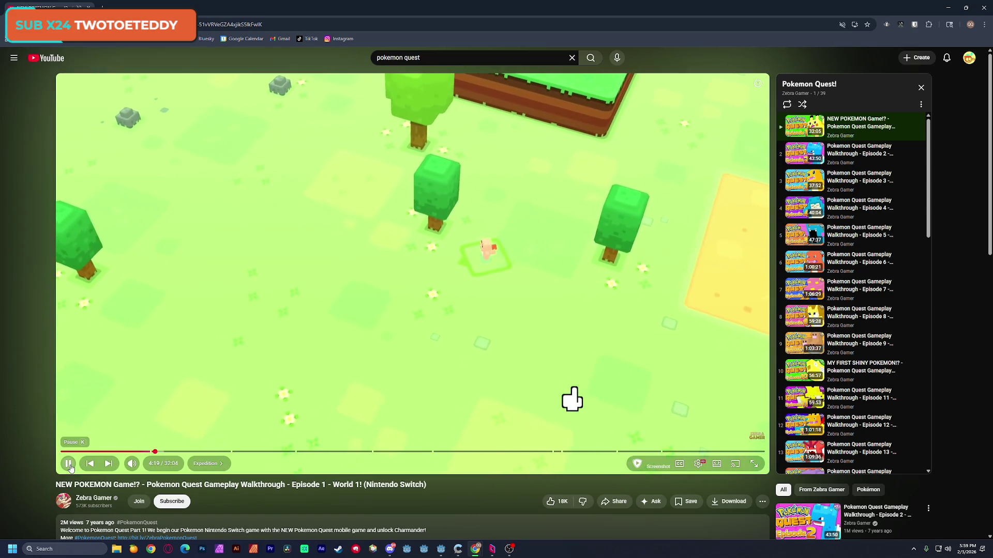
pyautogui.click(70, 467)
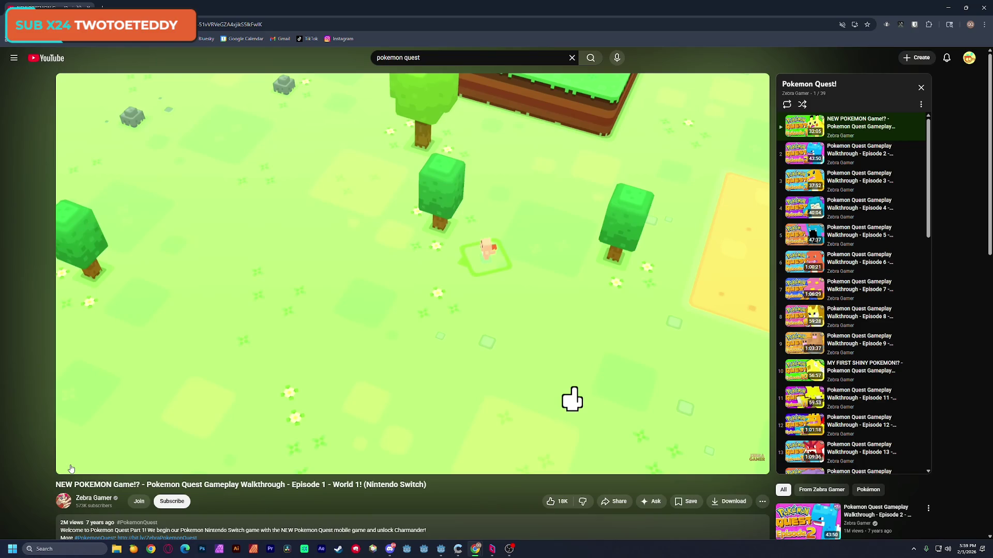
pyautogui.click(71, 469)
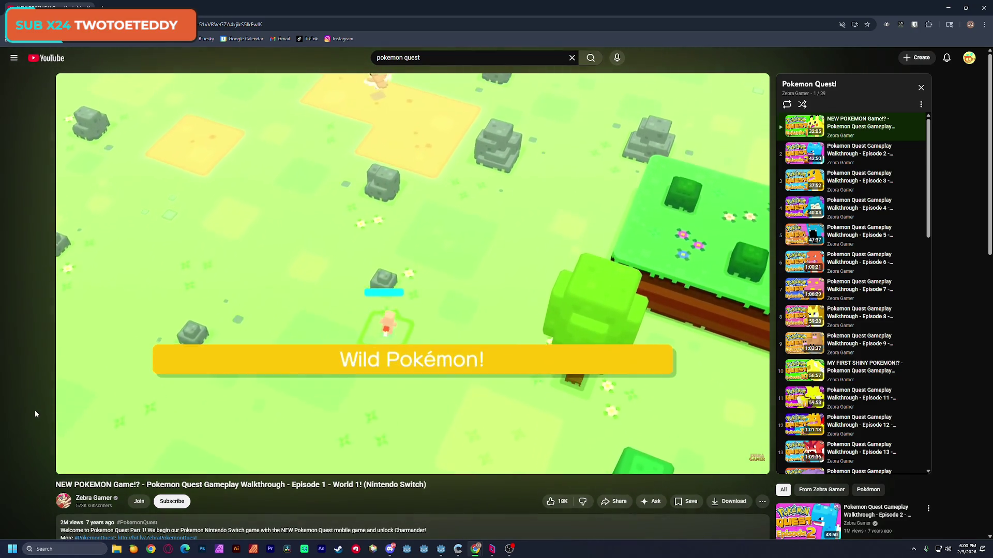
# - Rewind a few seconds, pause at 4:36 on the battle screen, and return to Godot
pyautogui.press('Left')
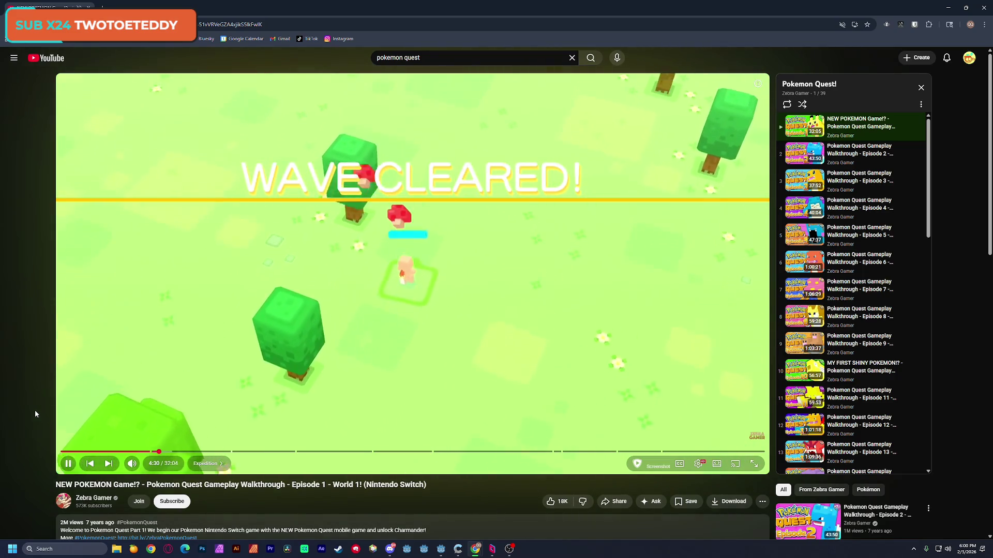
pyautogui.press('space')
pyautogui.press('space')
pyautogui.press('space')
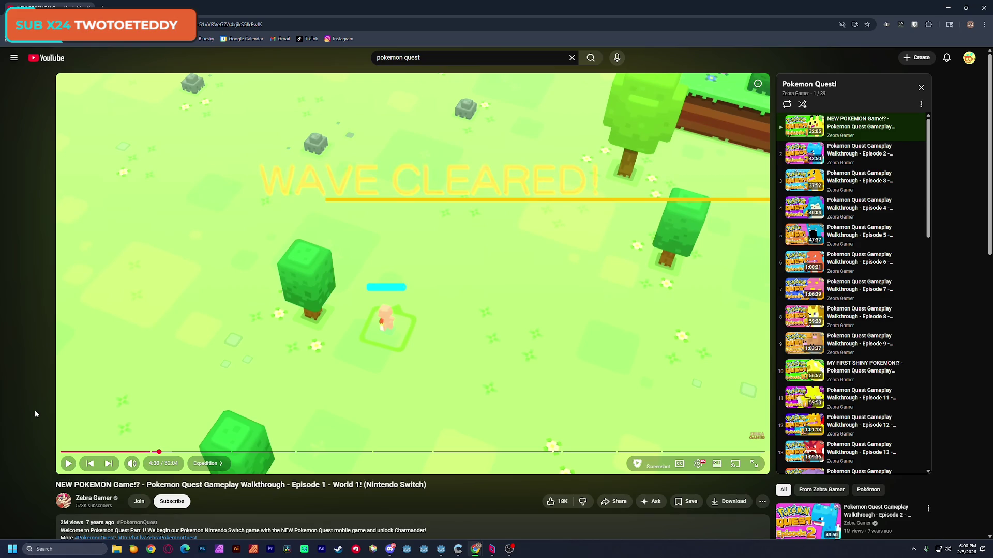
pyautogui.press('space')
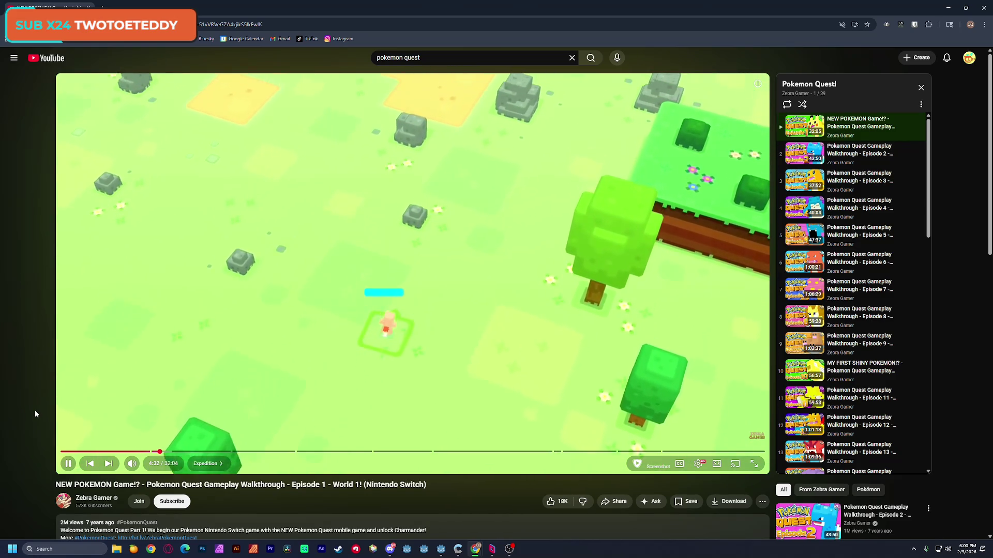
pyautogui.press('space')
pyautogui.press('space')
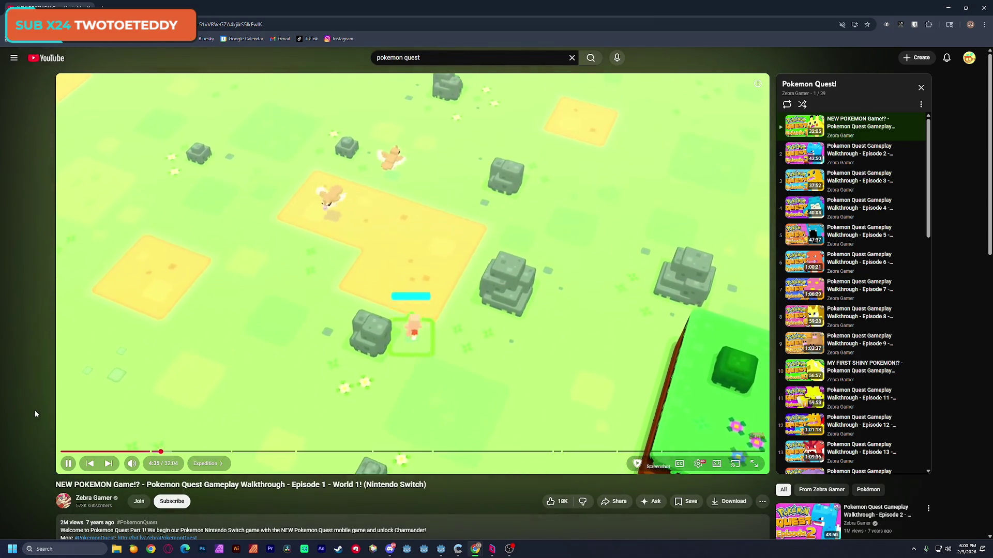
pyautogui.press('space')
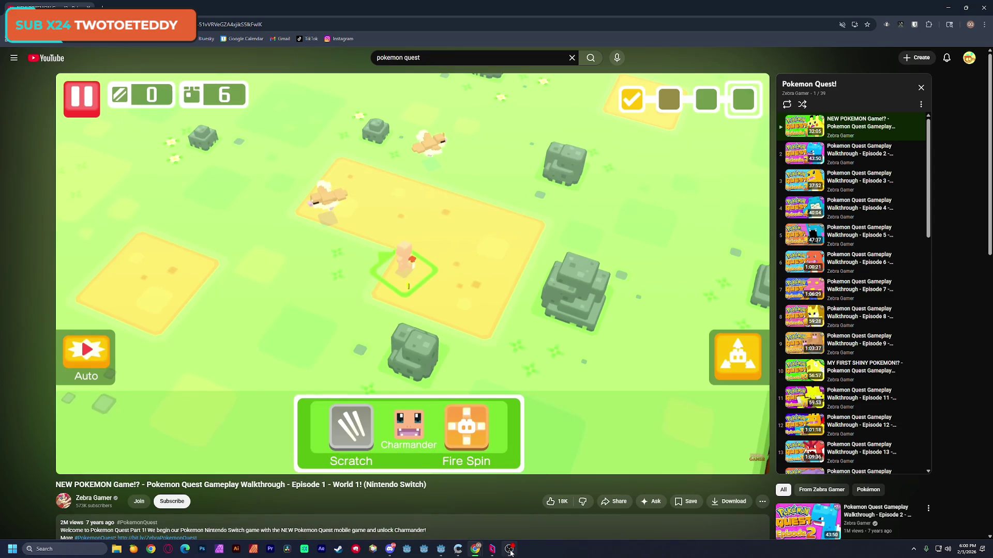
pyautogui.click(440, 550)
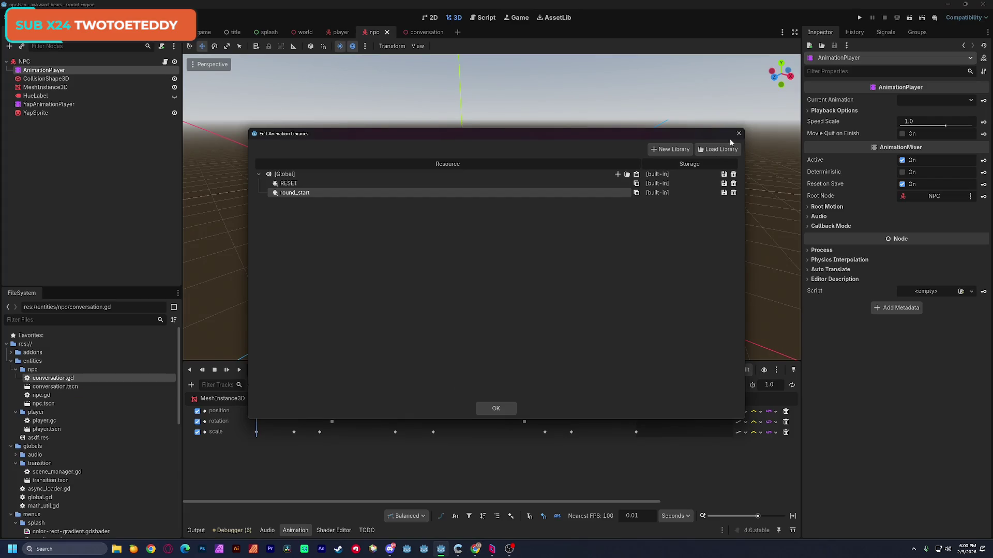
# - Close the library manager, select the player's MeshInstance3D, and collapse its mesh and material details
pyautogui.click(738, 134)
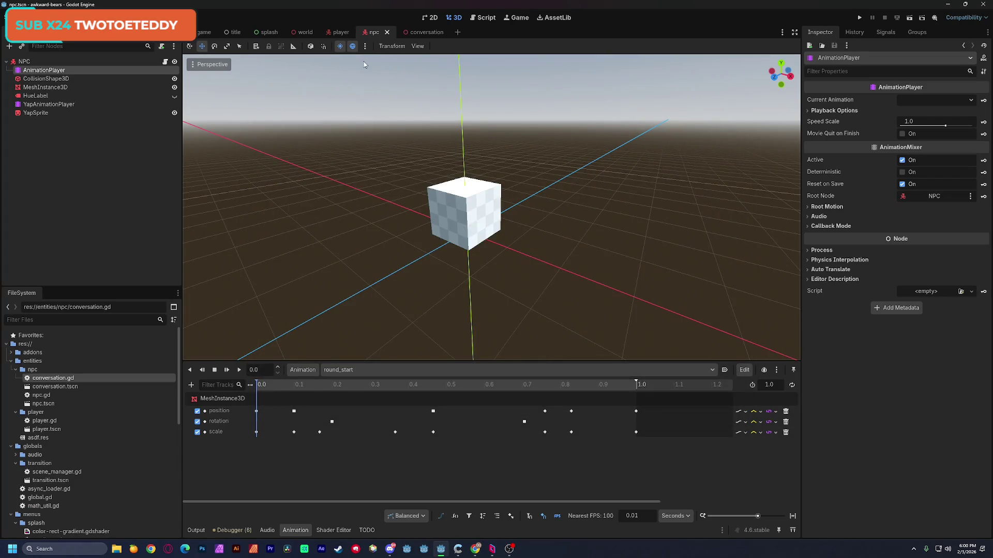
pyautogui.click(341, 32)
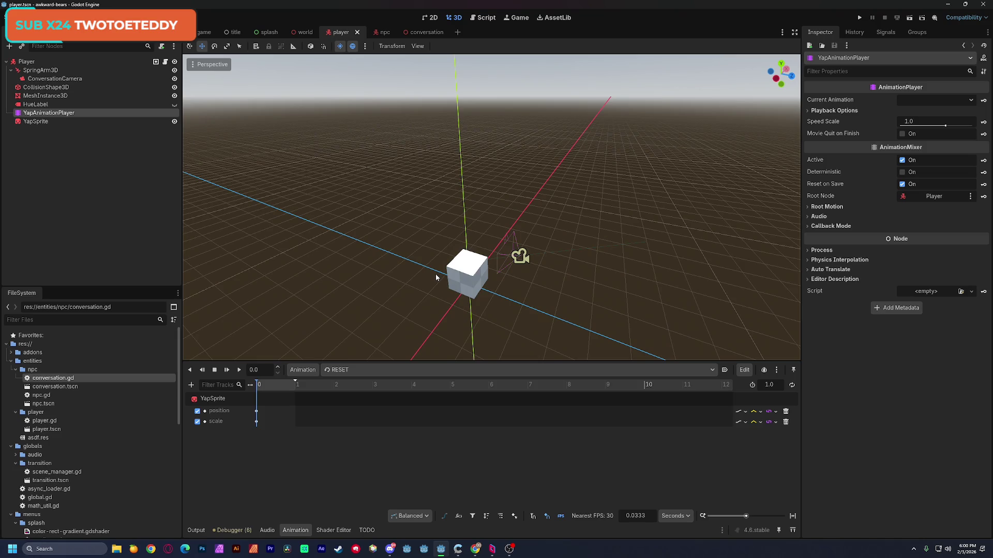
pyautogui.click(43, 96)
pyautogui.click(938, 107)
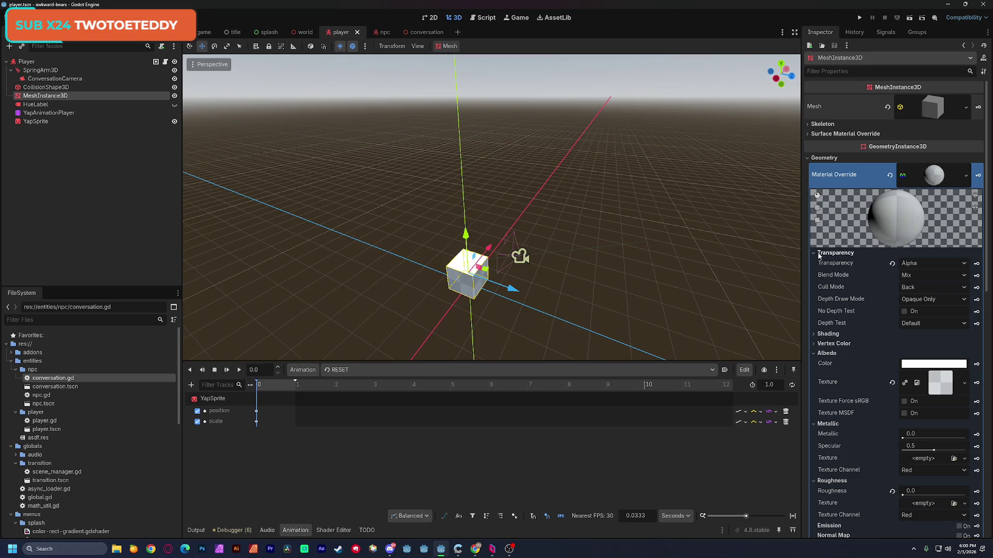
pyautogui.click(963, 179)
pyautogui.click(942, 181)
pyautogui.click(942, 181)
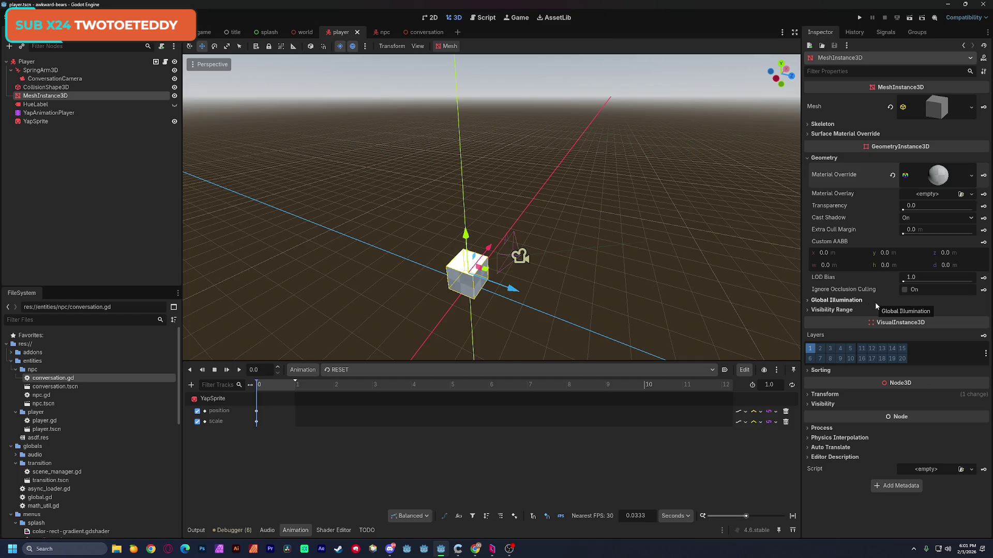
# - Set the mesh's z position to 0 so it sits at 0, 0.5, 0, and save player.tscn
pyautogui.click(824, 394)
pyautogui.scroll(-2, 844, 381)
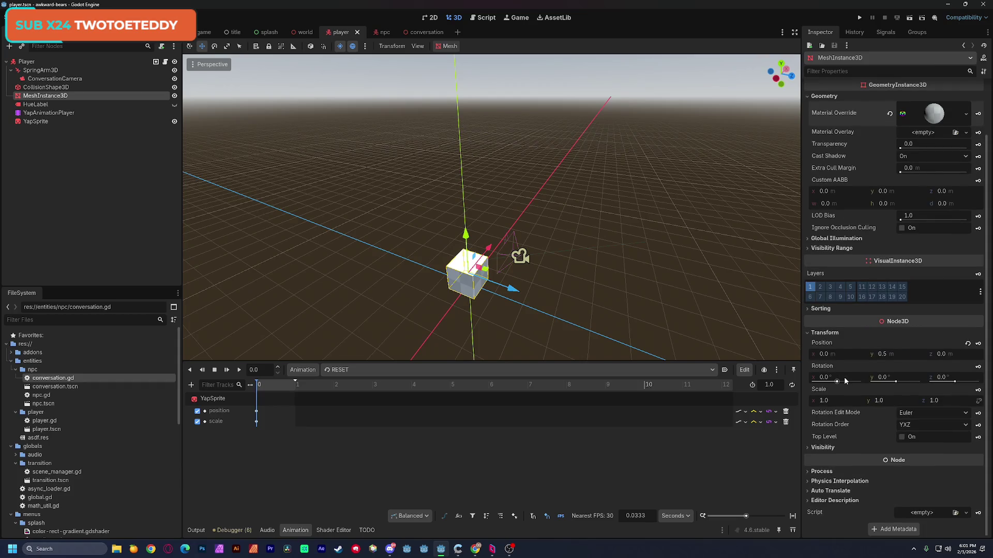
pyautogui.moveTo(942, 358); pyautogui.dragTo(909, 358)
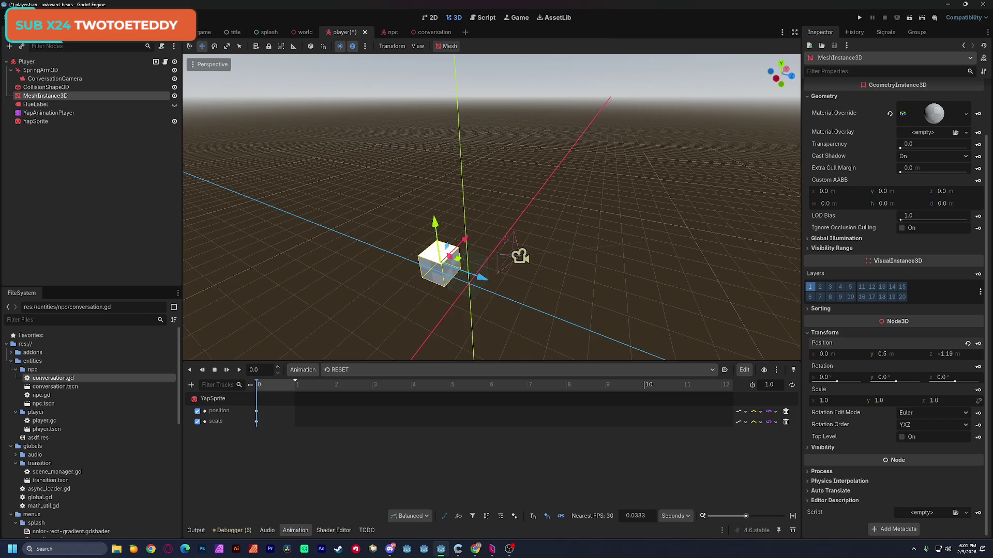
pyautogui.moveTo(491, 207)
pyautogui.mouseDown()
pyautogui.moveTo(413, 197)
pyautogui.moveTo(380, 171)
pyautogui.mouseUp()
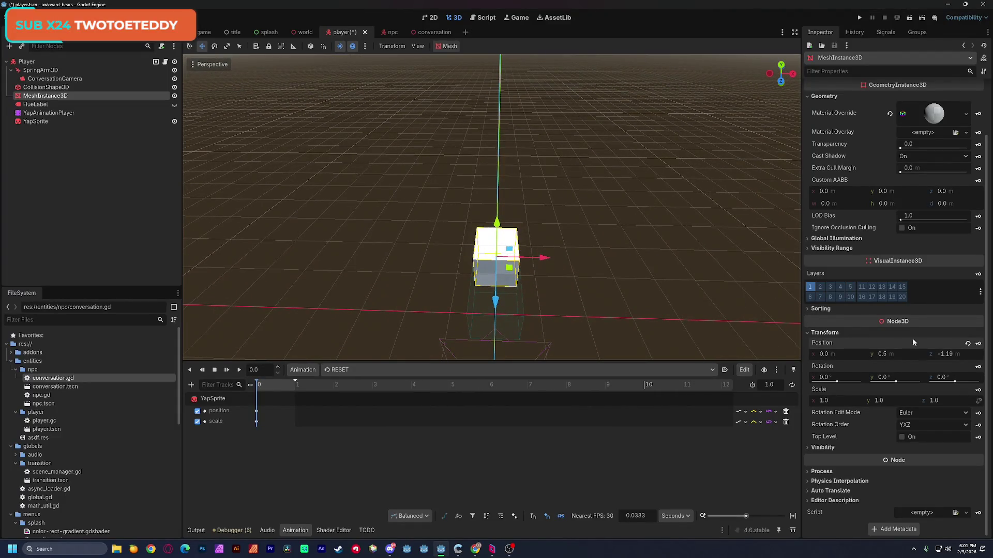
pyautogui.click(961, 354)
pyautogui.write('0')
pyautogui.press('Return')
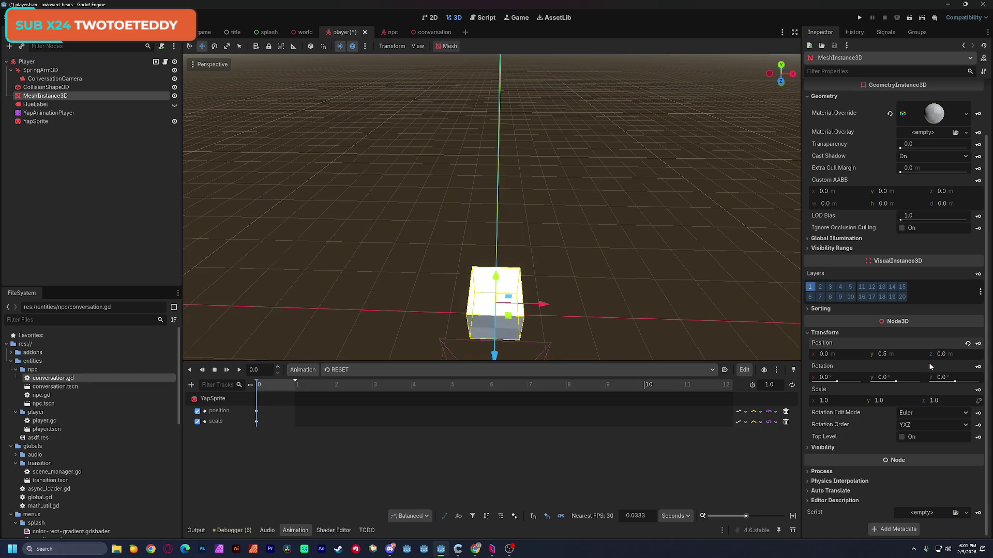
pyautogui.hotkey('ctrl', 's')
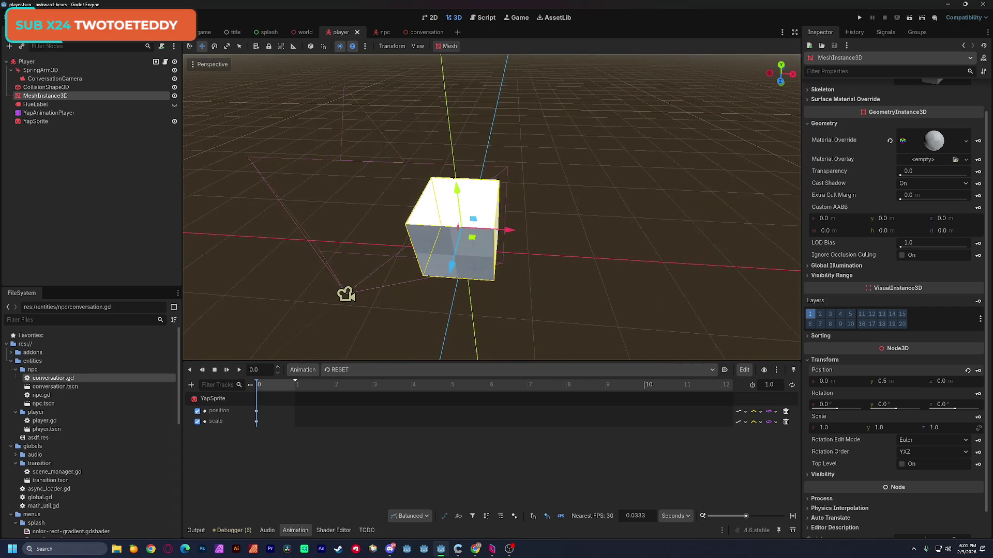
pyautogui.click(362, 370)
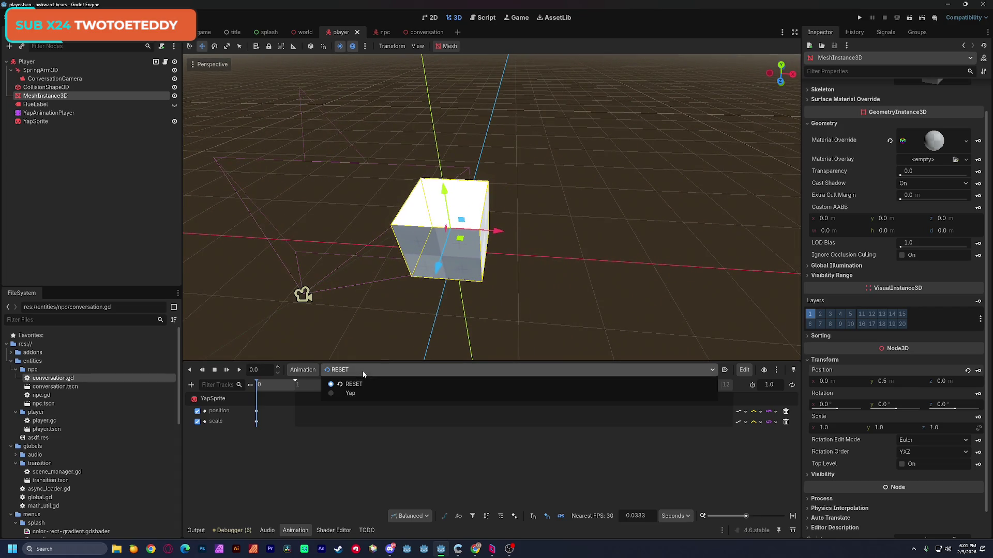
# - Create a new animation named Walk
pyautogui.click(312, 370)
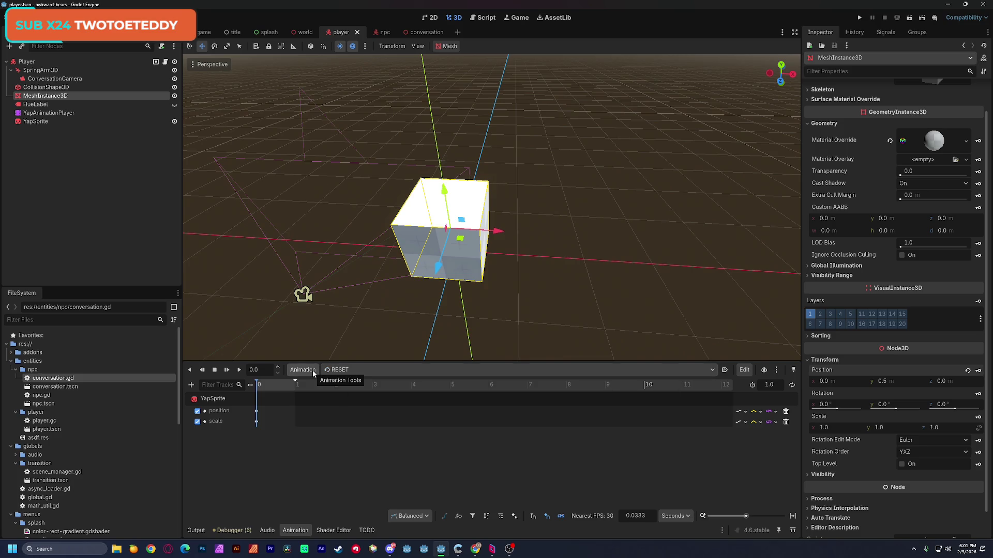
pyautogui.click(313, 372)
pyautogui.click(311, 384)
pyautogui.write('walk')
pyautogui.press('BackSpace')
pyautogui.press('BackSpace')
pyautogui.press('BackSpace')
pyautogui.write('Walk')
pyautogui.press('Return')
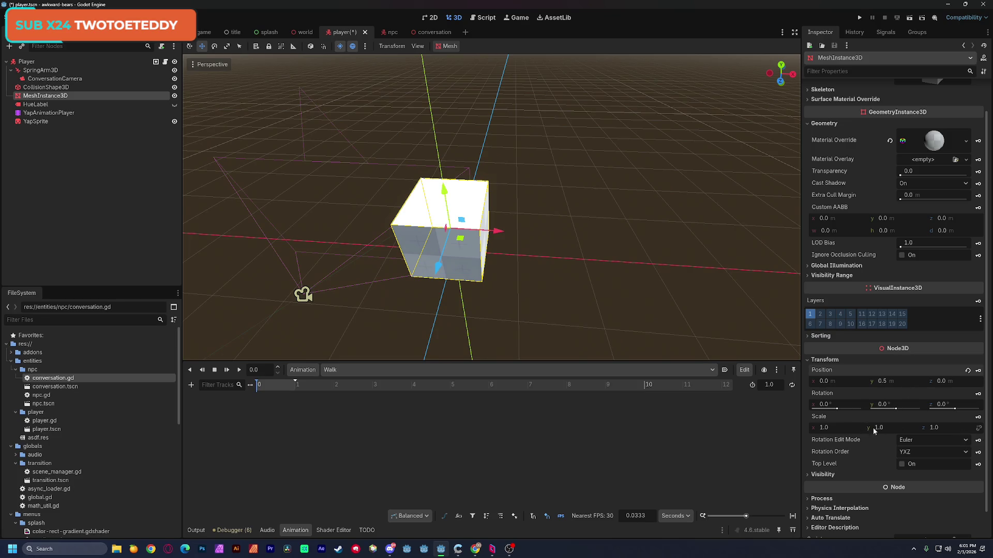
# - Key MeshInstance3D's position, rotation and scale into Walk at 0, creating each track
pyautogui.click(978, 373)
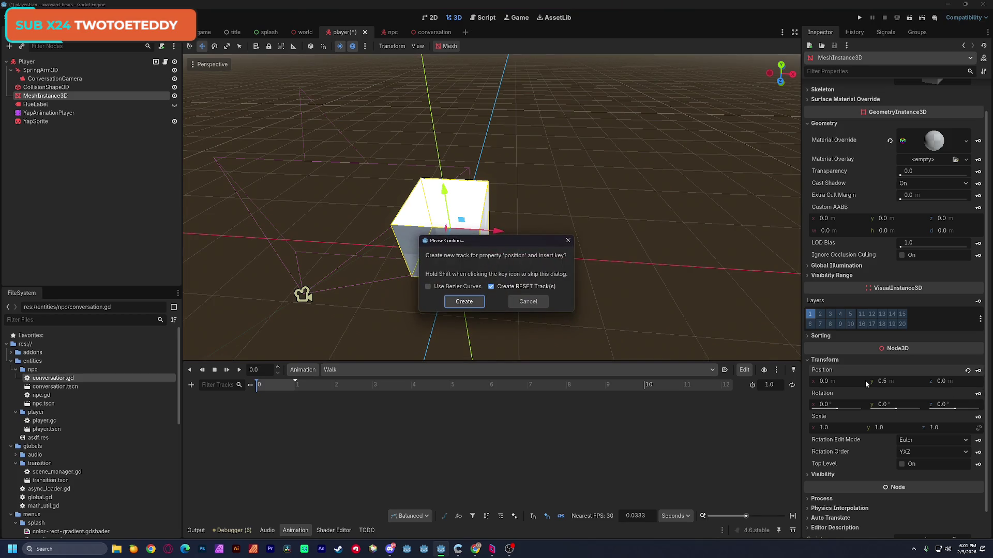
pyautogui.click(477, 303)
pyautogui.click(978, 394)
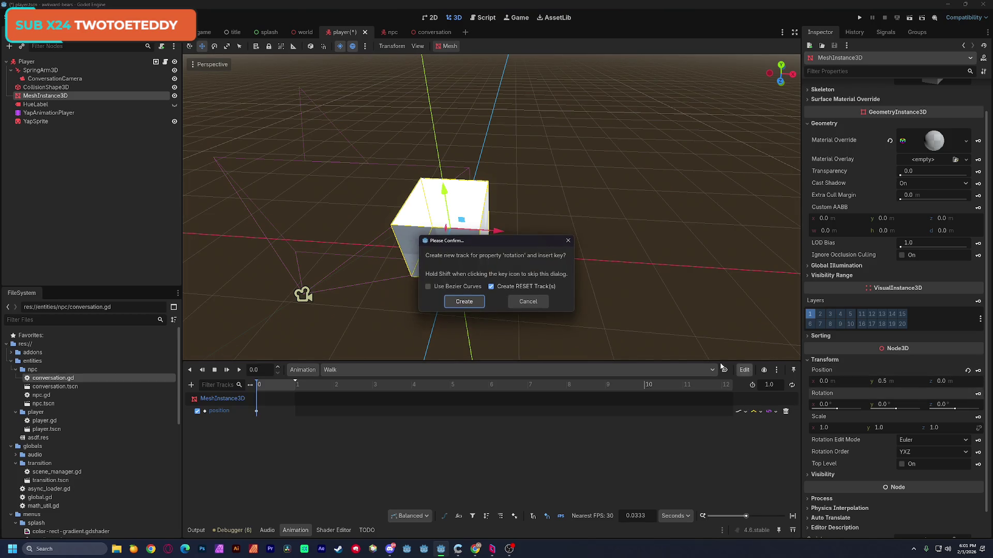
pyautogui.click(473, 303)
pyautogui.click(978, 420)
pyautogui.click(469, 299)
# - Check the RESET animation, reselect Walk, and save the player scene
pyautogui.click(362, 370)
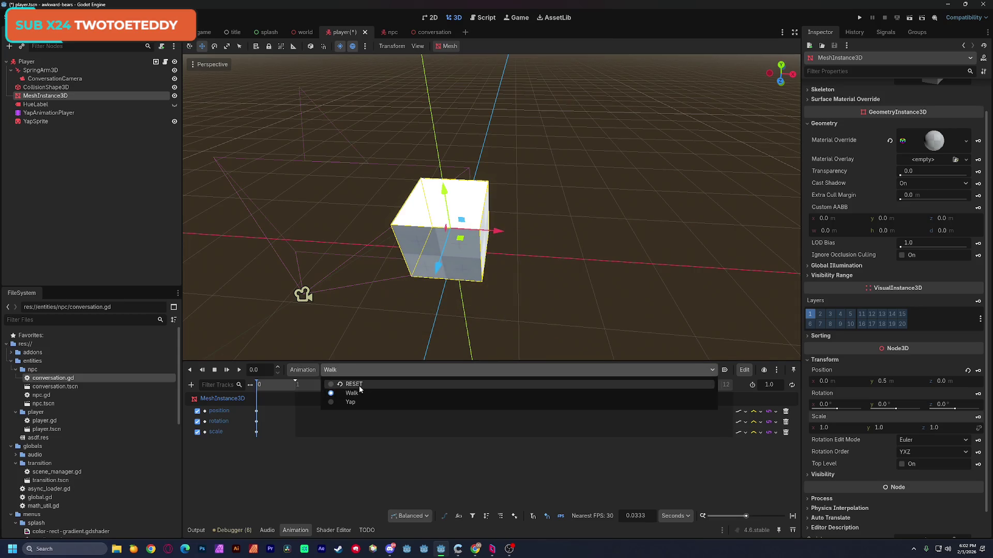
pyautogui.click(355, 386)
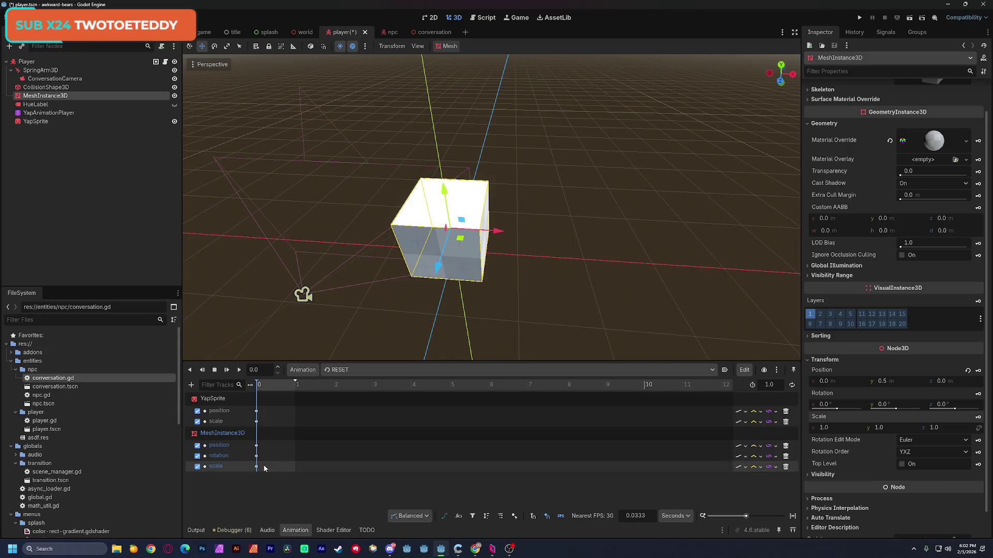
pyautogui.click(362, 369)
pyautogui.click(361, 396)
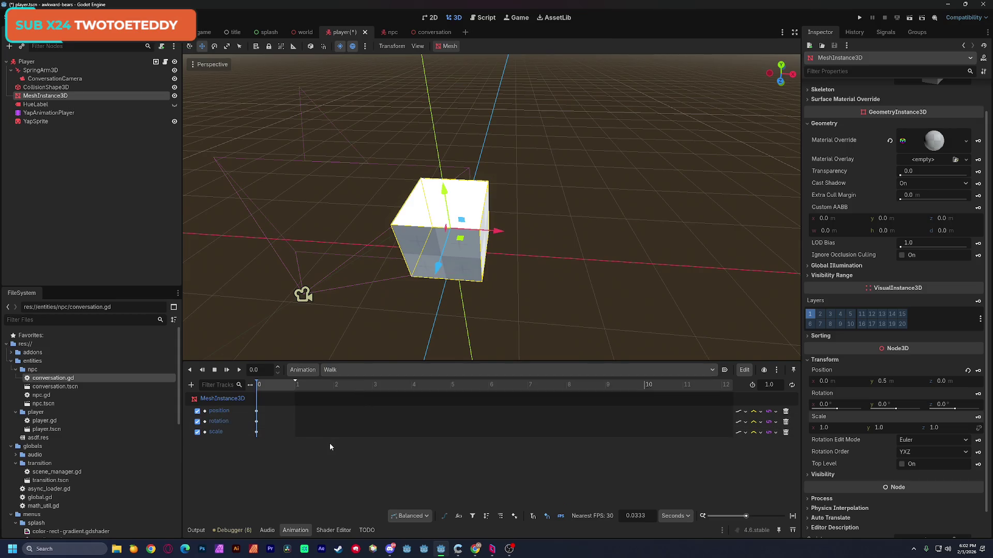
pyautogui.hotkey('ctrl', 's')
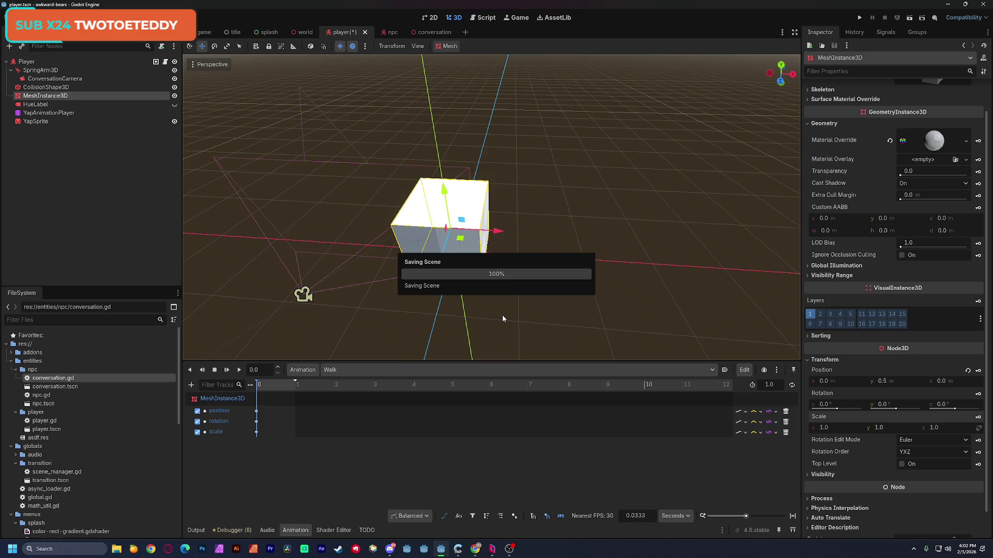
pyautogui.hotkey('alt', 'Tab')
# - Rewind and replay the reference walk around 4:27, pausing to study it
pyautogui.click(71, 465)
pyautogui.press('j')
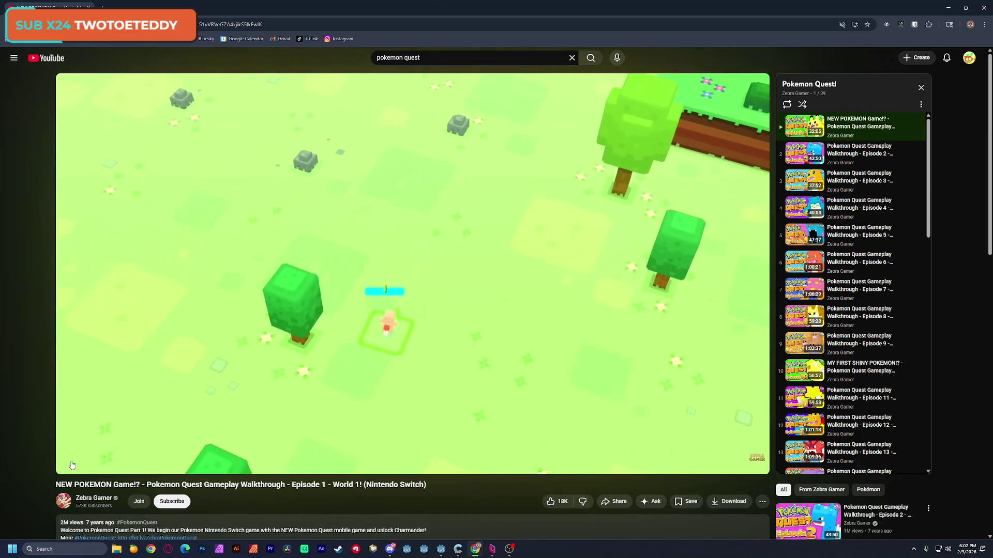
pyautogui.press('k')
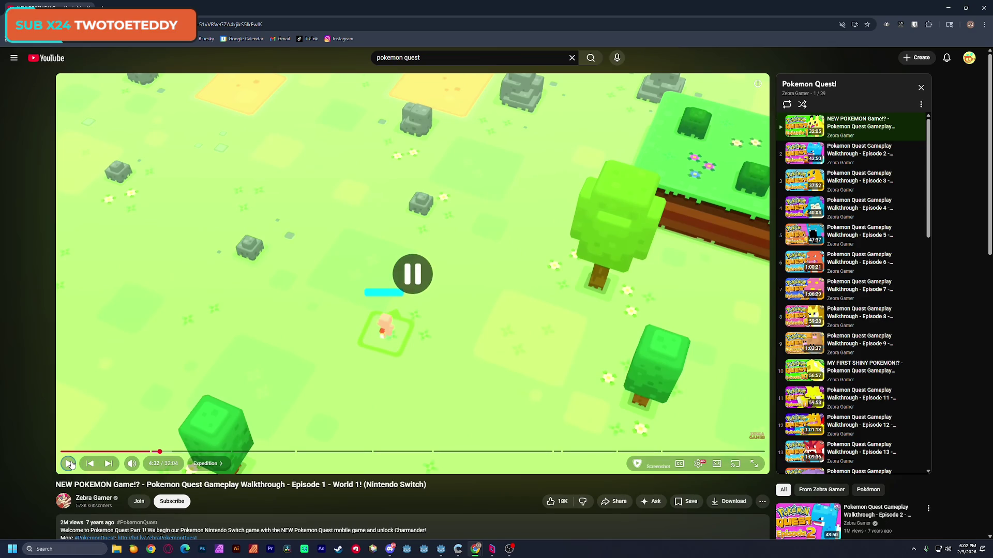
pyautogui.press('Left')
pyautogui.click(71, 464)
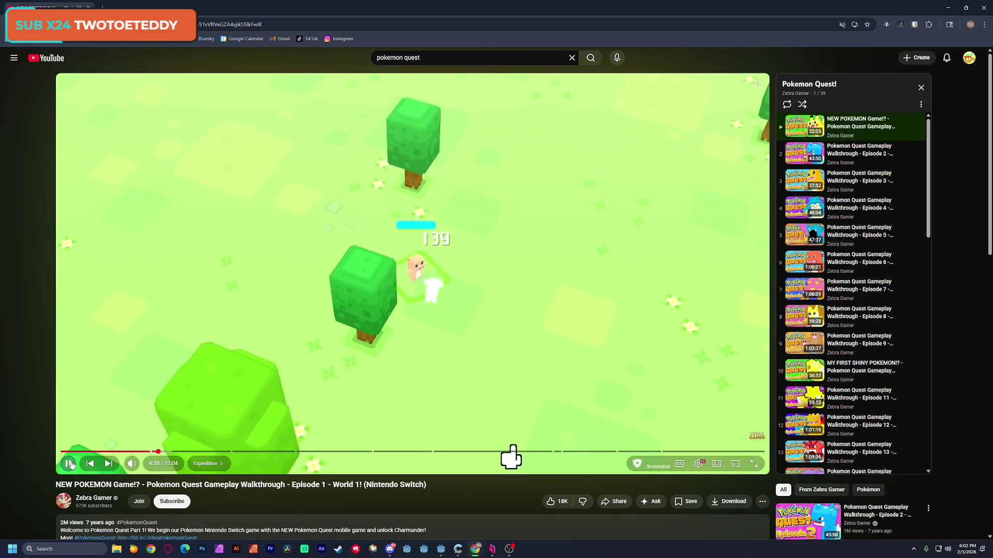
pyautogui.click(71, 465)
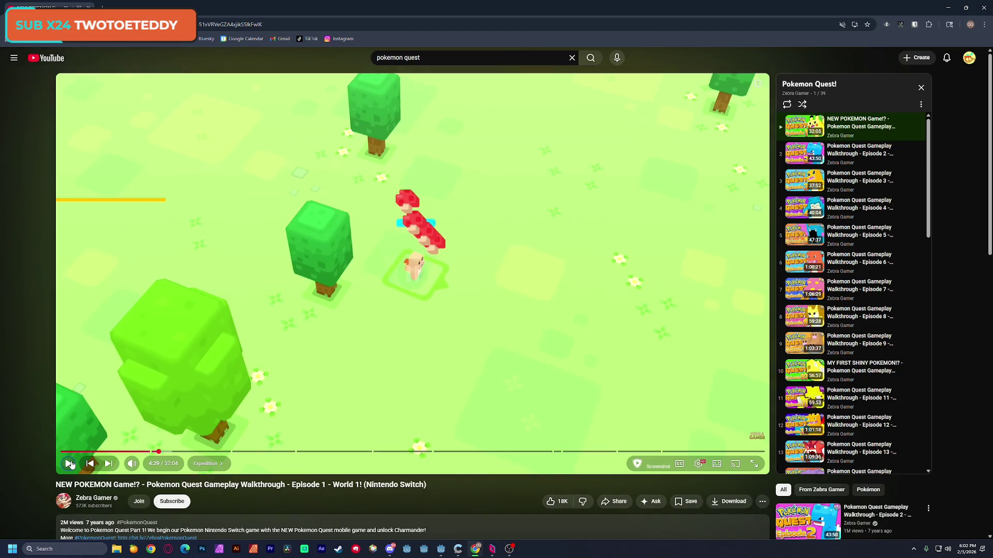
pyautogui.click(72, 464)
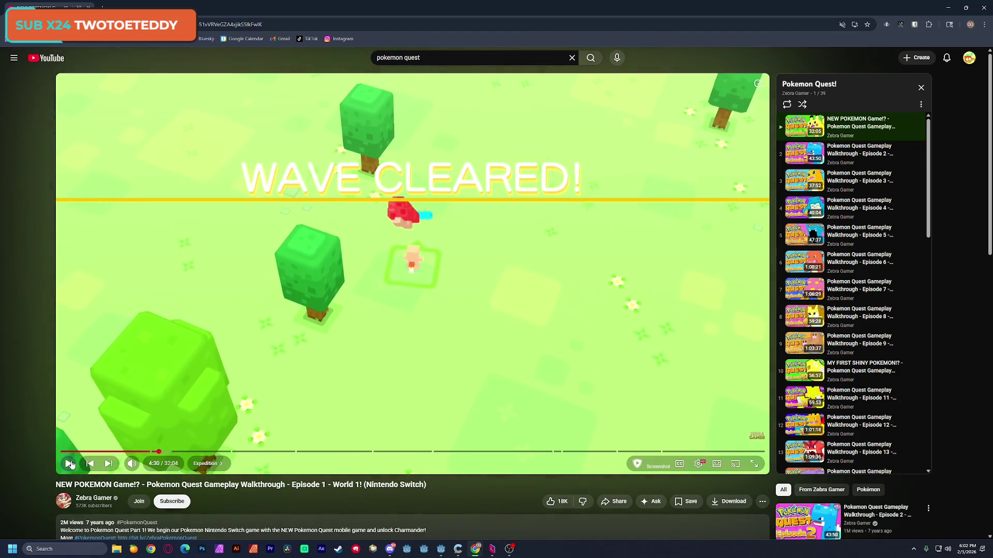
pyautogui.press('space')
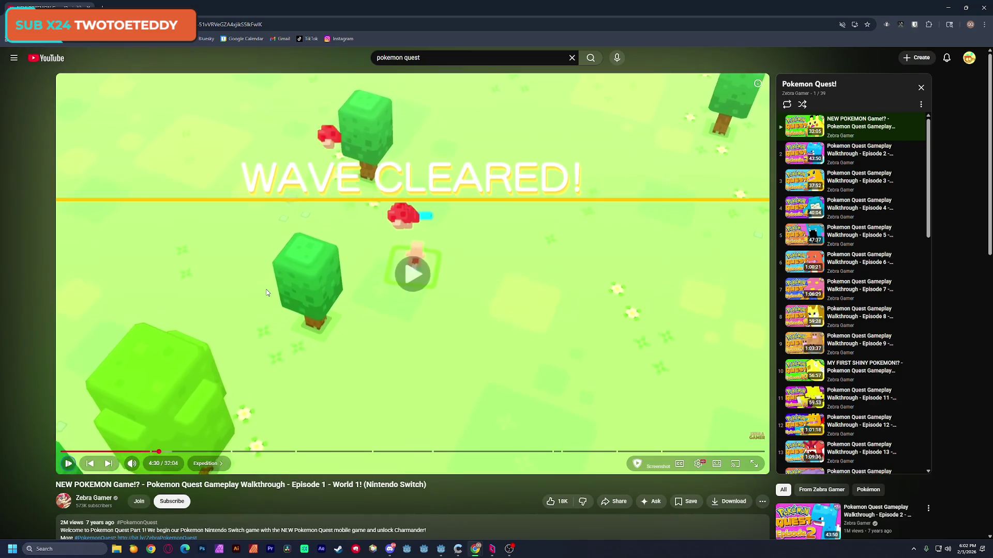
pyautogui.press('space')
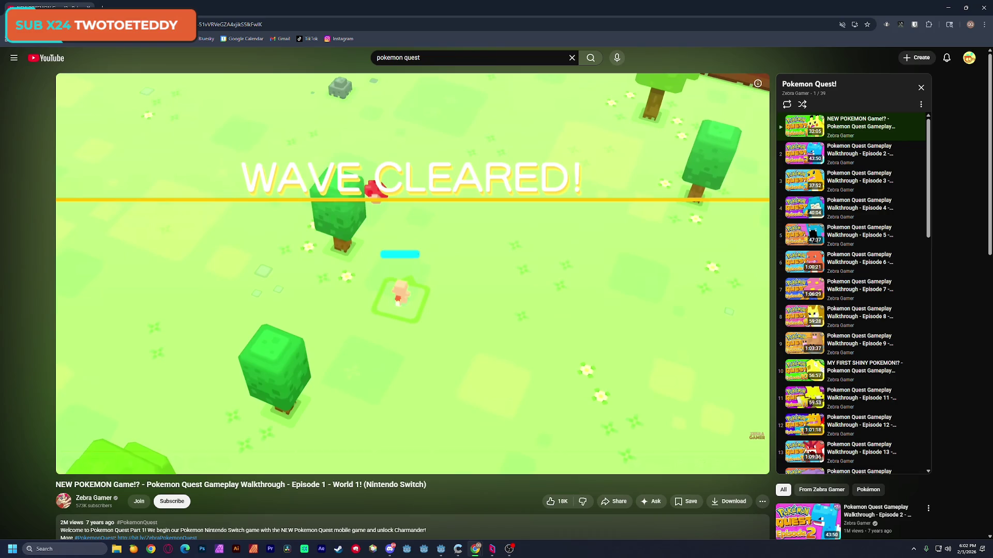
# - Replay the clip from 4:26, pause at 4:34, and minimise the browser
pyautogui.press('space')
pyautogui.press('space')
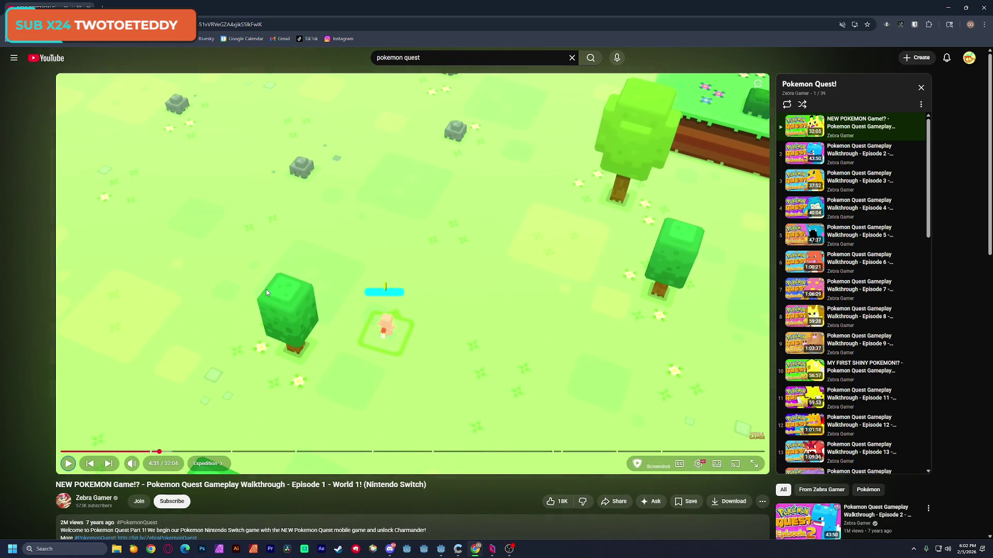
pyautogui.press('Left')
pyautogui.press('space')
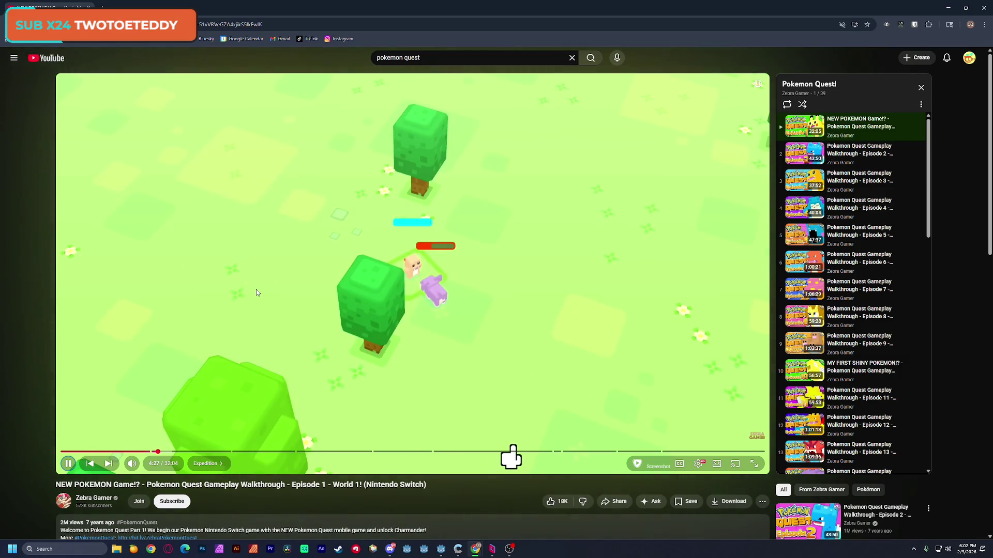
pyautogui.press('space')
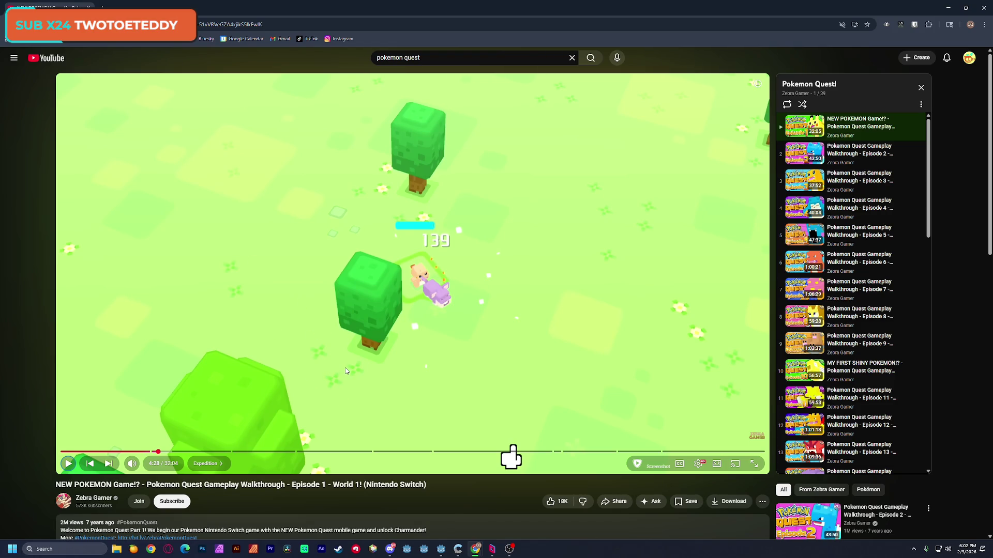
pyautogui.press('space')
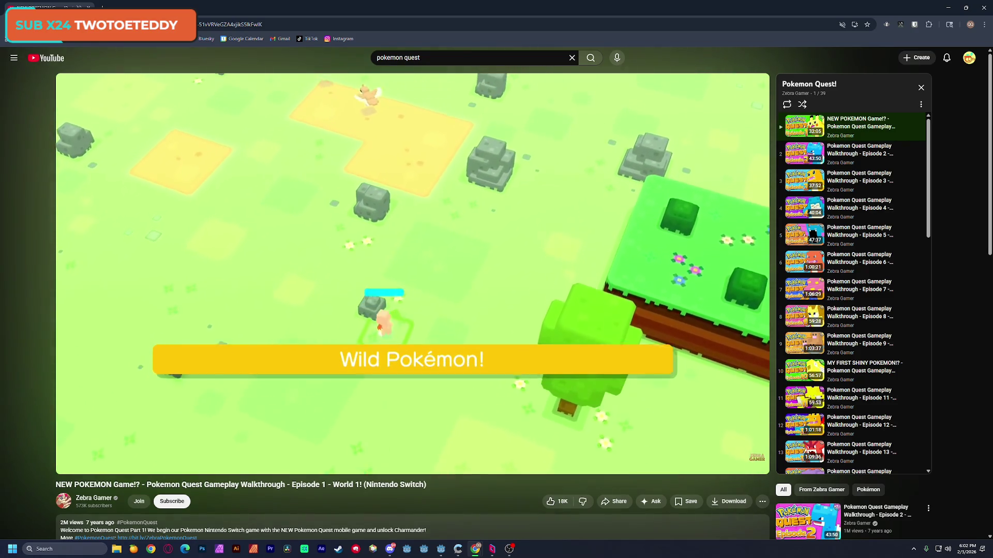
pyautogui.click(346, 371)
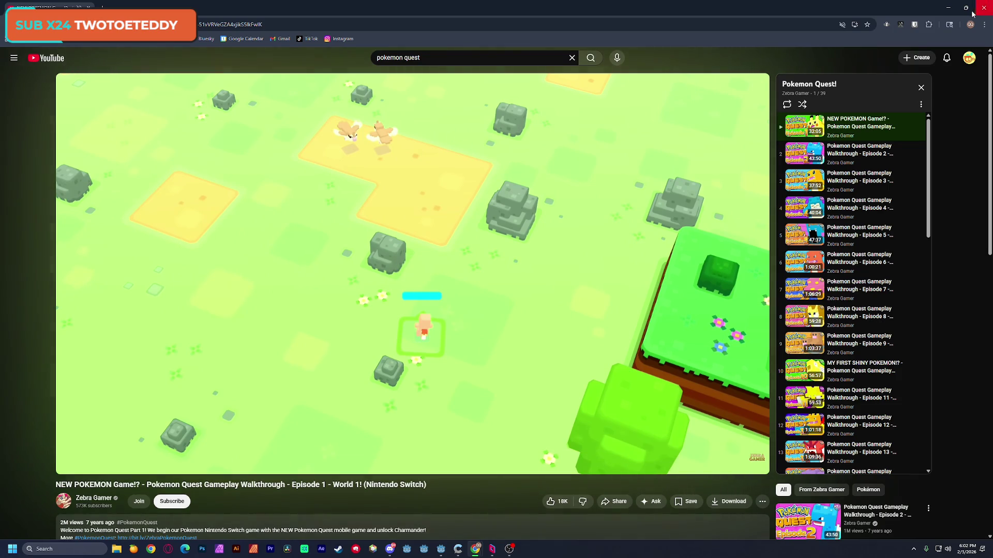
pyautogui.click(947, 8)
# - Zoom Walk's timeline to 0–5 seconds and set its snap step to 0.01
pyautogui.moveTo(542, 259); pyautogui.dragTo(528, 212)
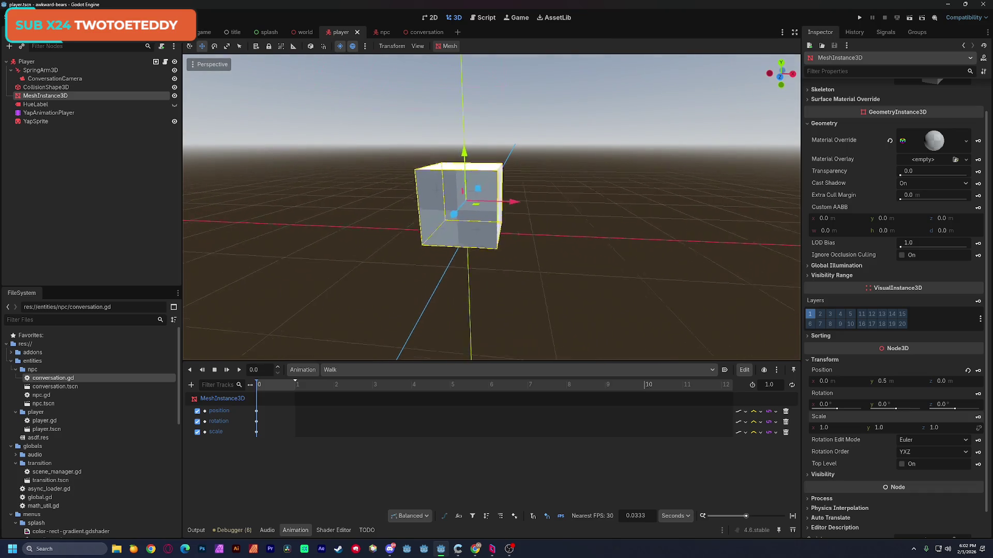
pyautogui.scroll(-2, 465, 207)
pyautogui.moveTo(745, 516); pyautogui.dragTo(750, 516)
pyautogui.write('0.01')
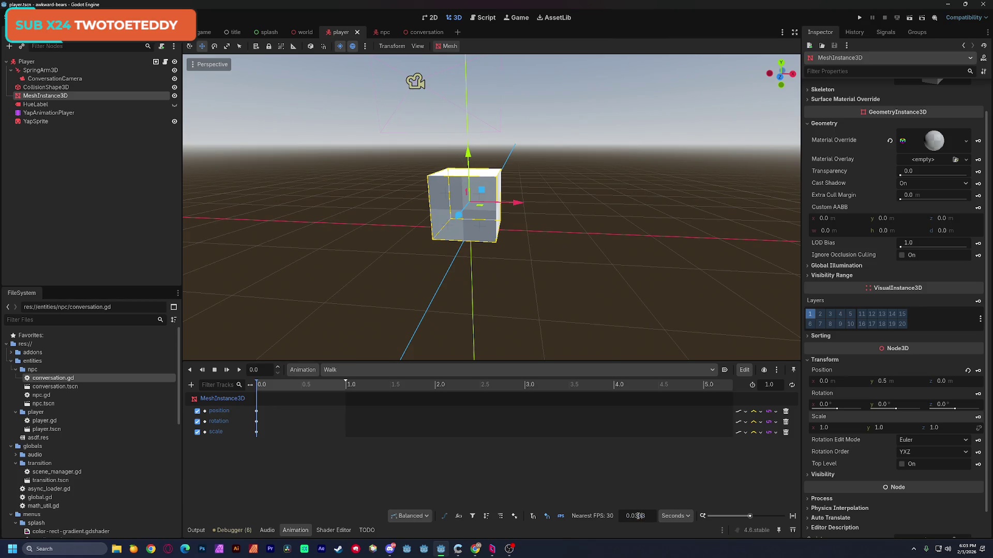
pyautogui.press('Return')
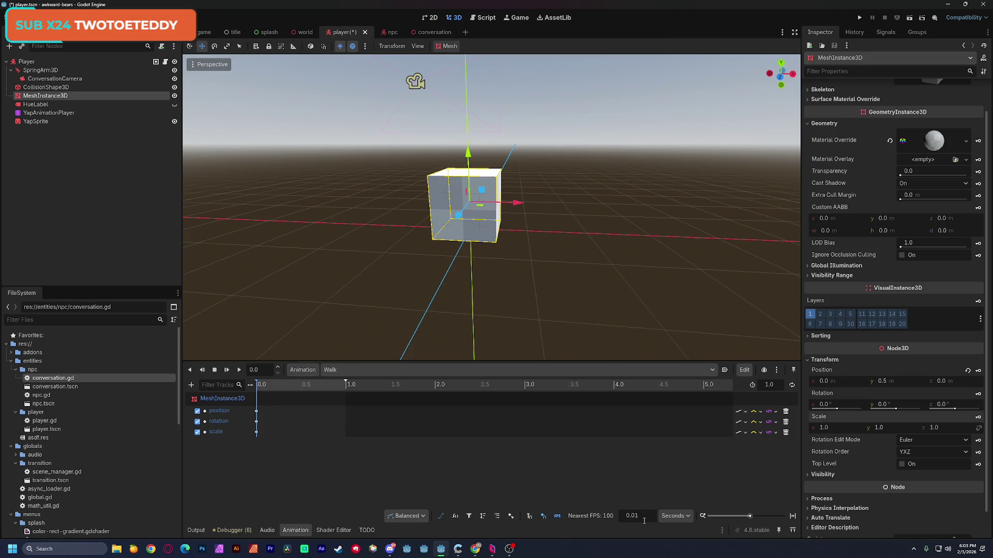
# - Return the first position key to 0 s and tilt the first rotation key to -4° around Y
pyautogui.moveTo(255, 393); pyautogui.dragTo(262, 417)
pyautogui.click(258, 411)
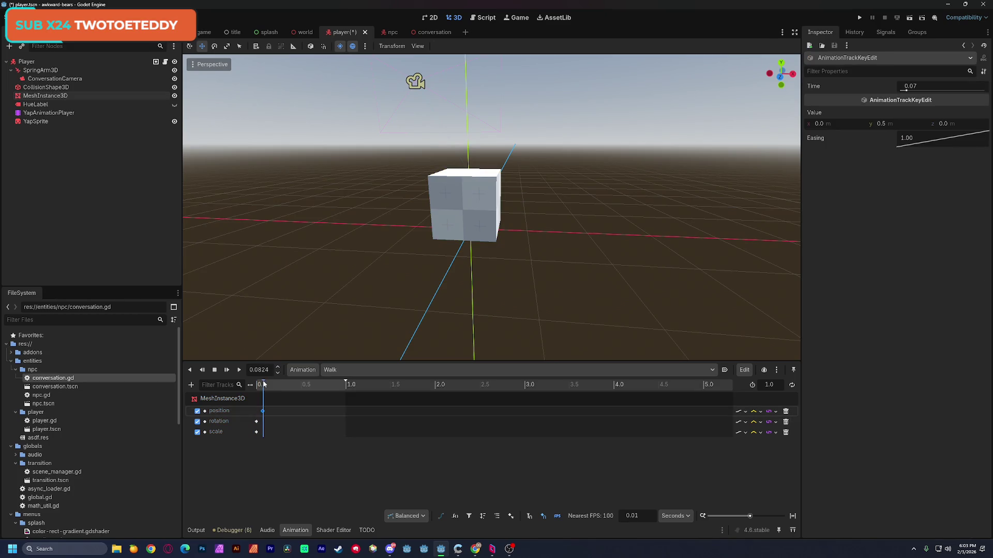
pyautogui.scroll(3, 724, 517)
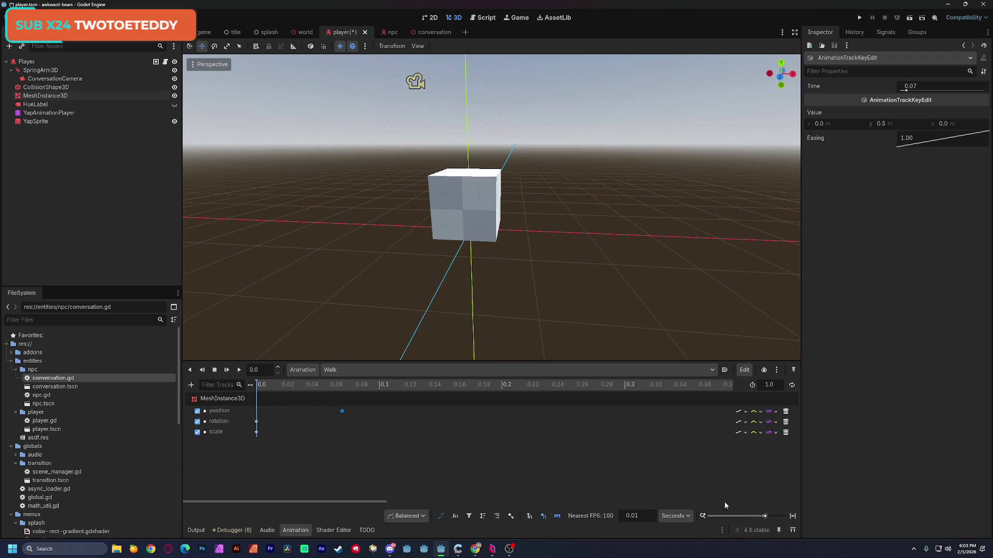
pyautogui.moveTo(317, 411); pyautogui.dragTo(256, 411)
pyautogui.click(263, 385)
pyautogui.moveTo(263, 386); pyautogui.dragTo(254, 387)
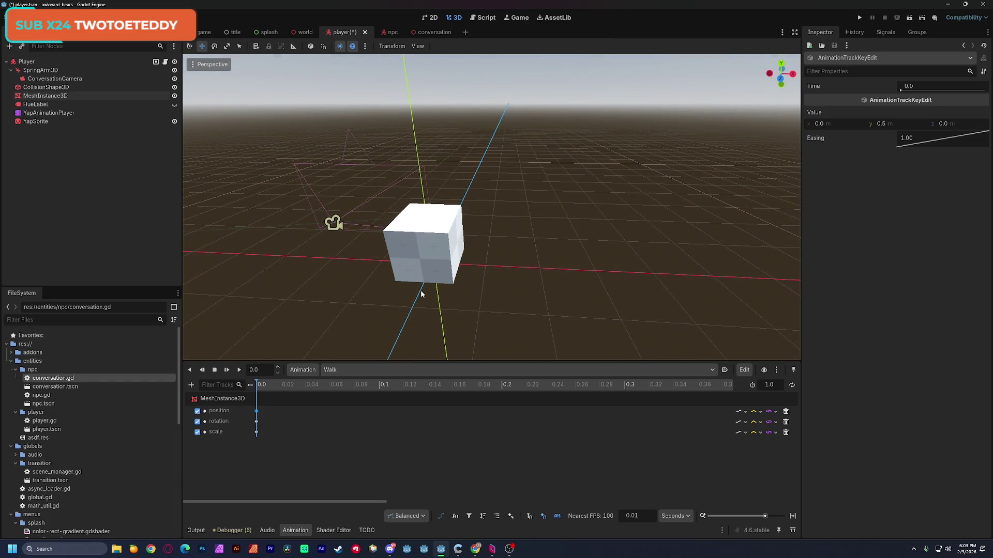
pyautogui.click(255, 422)
pyautogui.moveTo(890, 129)
pyautogui.mouseDown()
pyautogui.moveTo(907, 129)
pyautogui.moveTo(890, 129)
pyautogui.mouseUp()
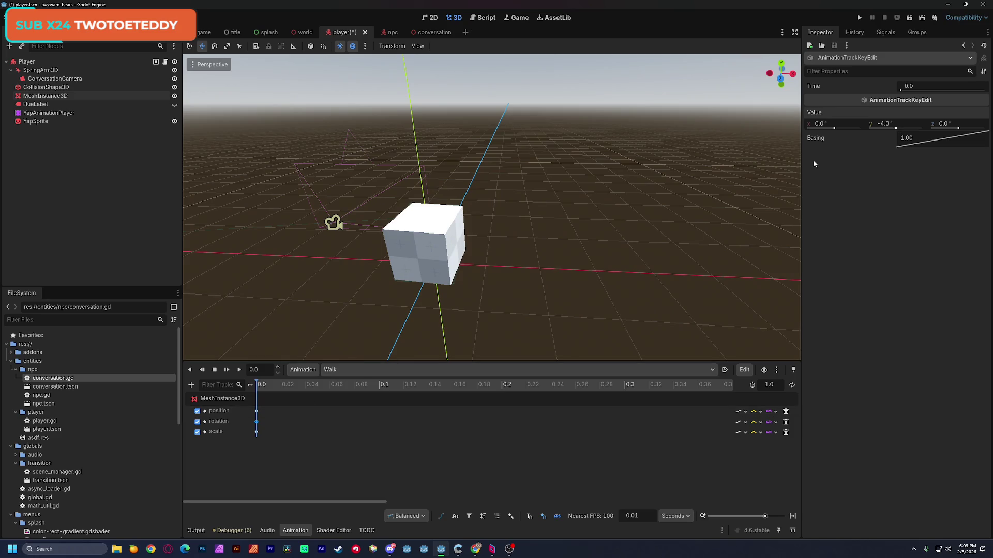
# - Set the first rotation key's Y to 9° and add a -9° duplicate near 0.2 s
pyautogui.click(894, 124)
pyautogui.write('9')
pyautogui.press('Return')
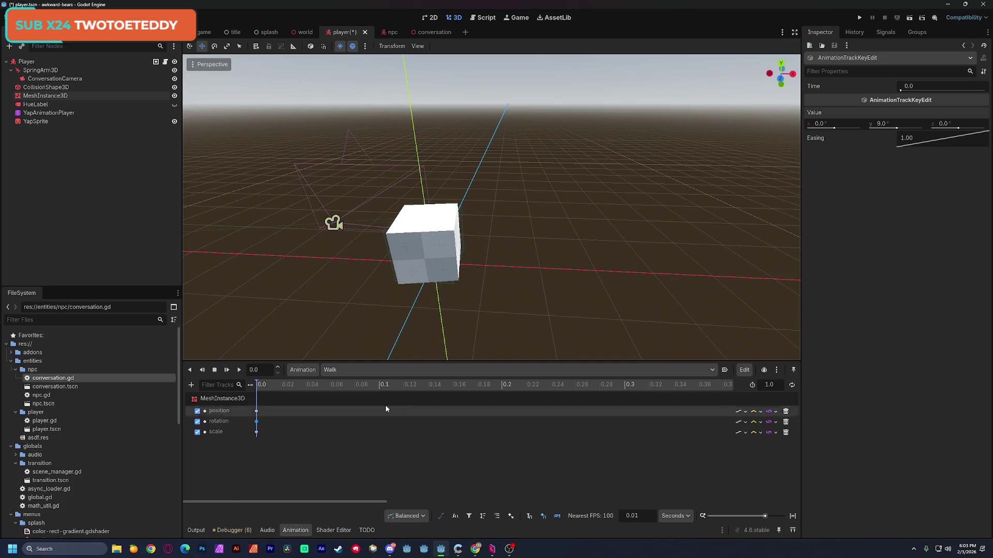
pyautogui.click(256, 422)
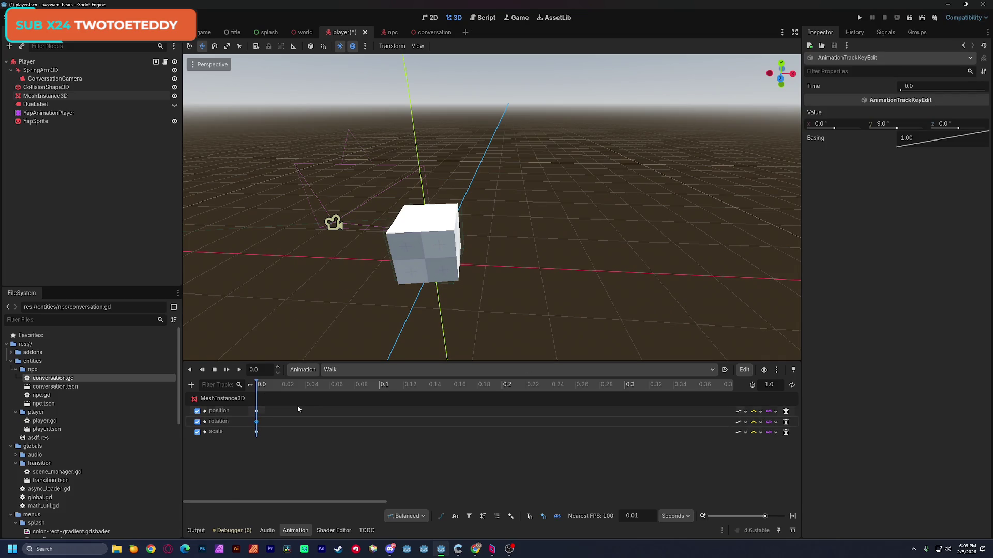
pyautogui.click(497, 385)
pyautogui.hotkey('ctrl', 'd')
pyautogui.click(882, 127)
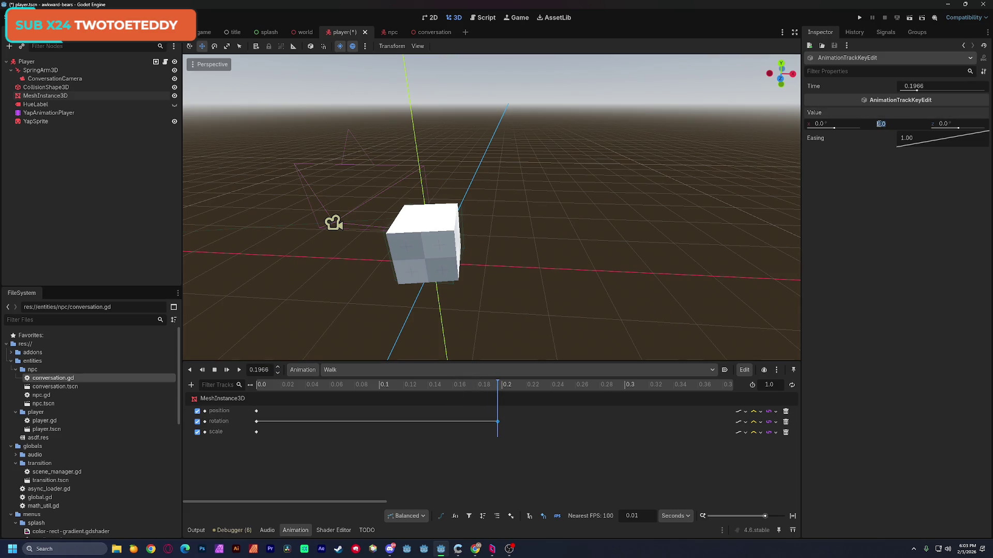
pyautogui.write('-')
pyautogui.press('Return')
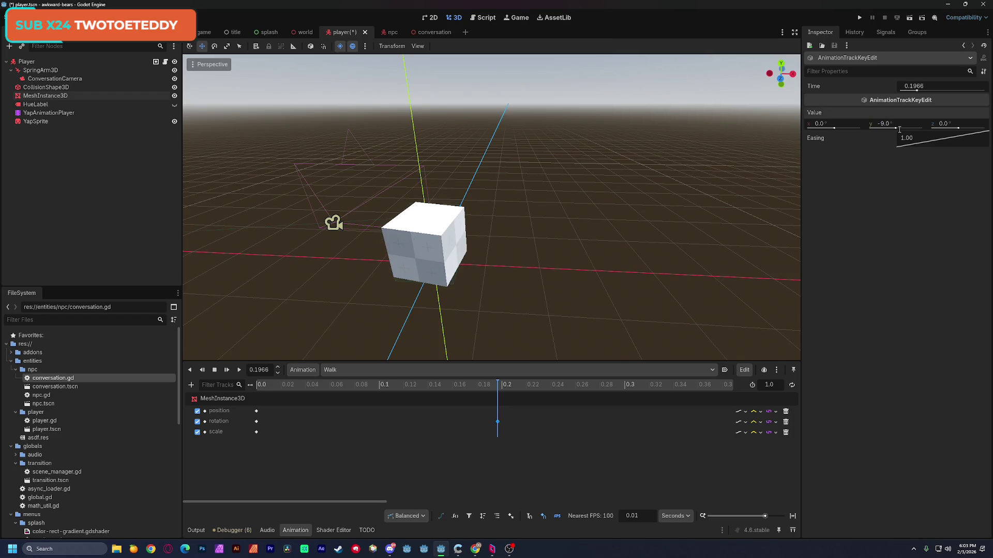
# - Duplicate the 9° key and rearrange the keys: -9° at 0.25 s, 9° at 0.5 s
pyautogui.click(256, 421)
pyautogui.moveTo(559, 389); pyautogui.dragTo(689, 391)
pyautogui.hotkey('ctrl', 'd')
pyautogui.moveTo(734, 425); pyautogui.dragTo(736, 425)
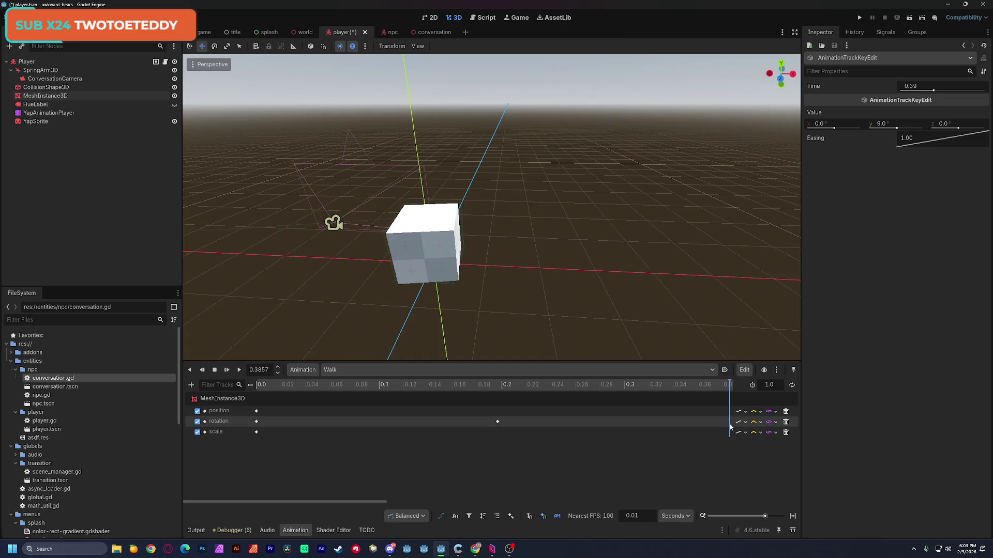
pyautogui.scroll(-2, 752, 515)
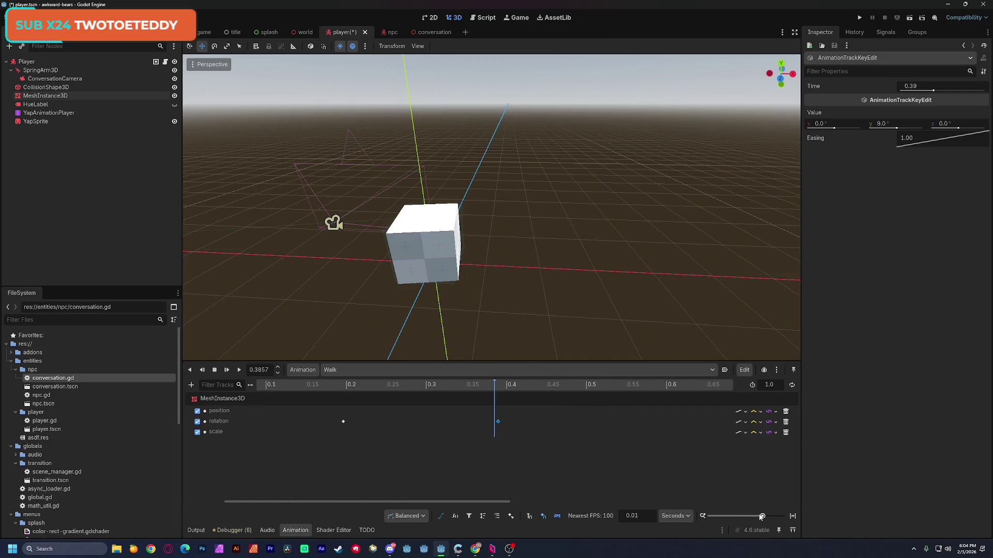
pyautogui.scroll(-3, 750, 516)
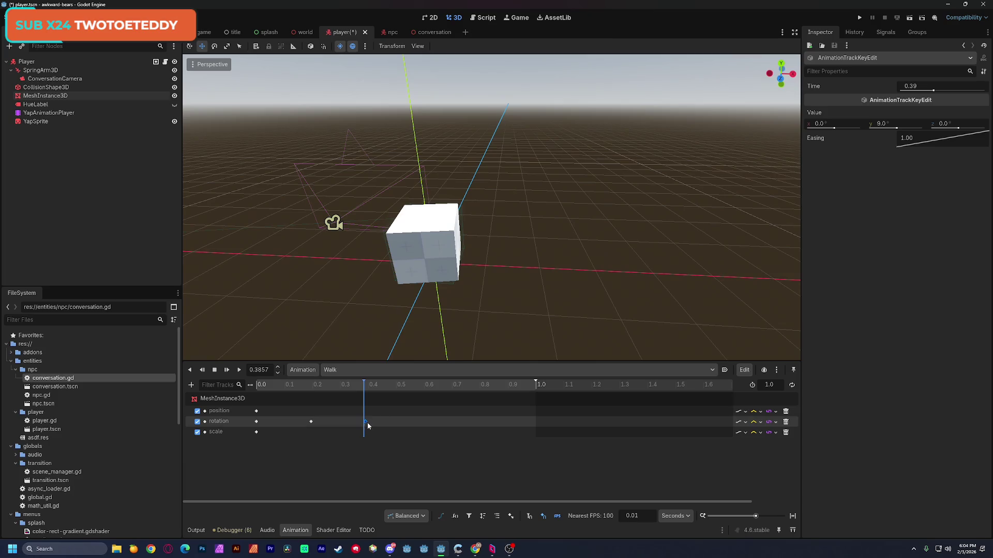
pyautogui.moveTo(437, 421); pyautogui.dragTo(533, 423)
pyautogui.moveTo(310, 422); pyautogui.dragTo(394, 427)
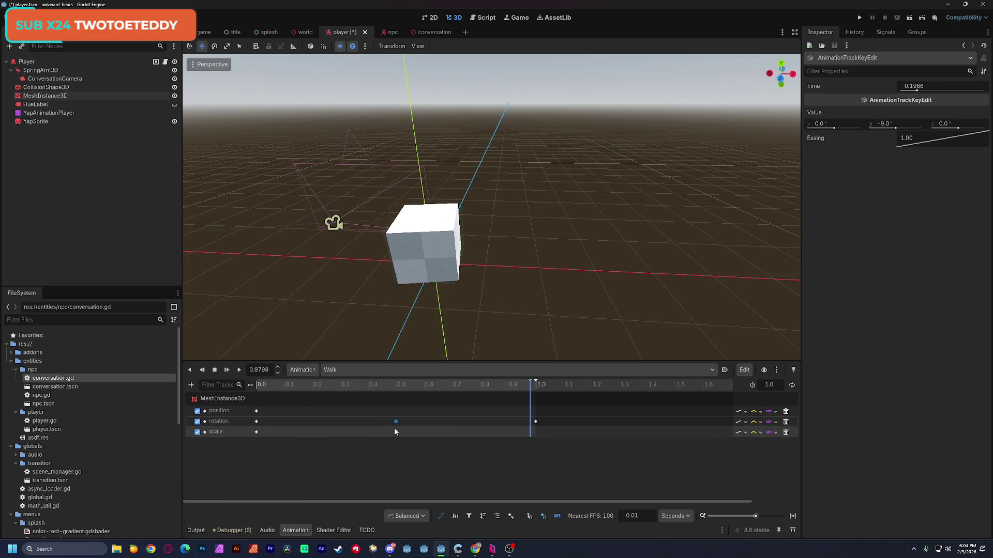
pyautogui.click(240, 371)
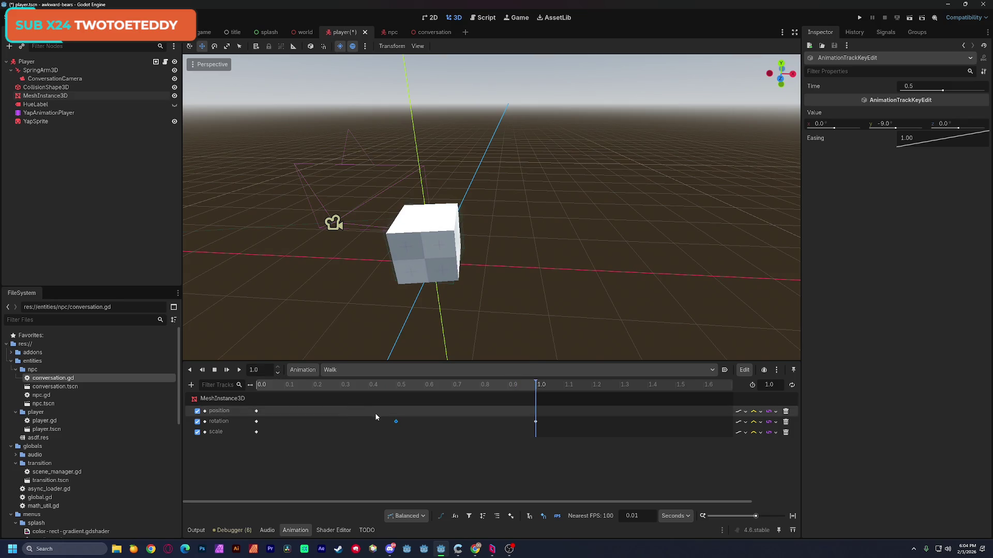
pyautogui.moveTo(372, 413); pyautogui.dragTo(542, 427)
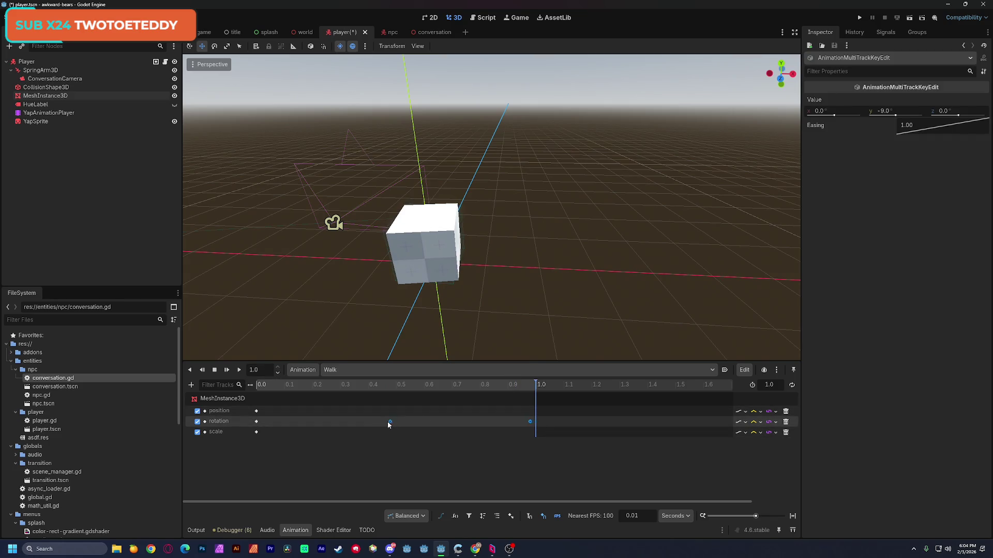
pyautogui.moveTo(441, 415)
pyautogui.mouseDown()
pyautogui.moveTo(485, 433)
pyautogui.moveTo(468, 424)
pyautogui.mouseUp()
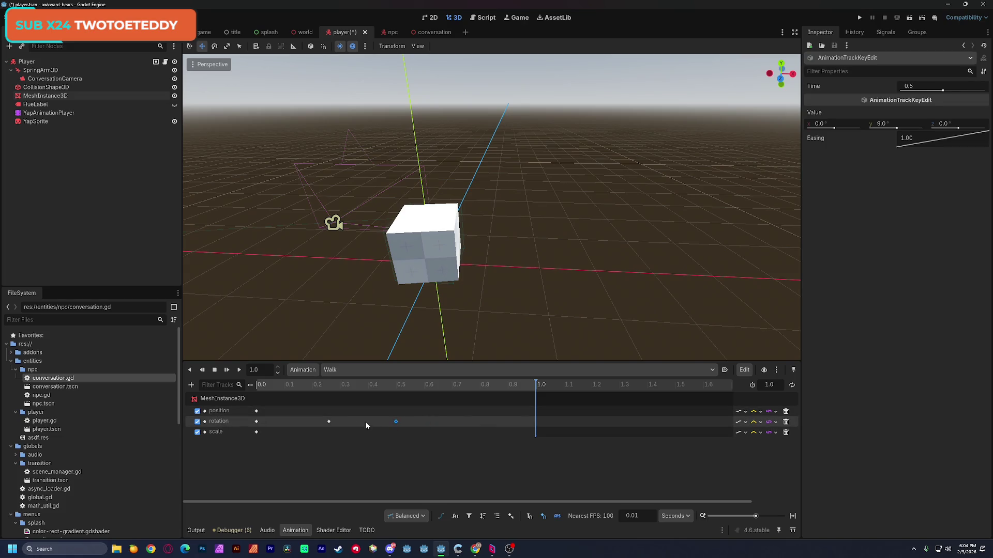
# - Add a -9° key at 0.75 s by copying the 0.25 s key
pyautogui.click(257, 421)
pyautogui.click(444, 387)
pyautogui.moveTo(446, 395); pyautogui.dragTo(466, 404)
pyautogui.hotkey('ctrl', 'd')
pyautogui.hotkey('ctrl', 'z')
pyautogui.click(327, 422)
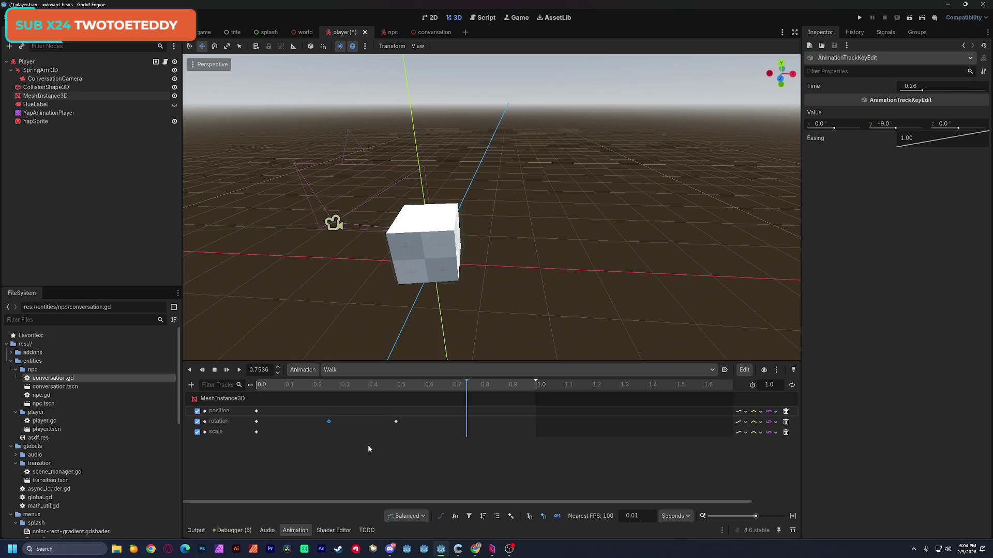
pyautogui.click(356, 472)
pyautogui.hotkey('ctrl', 'v')
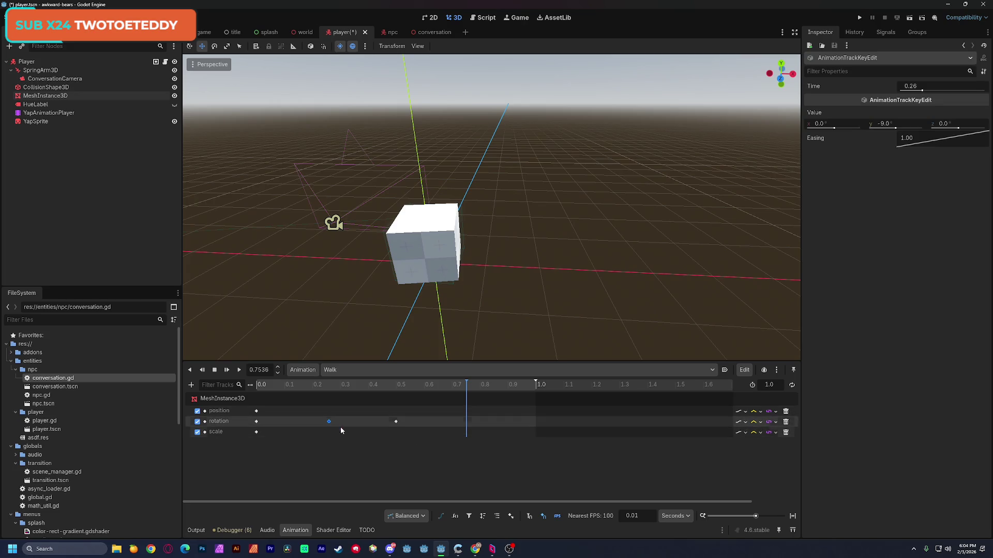
# - Paste a 9° rotation key exactly at 1.0 s, then scrub back to 0.25 s
pyautogui.click(256, 422)
pyautogui.click(505, 386)
pyautogui.hotkey('ctrl', 'v')
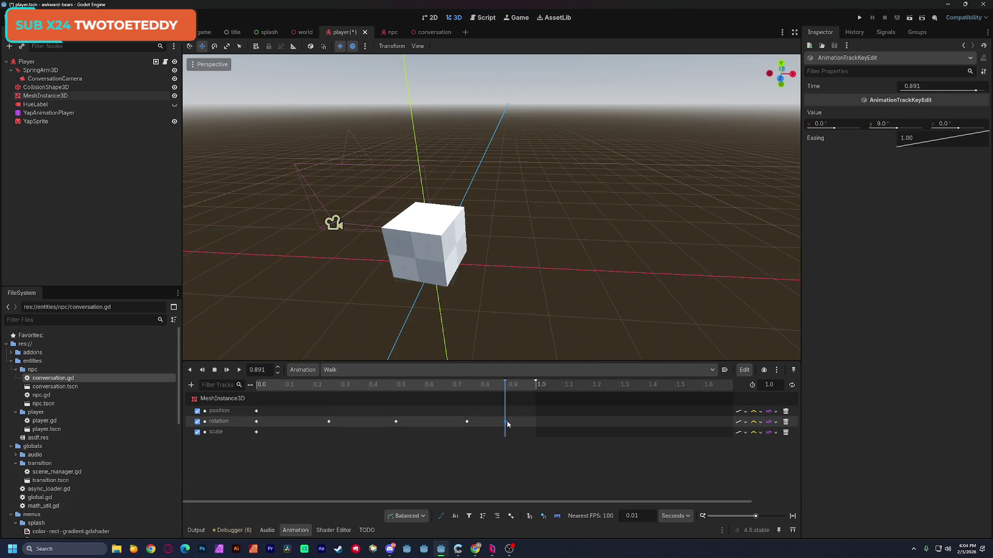
pyautogui.moveTo(535, 429); pyautogui.dragTo(534, 428)
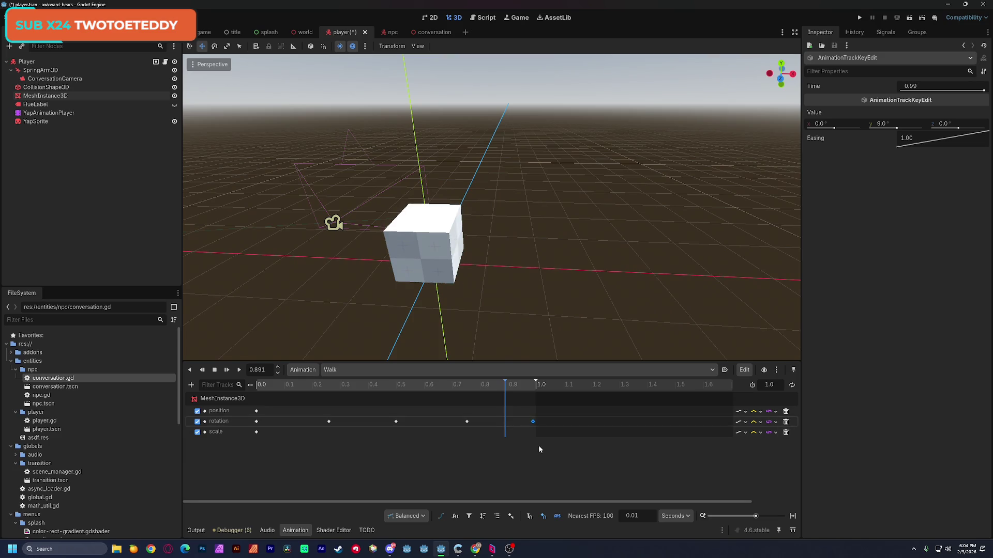
pyautogui.moveTo(756, 515); pyautogui.dragTo(764, 515)
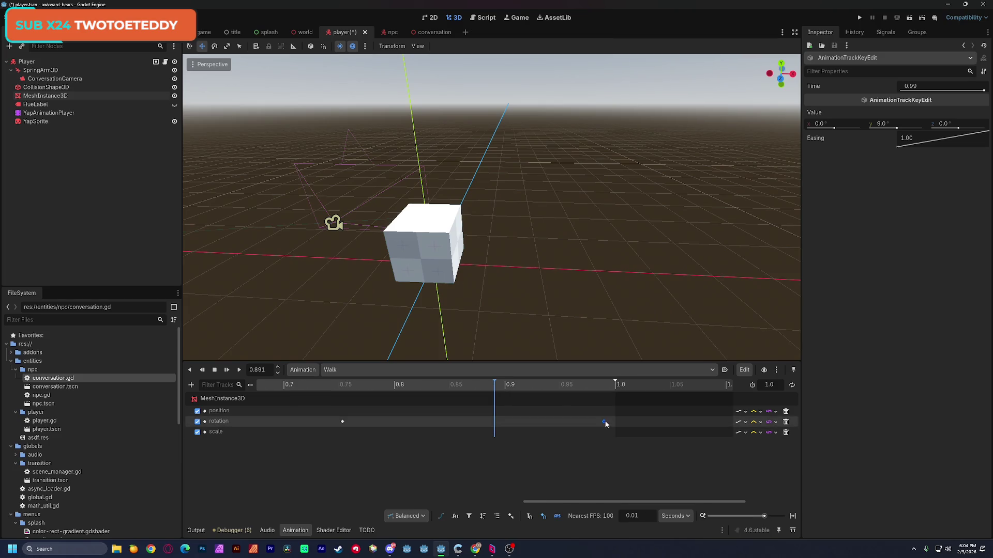
pyautogui.moveTo(613, 424); pyautogui.dragTo(614, 424)
pyautogui.moveTo(764, 516)
pyautogui.mouseDown()
pyautogui.moveTo(710, 516)
pyautogui.moveTo(754, 517)
pyautogui.mouseUp()
pyautogui.moveTo(283, 383)
pyautogui.mouseDown()
pyautogui.moveTo(268, 387)
pyautogui.moveTo(307, 395)
pyautogui.mouseUp()
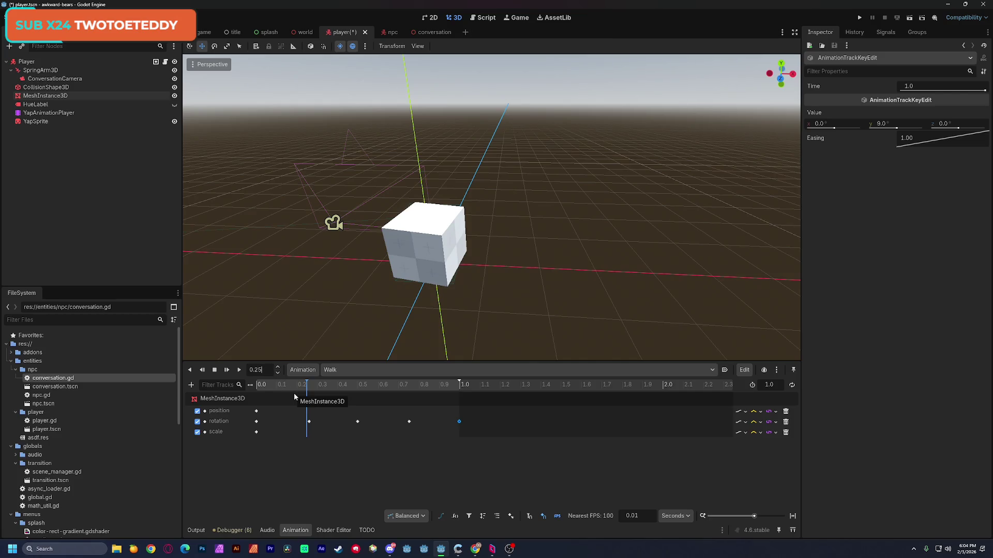
pyautogui.click(308, 421)
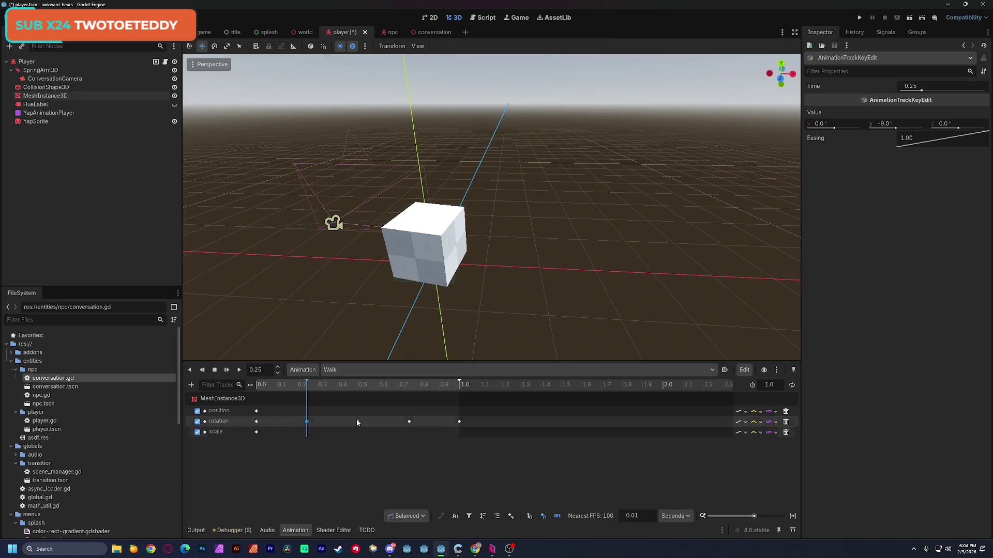
pyautogui.moveTo(360, 389); pyautogui.dragTo(359, 397)
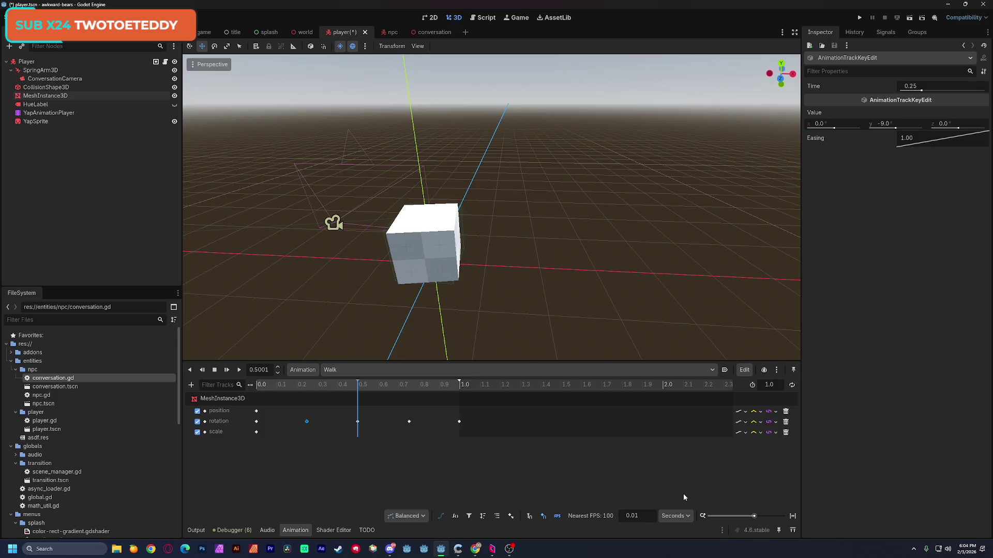
pyautogui.moveTo(413, 387); pyautogui.dragTo(409, 392)
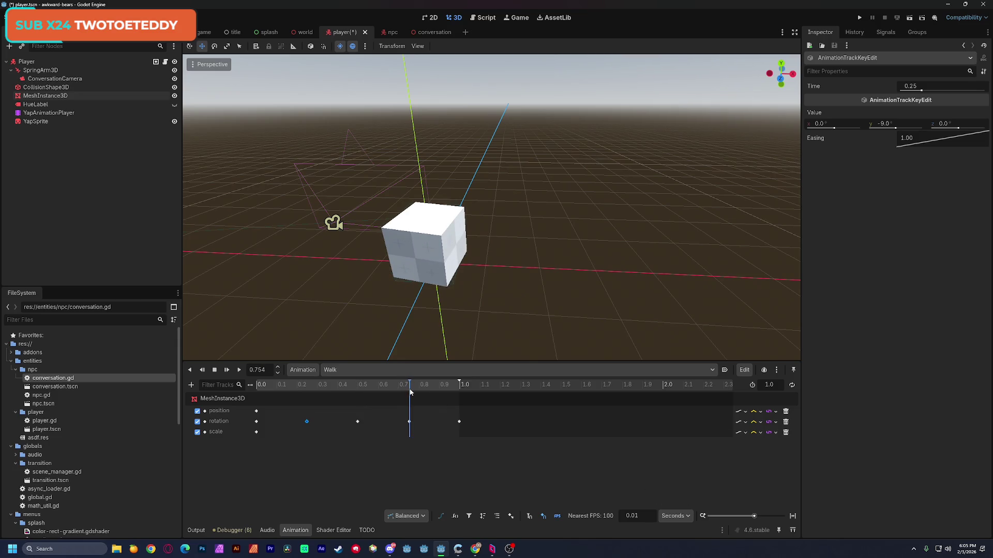
pyautogui.moveTo(754, 516); pyautogui.dragTo(767, 516)
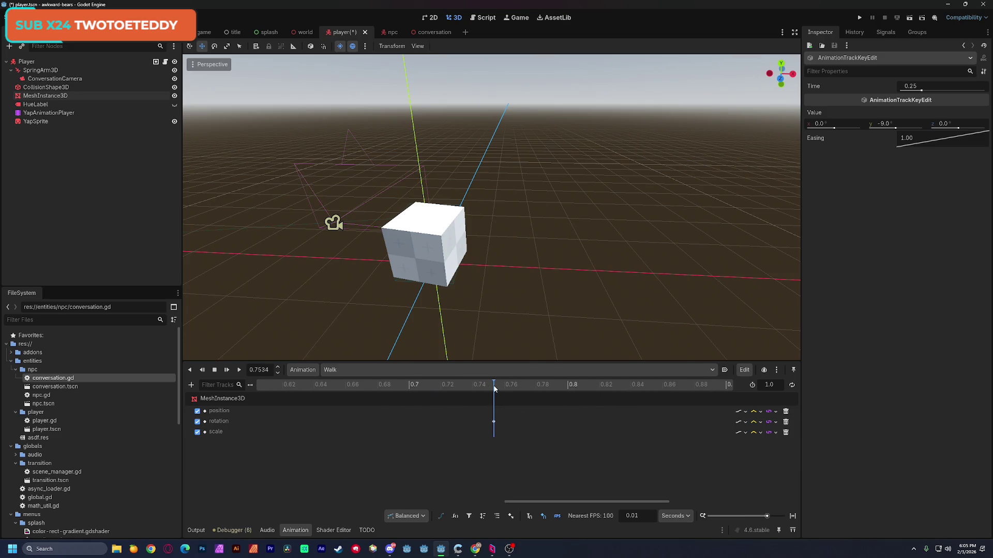
pyautogui.moveTo(767, 516)
pyautogui.mouseDown()
pyautogui.moveTo(744, 516)
pyautogui.moveTo(754, 516)
pyautogui.mouseUp()
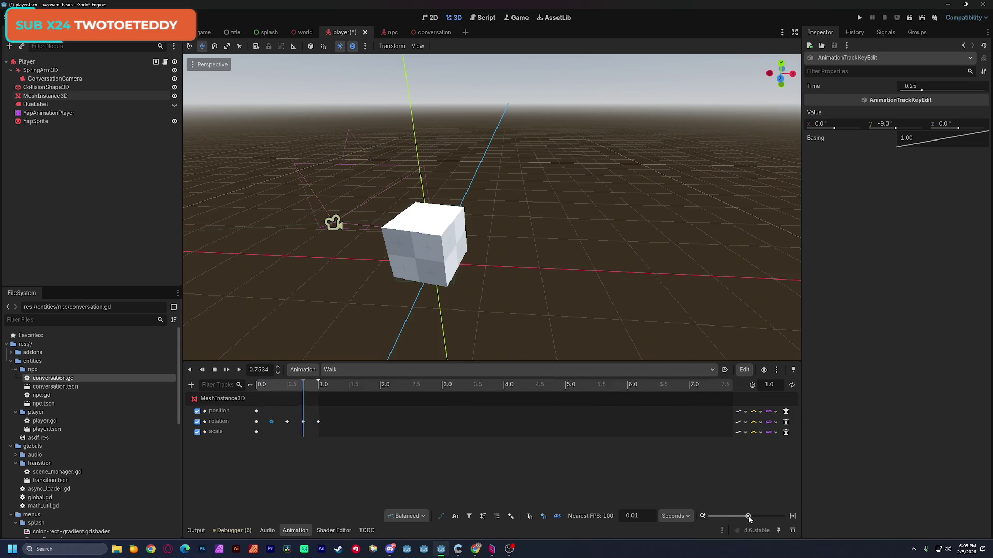
pyautogui.click(285, 387)
pyautogui.click(239, 370)
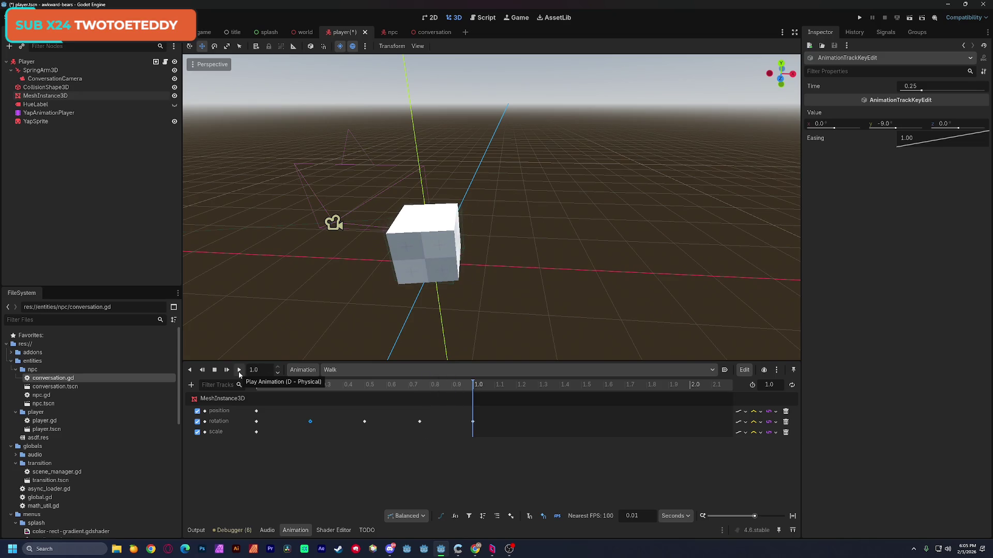
# - Apply easing presets to the rotation keys at 0.0 and 1.0 s
pyautogui.rightClick(258, 425)
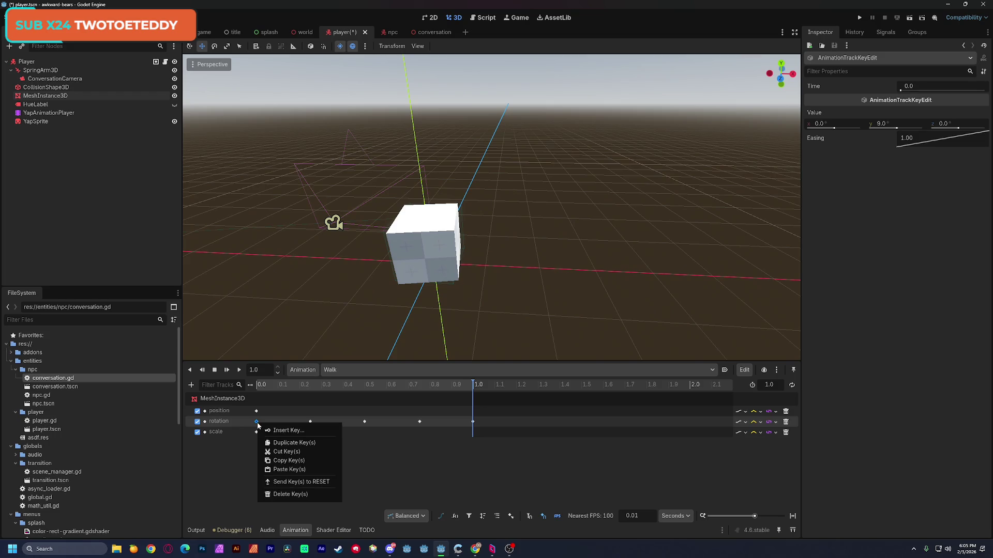
pyautogui.click(276, 421)
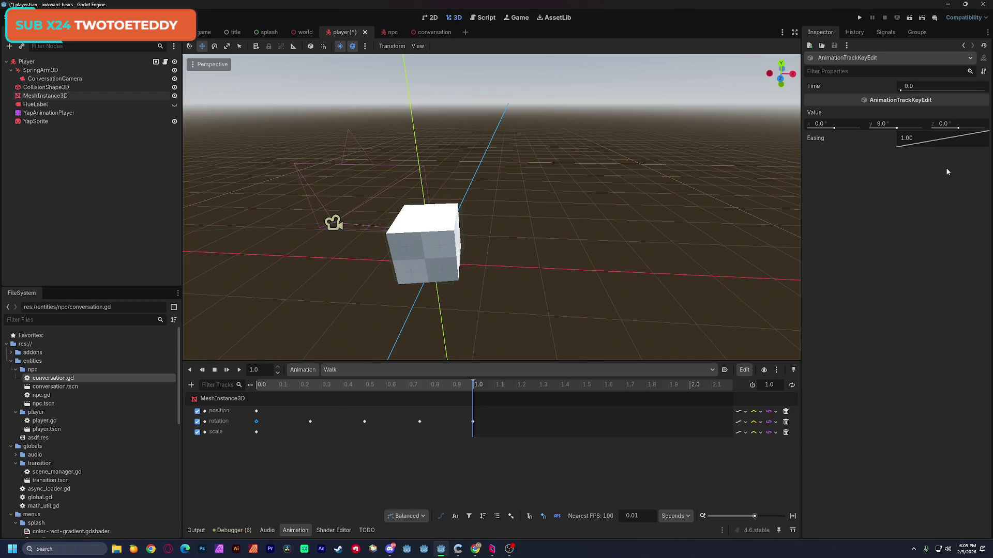
pyautogui.rightClick(935, 143)
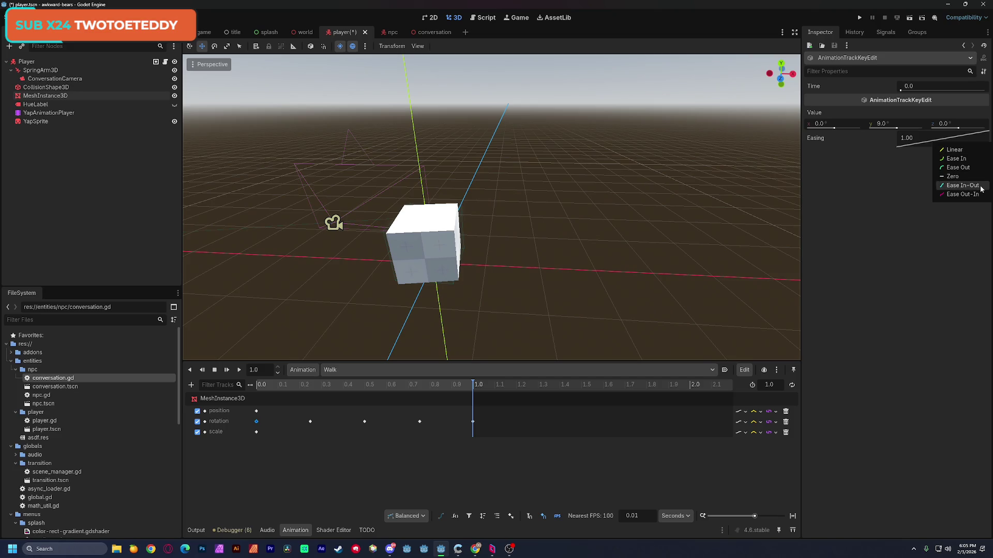
pyautogui.click(959, 167)
pyautogui.click(471, 422)
pyautogui.rightClick(912, 139)
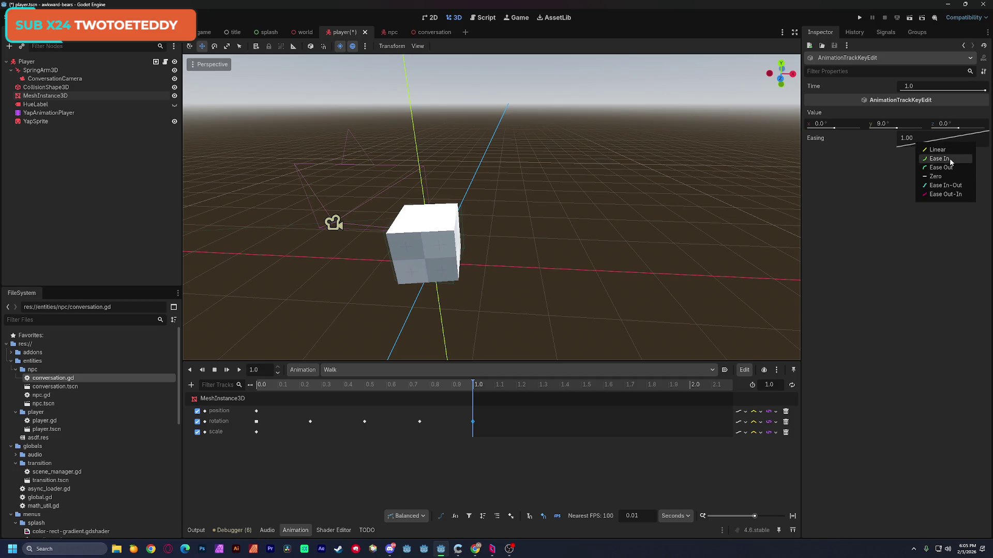
pyautogui.click(935, 157)
# - Give the 0.25, 0.5 and 0.75 s rotation keys Ease In-Out easing
pyautogui.click(310, 421)
pyautogui.rightClick(922, 141)
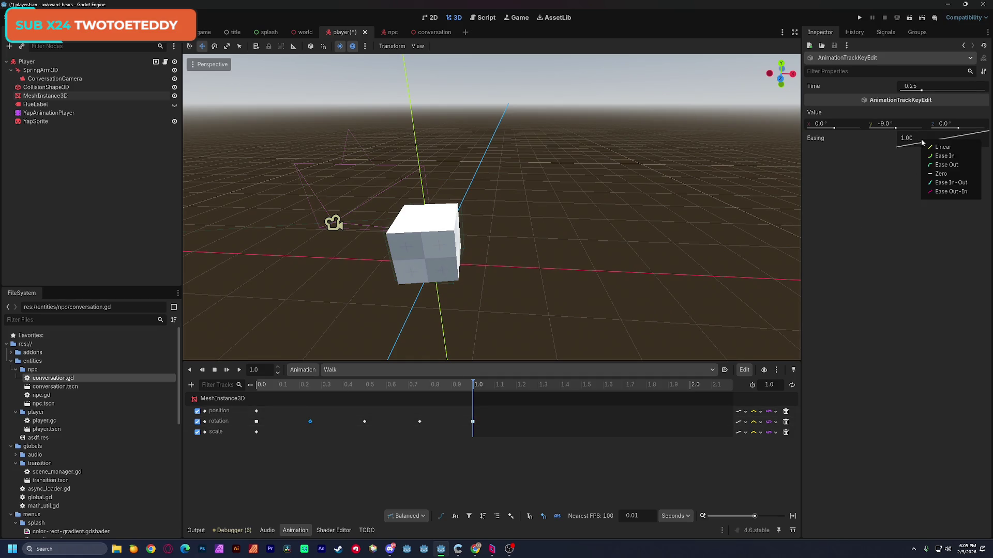
pyautogui.click(953, 182)
pyautogui.click(364, 421)
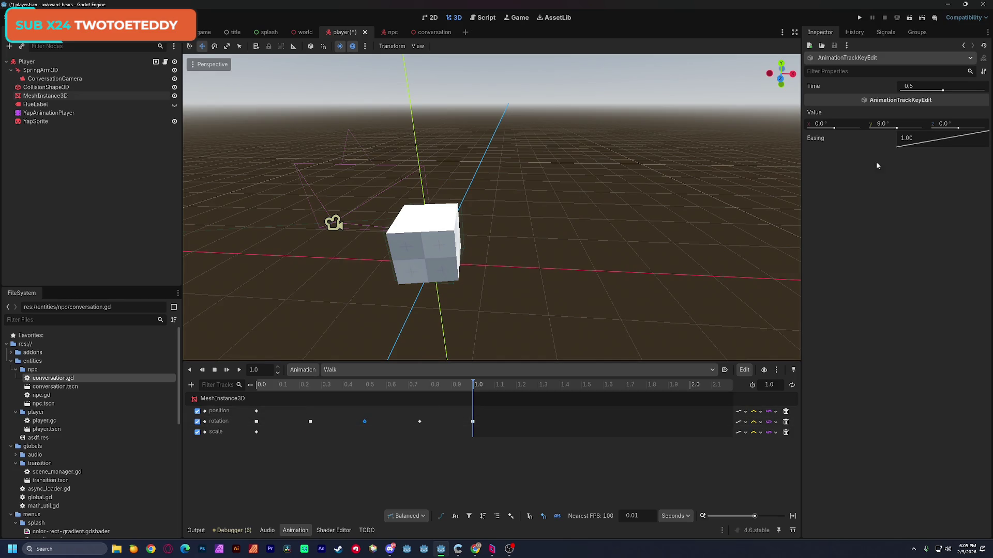
pyautogui.rightClick(906, 141)
pyautogui.click(936, 183)
pyautogui.click(420, 421)
pyautogui.rightClick(916, 137)
pyautogui.click(942, 183)
# - Play the Walk animation from the start and turn on looping
pyautogui.click(257, 384)
pyautogui.click(226, 369)
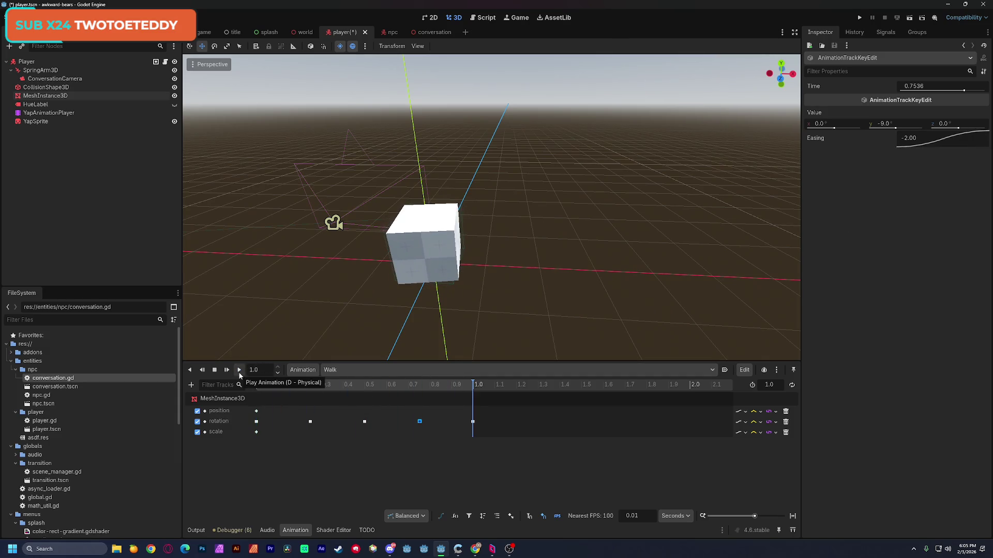
pyautogui.click(225, 367)
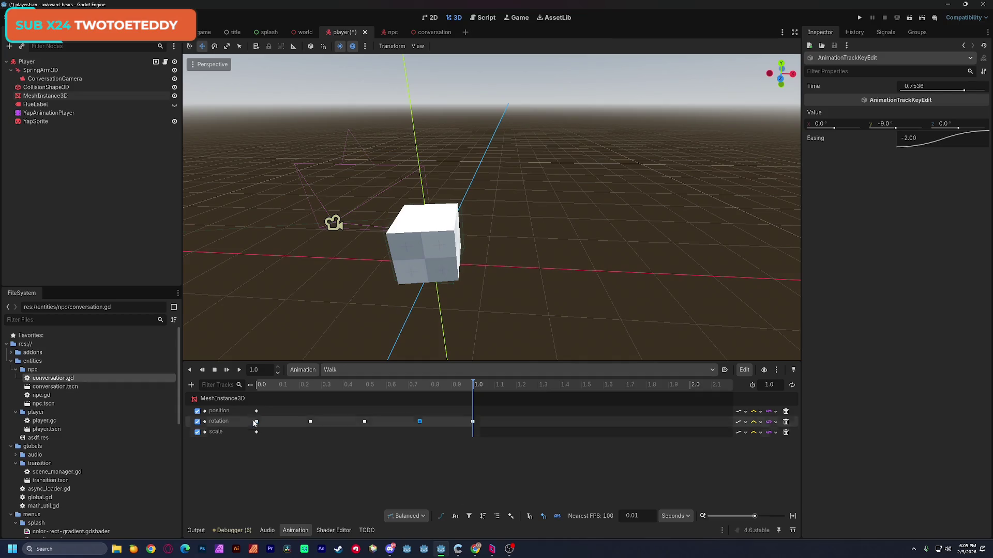
pyautogui.click(792, 384)
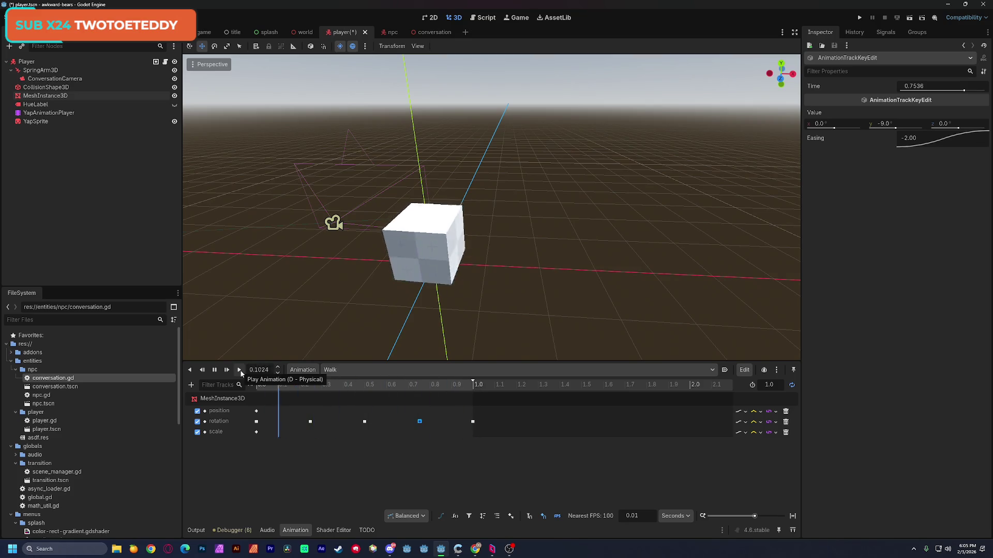
pyautogui.click(310, 432)
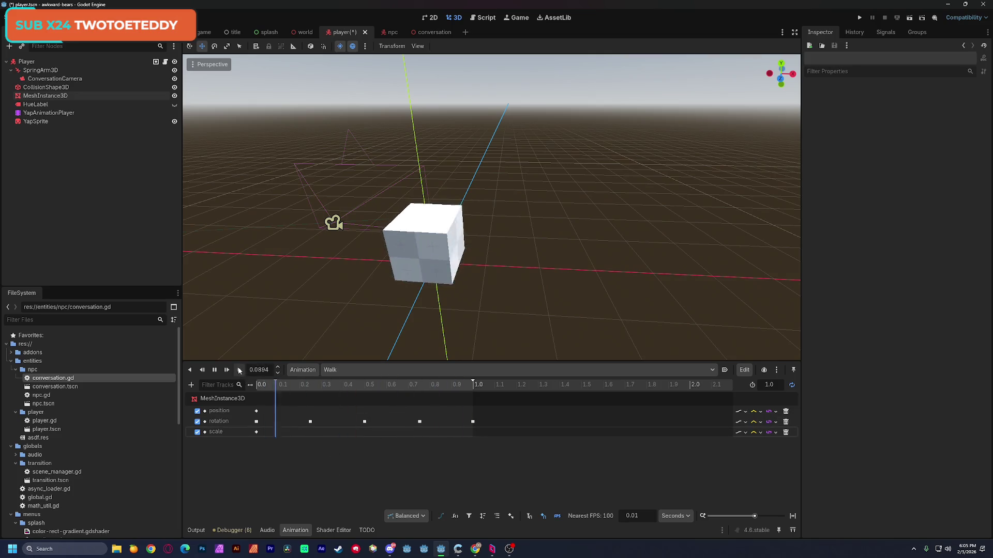
pyautogui.press('s')
# - Set the 1.0 s rotation key's easing to ease in-out (-2.00) and preview the animation
pyautogui.click(256, 422)
pyautogui.rightClick(916, 141)
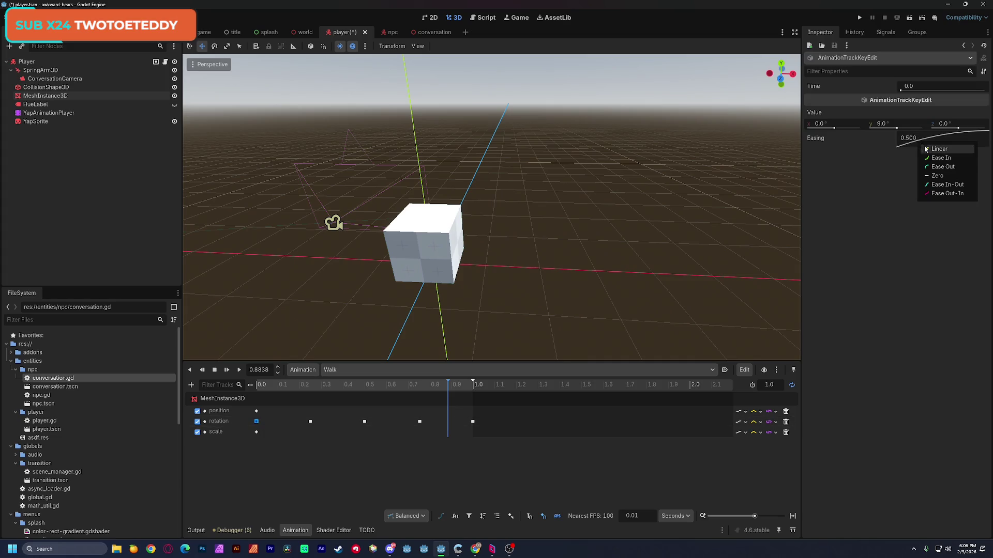
pyautogui.click(970, 184)
pyautogui.click(472, 421)
pyautogui.rightClick(908, 138)
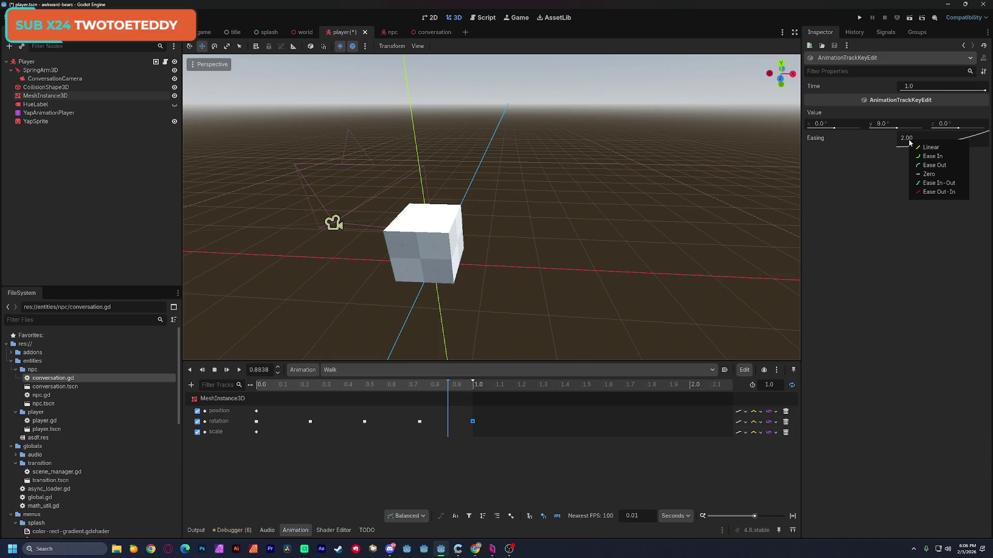
pyautogui.click(931, 185)
pyautogui.click(239, 370)
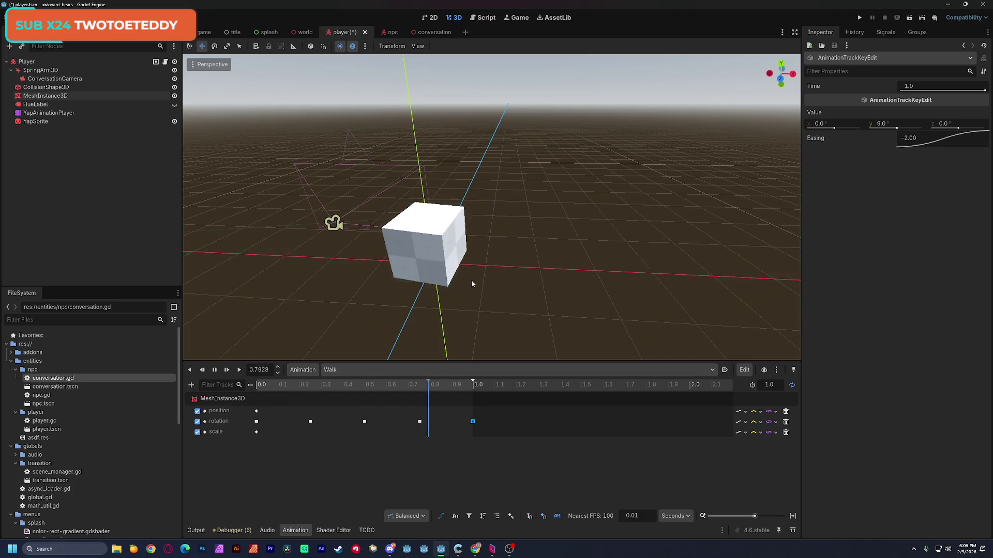
pyautogui.click(215, 370)
# - Rewatch the character's walk in the Pokemon Quest video, pausing at 4:33, then go back to Godot
pyautogui.hotkey('alt', 'Tab')
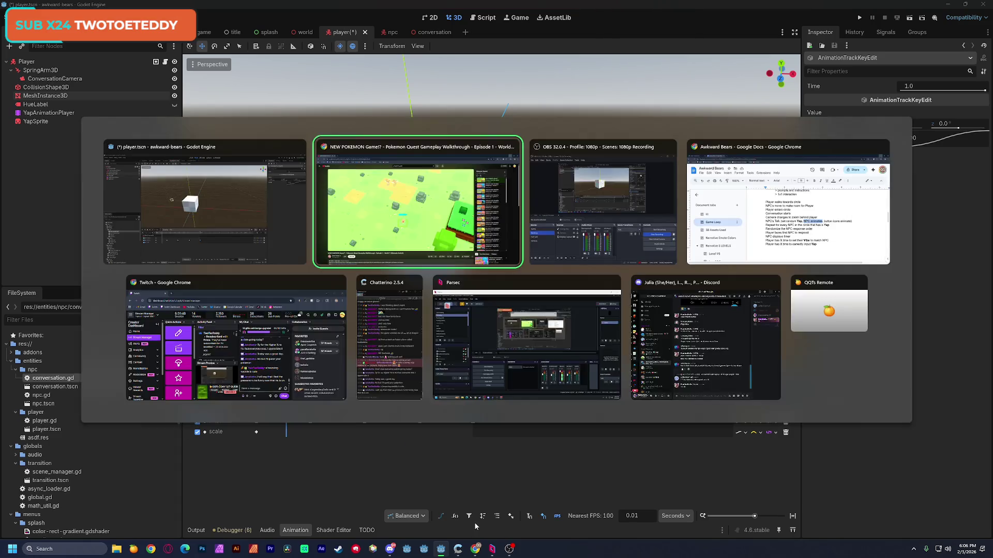
pyautogui.click(69, 465)
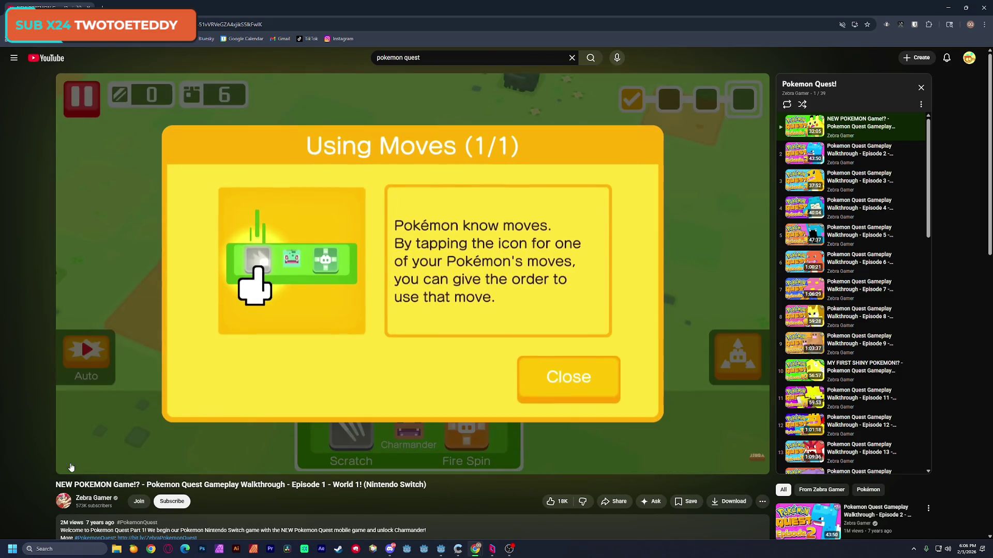
pyautogui.press('Left')
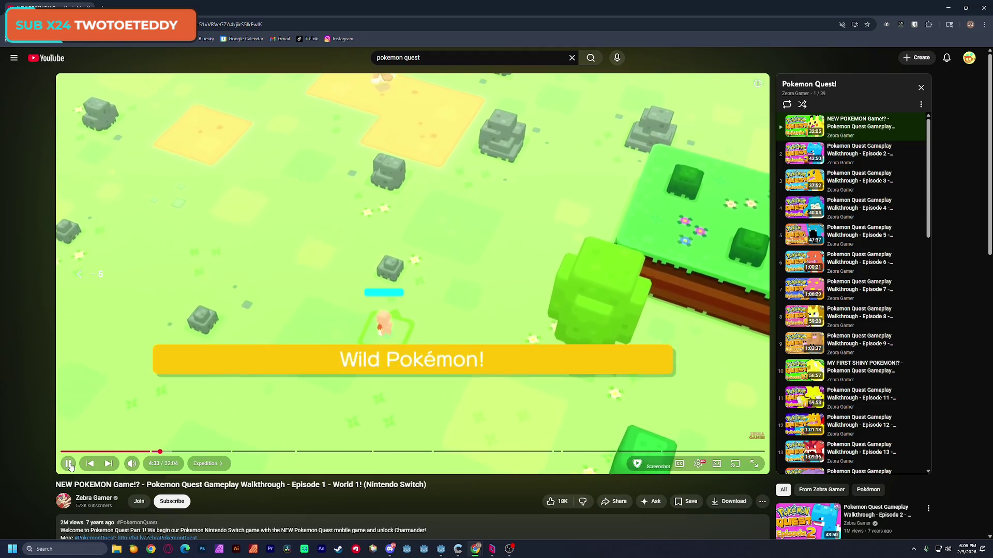
pyautogui.press('Left')
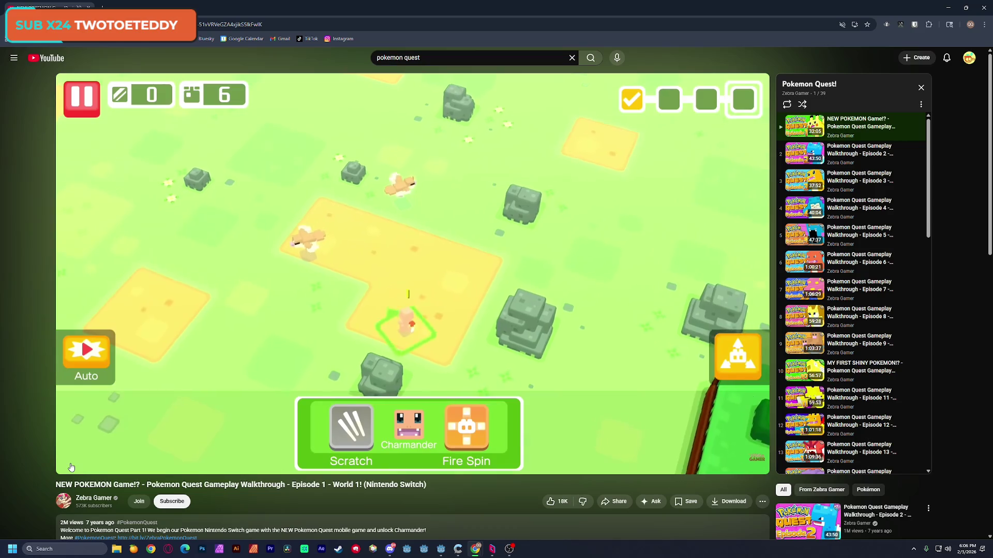
pyautogui.press('Left')
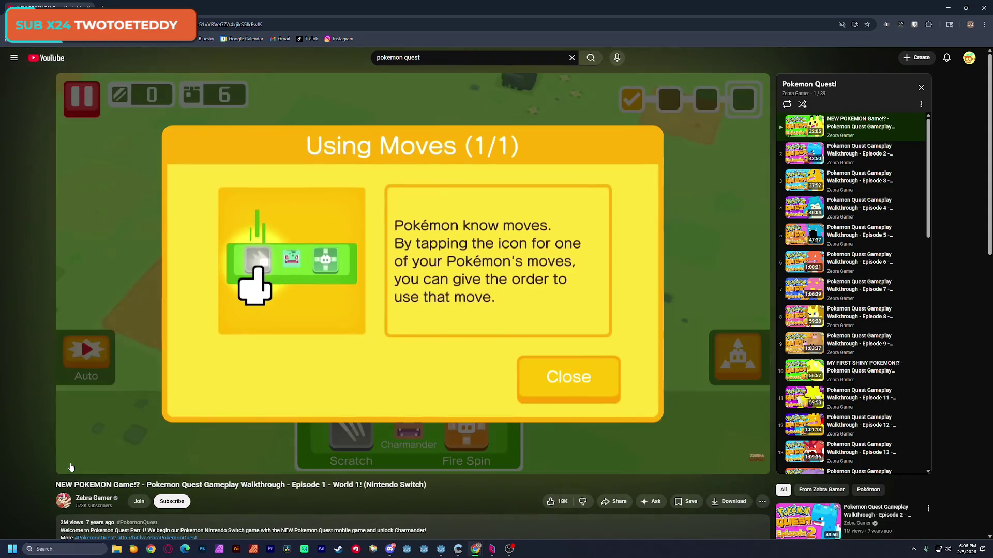
pyautogui.press('Left')
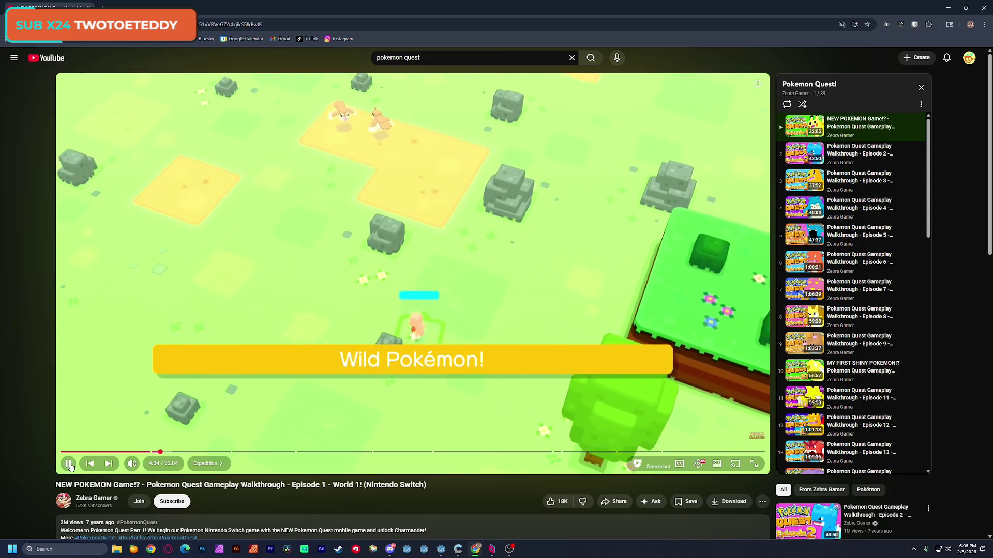
pyautogui.press('Left')
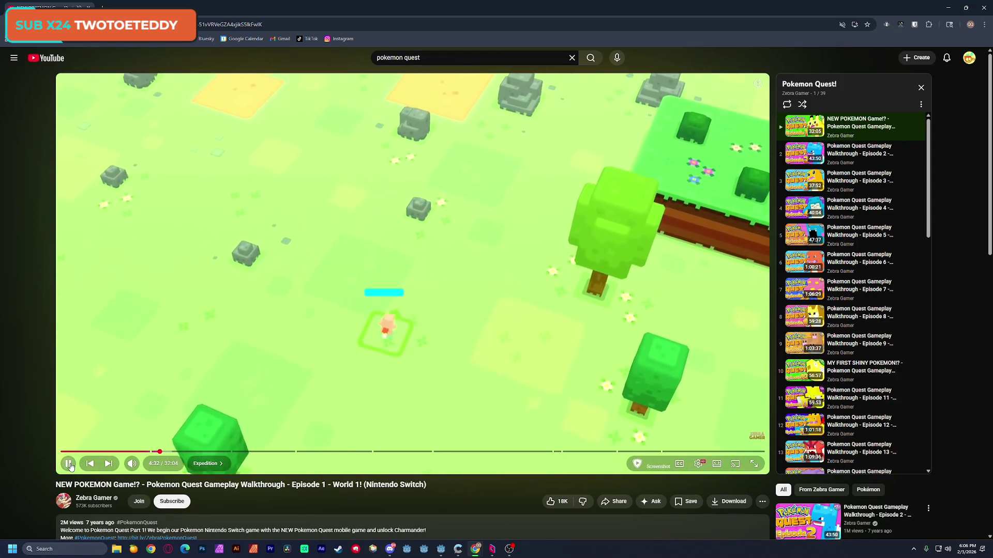
pyautogui.click(68, 464)
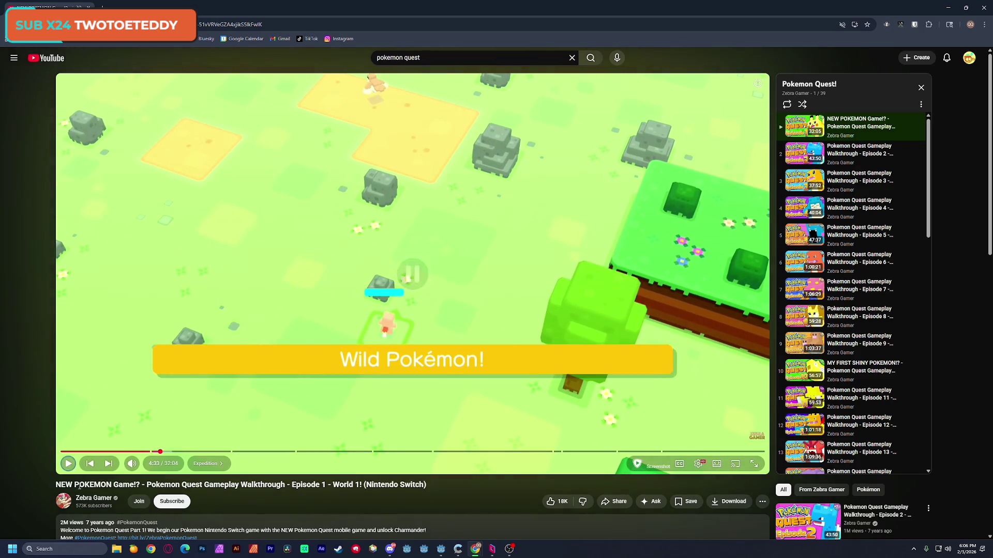
pyautogui.hotkey('alt', 'Tab')
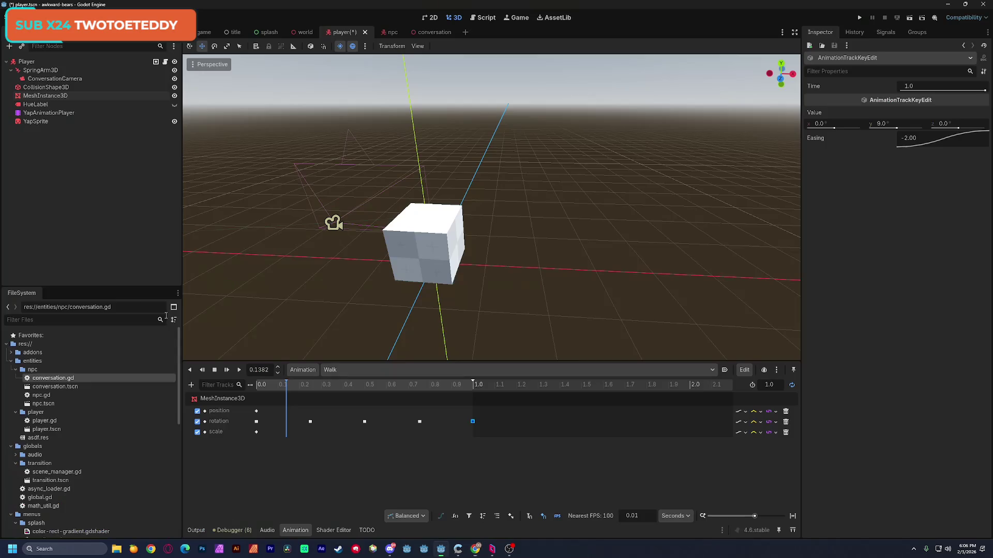
# - Play the Walk animation, try shifting the keyframes, then revert the keys to their original times
pyautogui.moveTo(297, 384); pyautogui.dragTo(252, 385)
pyautogui.click(237, 371)
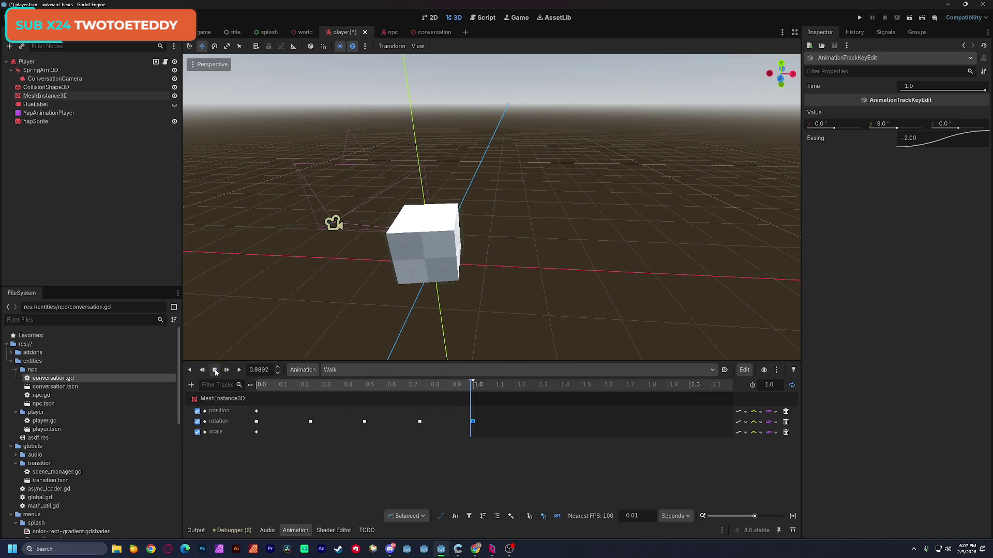
pyautogui.click(474, 387)
pyautogui.moveTo(473, 387)
pyautogui.mouseDown()
pyautogui.moveTo(465, 384)
pyautogui.moveTo(514, 393)
pyautogui.moveTo(247, 437)
pyautogui.mouseUp()
pyautogui.moveTo(490, 423)
pyautogui.mouseDown()
pyautogui.moveTo(501, 425)
pyautogui.moveTo(473, 428)
pyautogui.mouseUp()
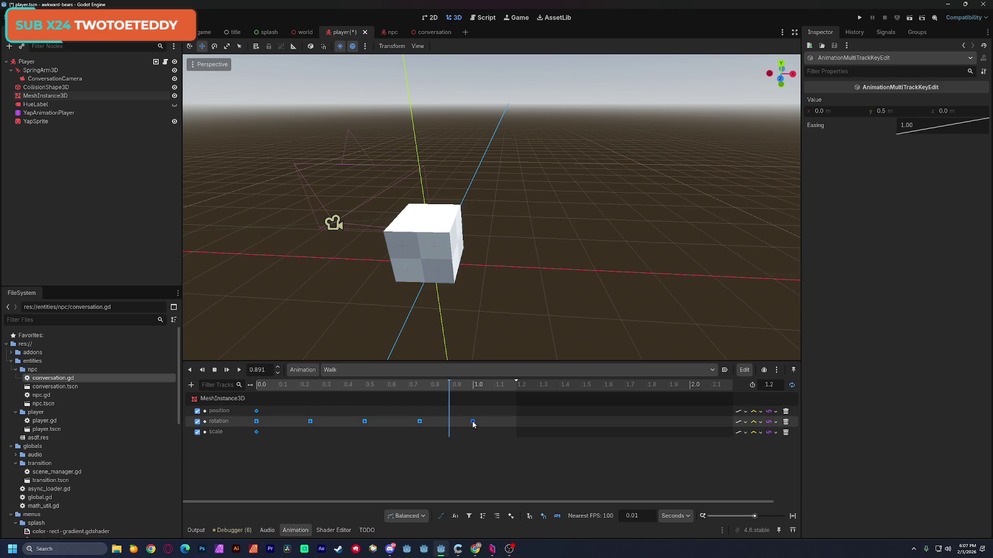
pyautogui.moveTo(472, 422)
pyautogui.mouseDown()
pyautogui.moveTo(502, 425)
pyautogui.moveTo(272, 414)
pyautogui.mouseUp()
pyautogui.keyDown('ctrl'); pyautogui.click(472, 421); pyautogui.keyUp('ctrl')
pyautogui.moveTo(487, 424); pyautogui.dragTo(505, 423)
pyautogui.press('Escape')
pyautogui.keyDown('ctrl'); pyautogui.click(472, 421); pyautogui.keyUp('ctrl')
pyautogui.press('Escape')
pyautogui.click(369, 470)
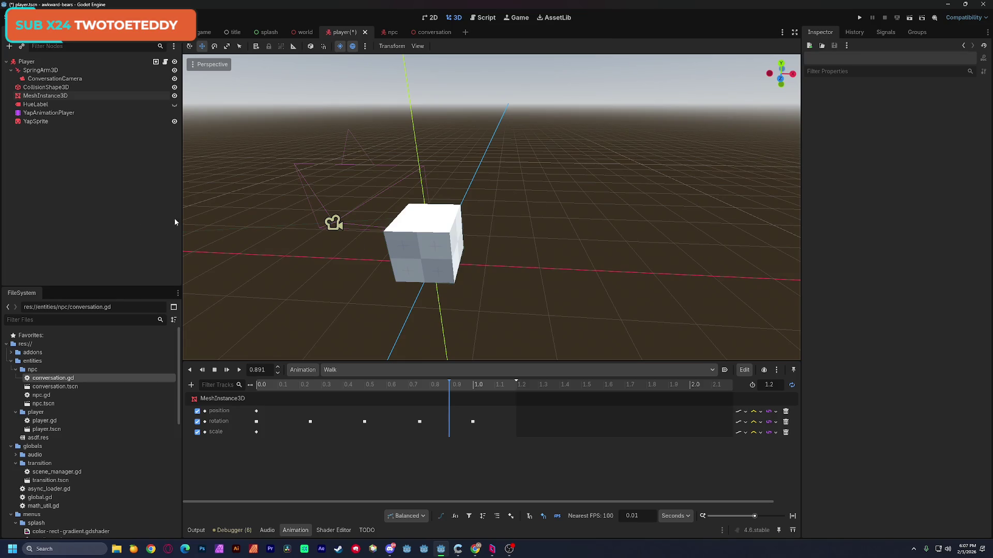
# - Save the player scene, set the Walk length back to 1.0 s, and play it
pyautogui.hotkey('ctrl', 's')
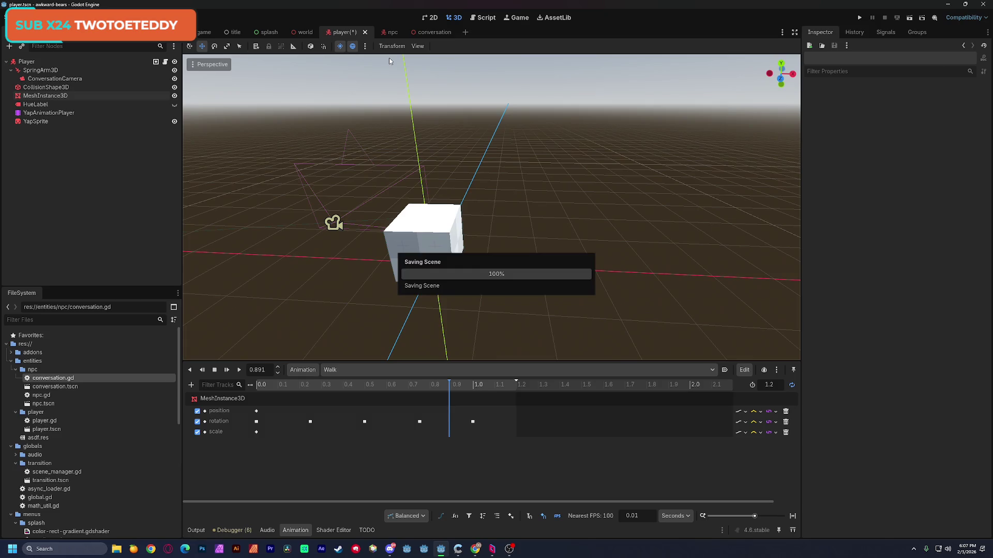
pyautogui.moveTo(516, 382); pyautogui.dragTo(472, 385)
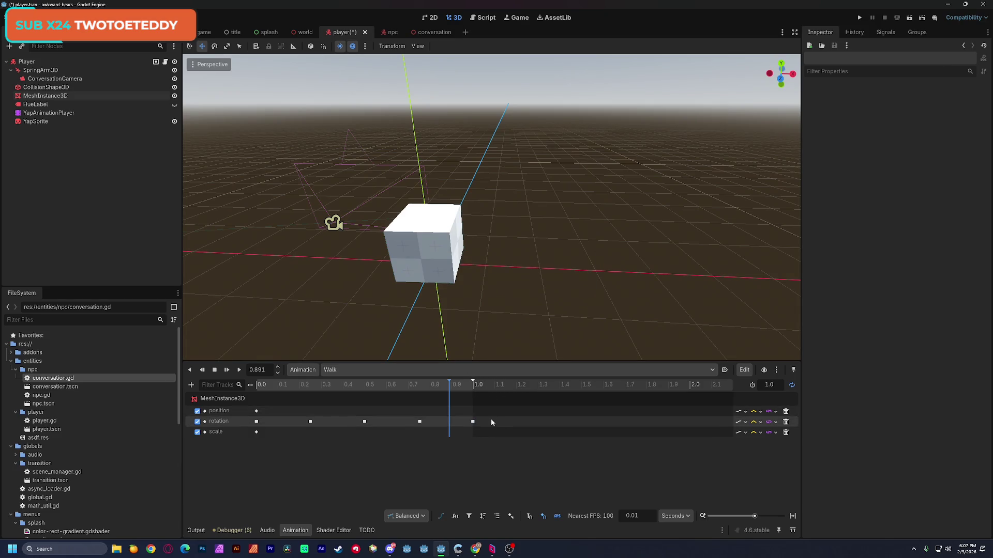
pyautogui.click(238, 370)
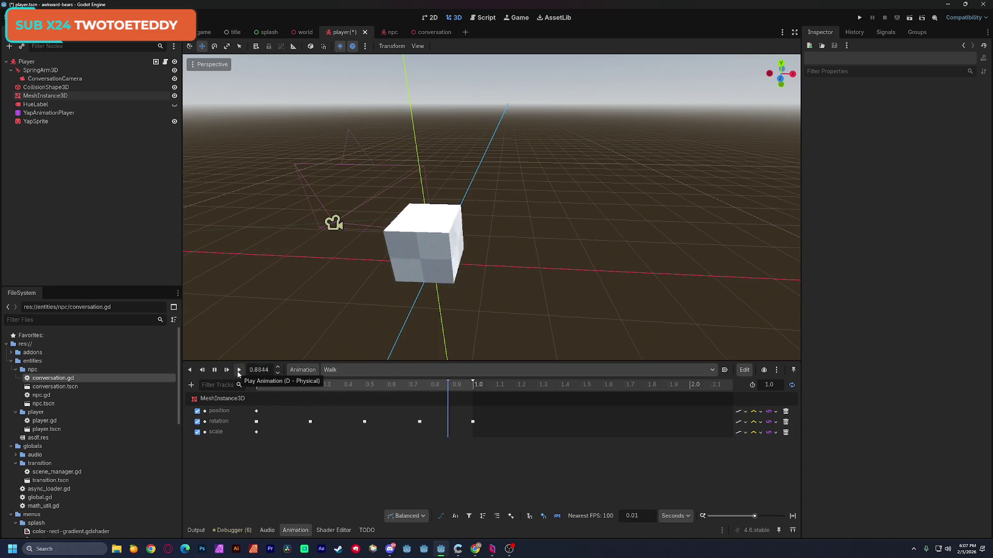
# - Stop playback and drag the position key (Y 0.5 m) from 0.0 to 0.1 s
pyautogui.click(217, 370)
pyautogui.click(256, 396)
pyautogui.moveTo(257, 396); pyautogui.dragTo(301, 397)
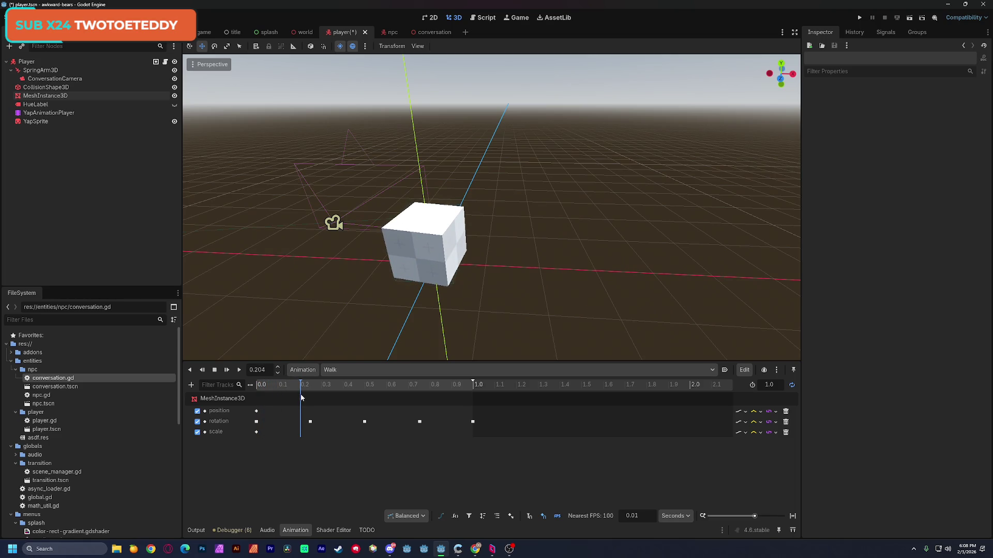
pyautogui.moveTo(301, 397)
pyautogui.mouseDown()
pyautogui.moveTo(312, 397)
pyautogui.moveTo(256, 397)
pyautogui.moveTo(340, 403)
pyautogui.moveTo(259, 408)
pyautogui.moveTo(279, 410)
pyautogui.mouseUp()
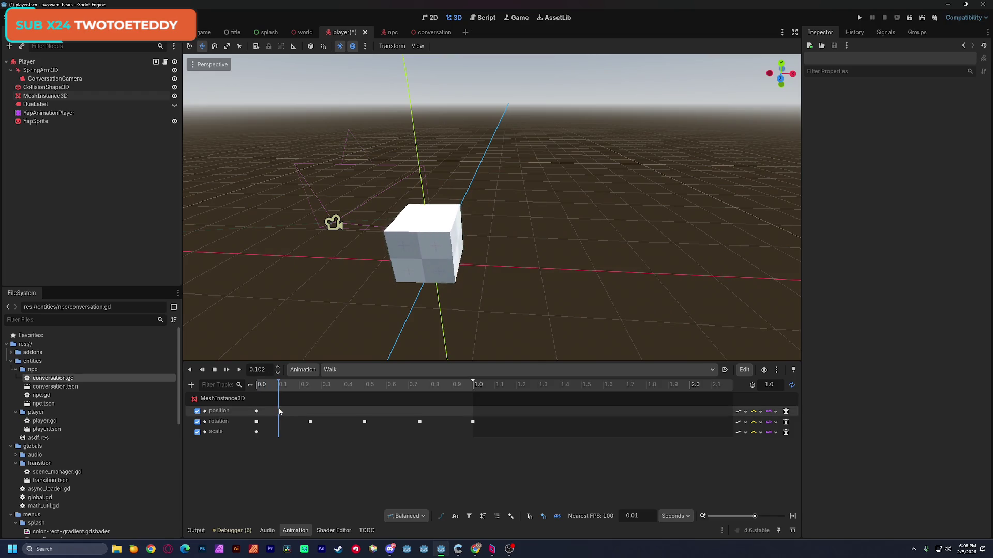
pyautogui.moveTo(255, 411)
pyautogui.mouseDown()
pyautogui.moveTo(278, 414)
pyautogui.moveTo(290, 385)
pyautogui.moveTo(302, 391)
pyautogui.moveTo(281, 390)
pyautogui.mouseUp()
# - Scrub the cube's bounce and rotation from 0.0 to the 0.25 s rotation key
pyautogui.press('w')
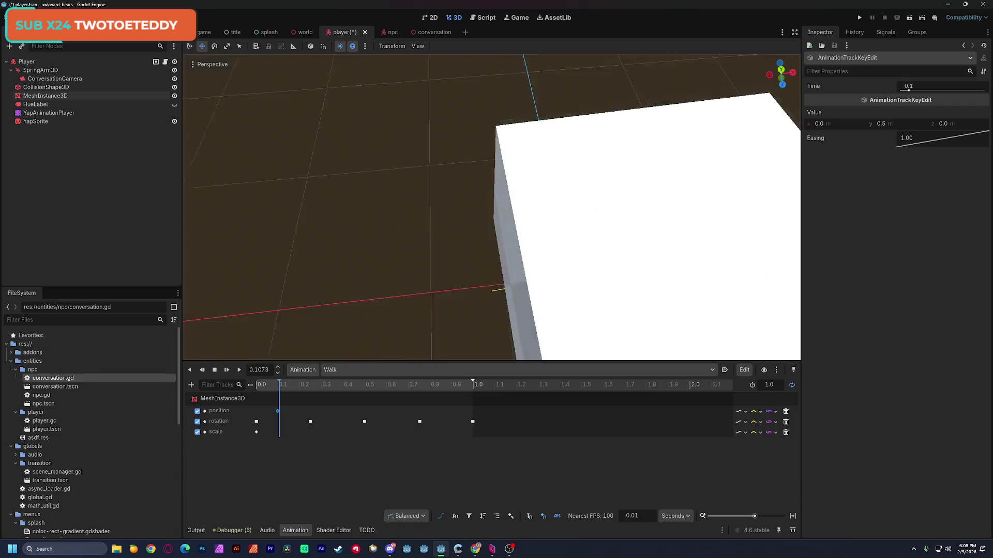
pyautogui.press('s')
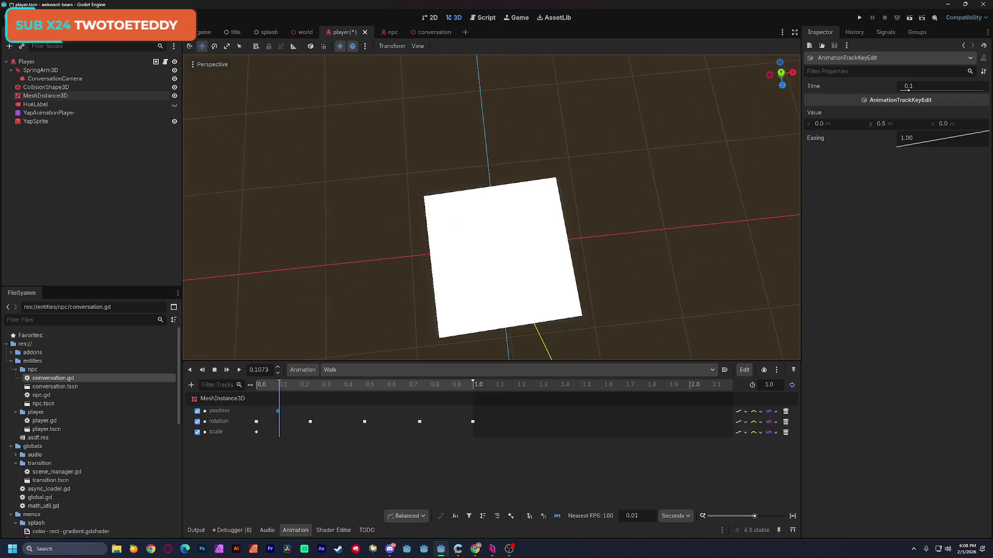
pyautogui.moveTo(280, 391); pyautogui.dragTo(284, 419)
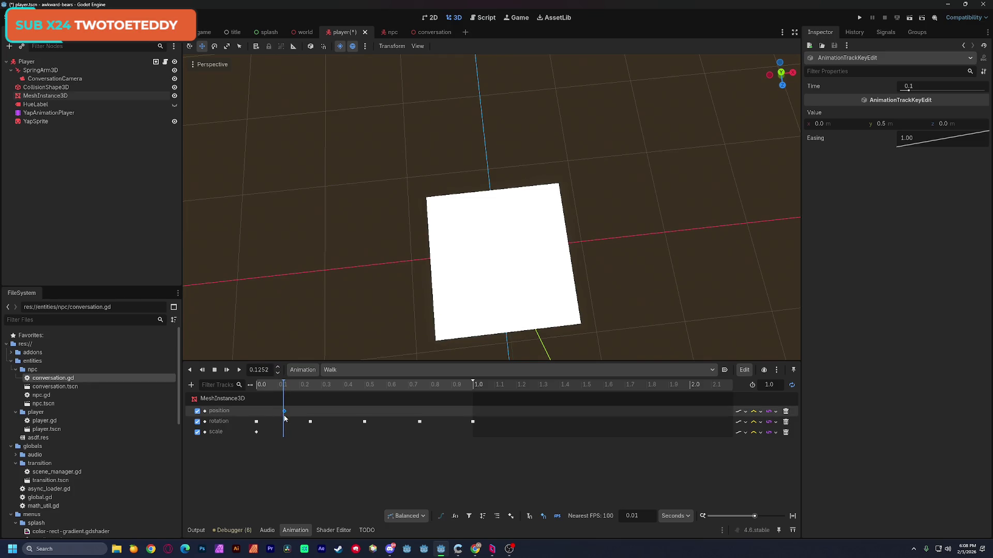
pyautogui.click(311, 389)
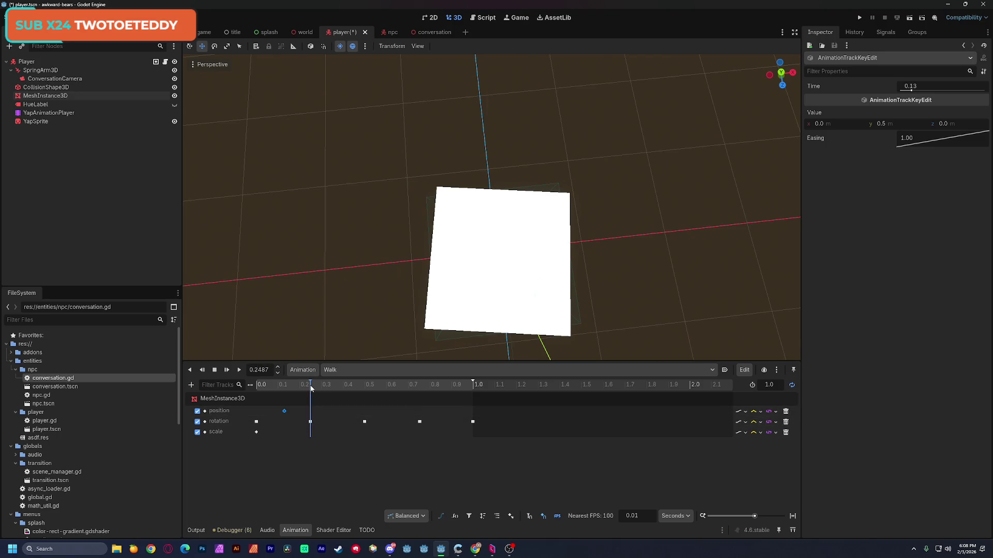
pyautogui.click(256, 388)
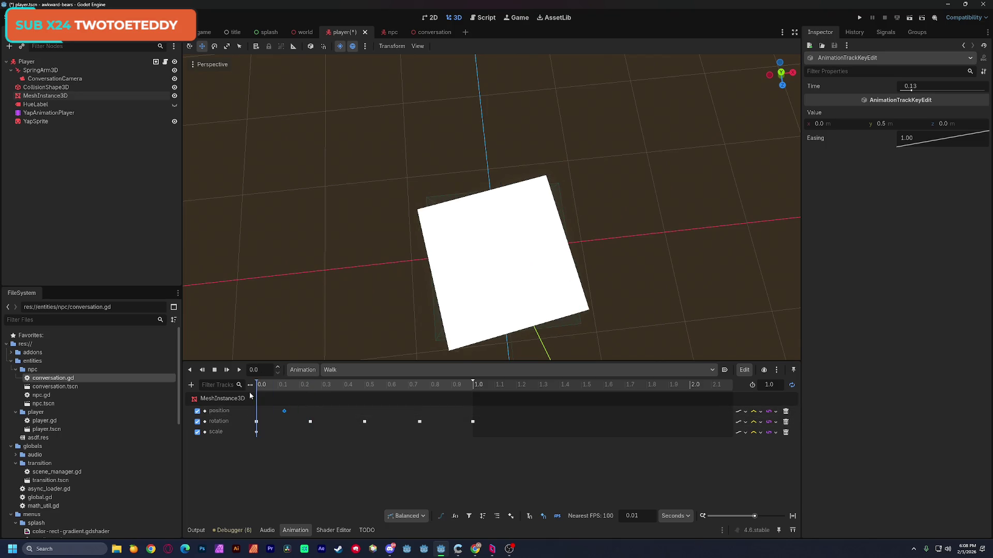
pyautogui.moveTo(257, 389); pyautogui.dragTo(284, 395)
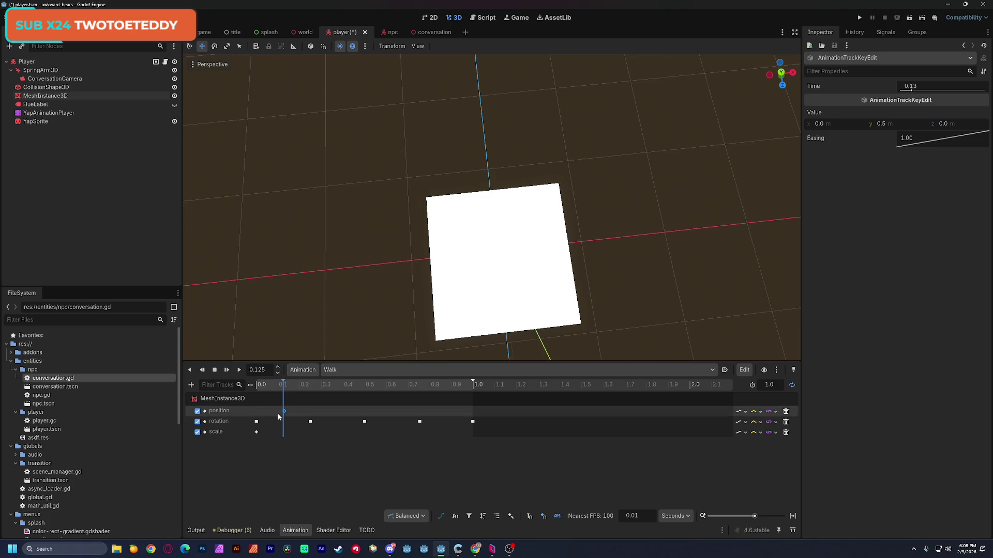
pyautogui.moveTo(275, 386); pyautogui.dragTo(282, 395)
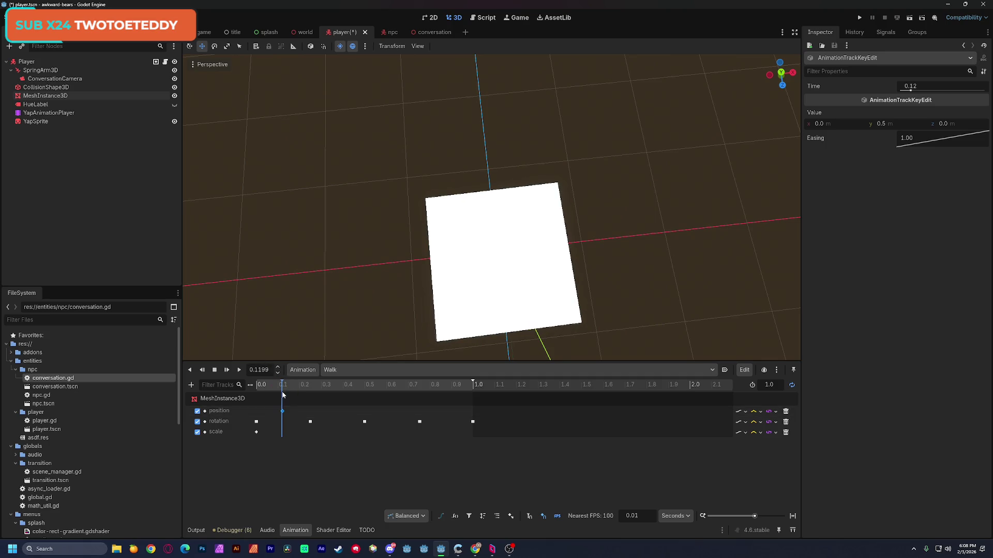
pyautogui.moveTo(339, 337)
pyautogui.mouseDown()
pyautogui.moveTo(316, 253)
pyautogui.moveTo(217, 250)
pyautogui.moveTo(337, 248)
pyautogui.mouseUp()
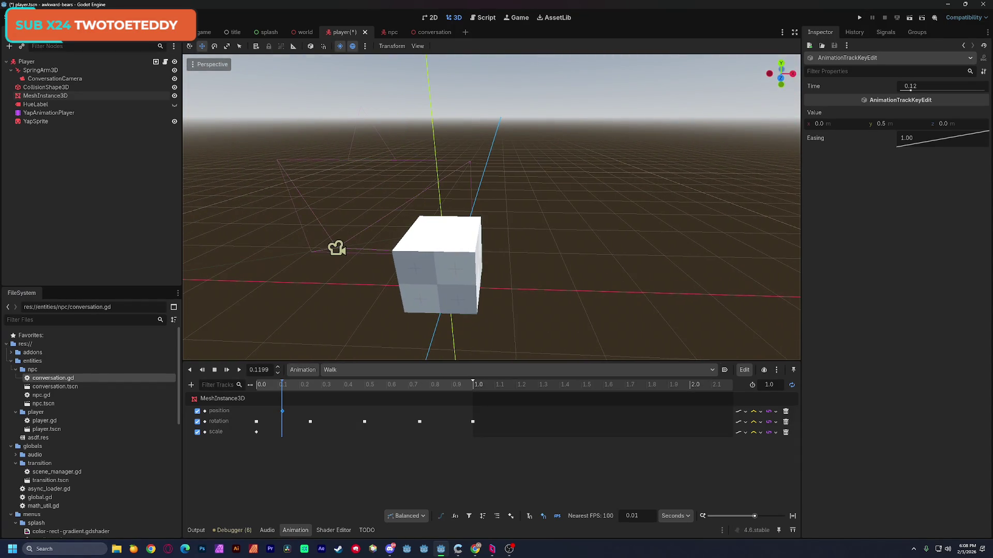
pyautogui.moveTo(285, 392); pyautogui.dragTo(311, 393)
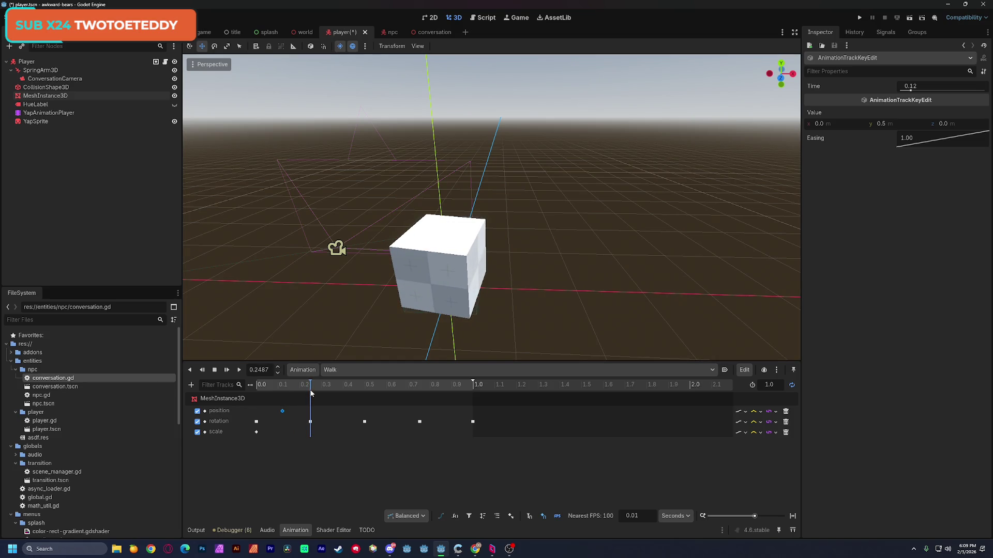
pyautogui.hotkey('alt', 'Tab')
# - Set the Pokemon Quest video's playback speed to 0.25
pyautogui.click(447, 272)
pyautogui.click(446, 271)
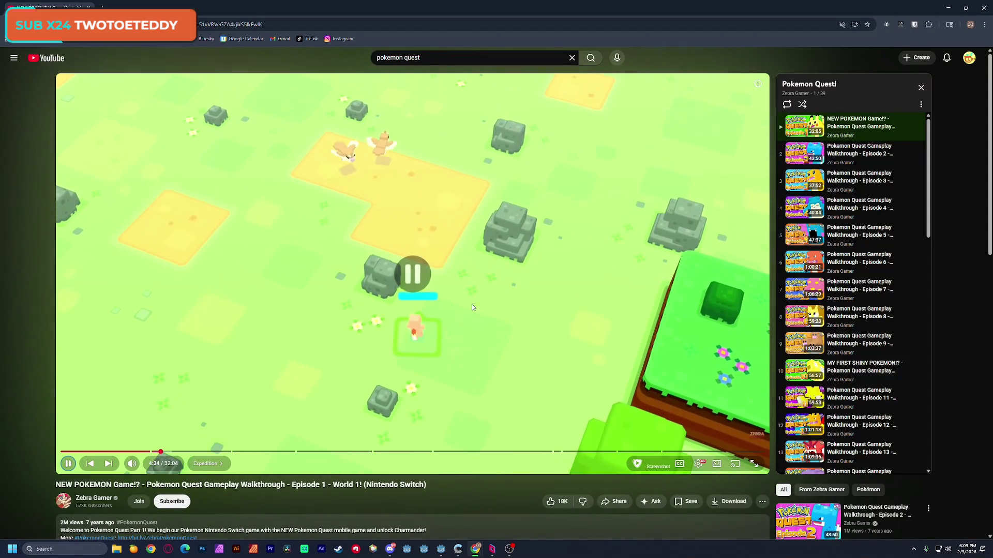
pyautogui.click(699, 464)
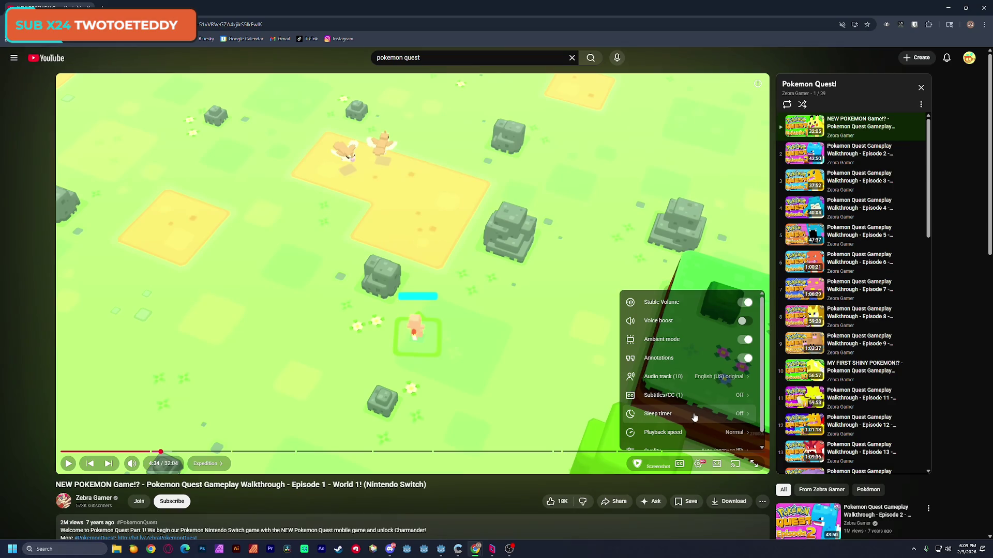
pyautogui.click(694, 429)
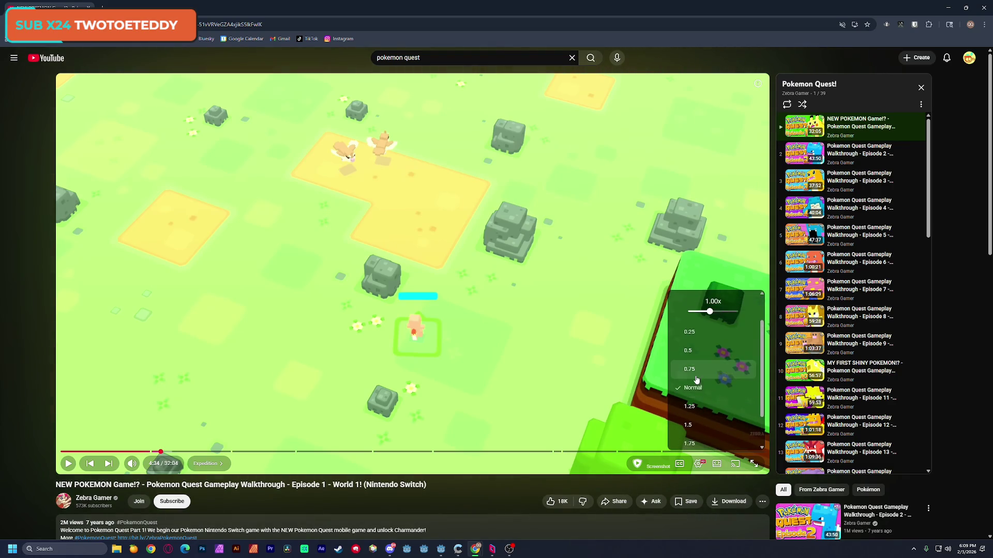
pyautogui.click(695, 372)
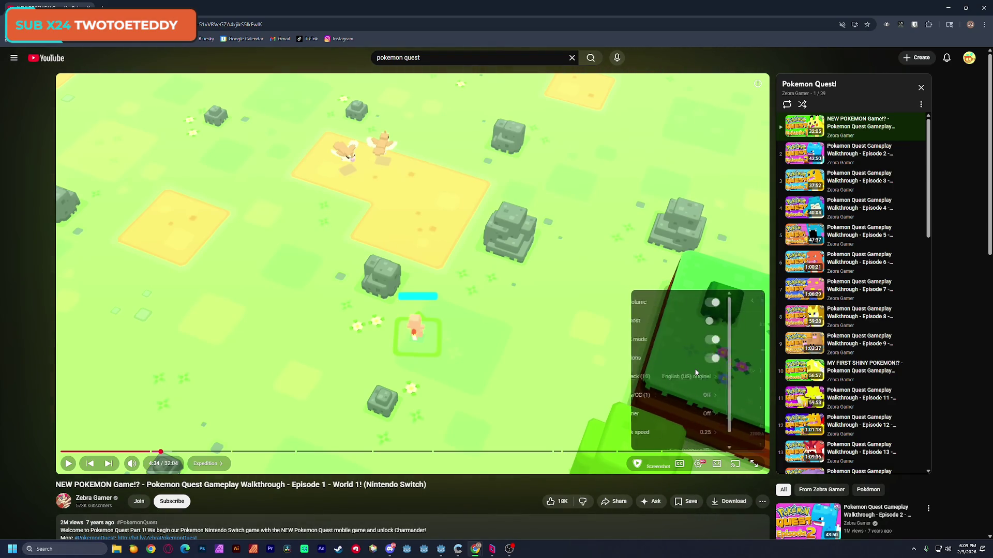
pyautogui.click(557, 370)
pyautogui.click(557, 369)
pyautogui.click(557, 369)
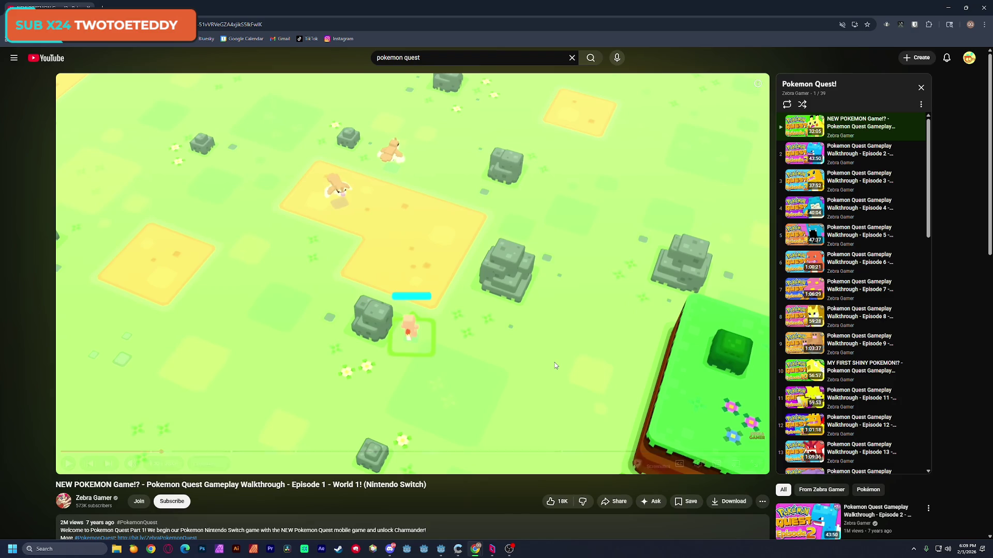
# - Rewind to 4:30 and study the character's slowed walk, then return to Godot
pyautogui.press('Right')
pyautogui.press('Left')
pyautogui.press('Left')
pyautogui.press('Left')
pyautogui.press('space')
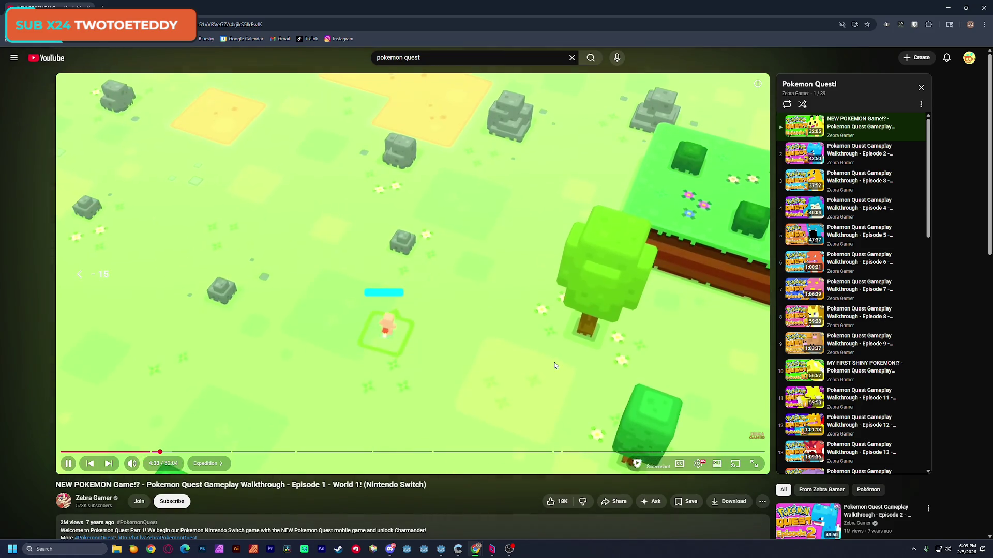
pyautogui.press('space')
pyautogui.press('Left')
pyautogui.press('Left')
pyautogui.press('Left')
pyautogui.press('space')
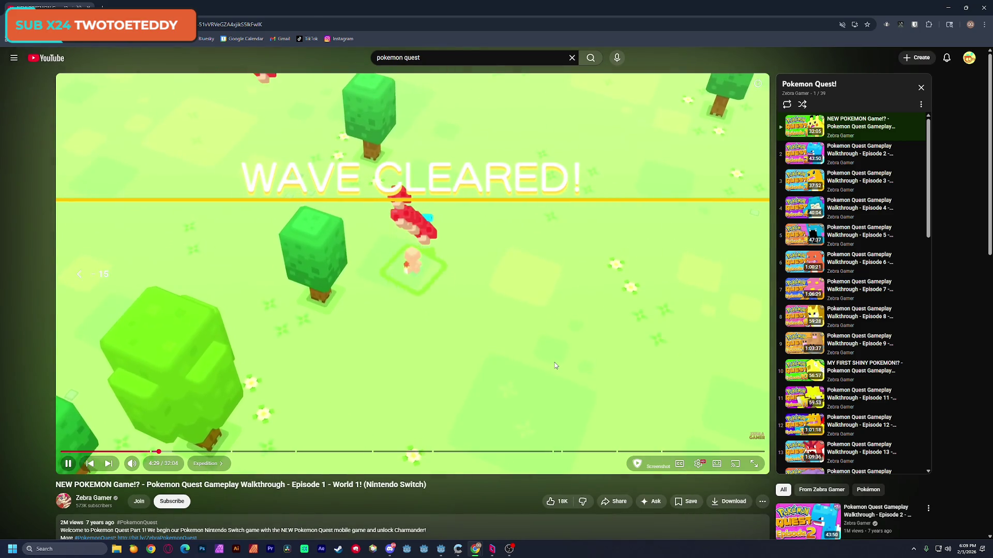
pyautogui.press('space')
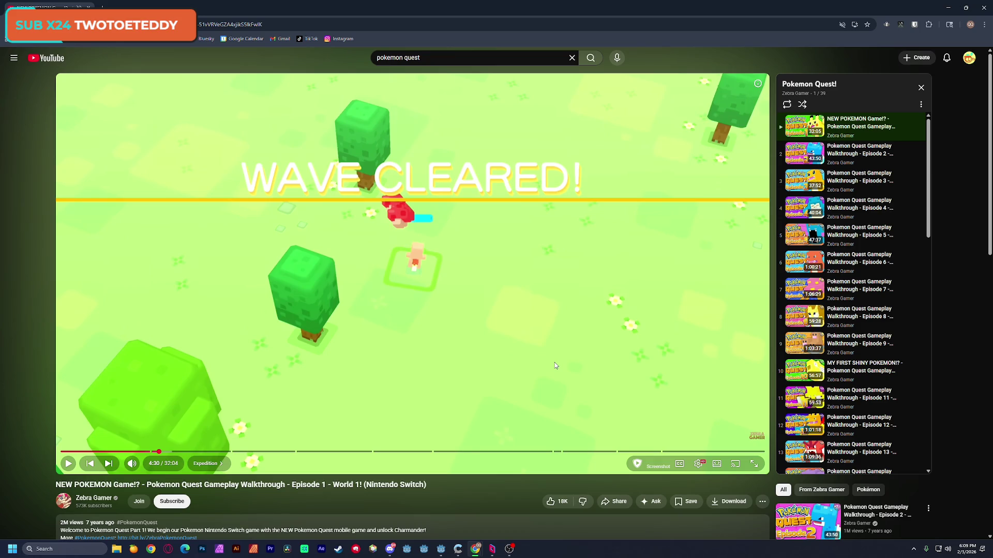
pyautogui.press('space')
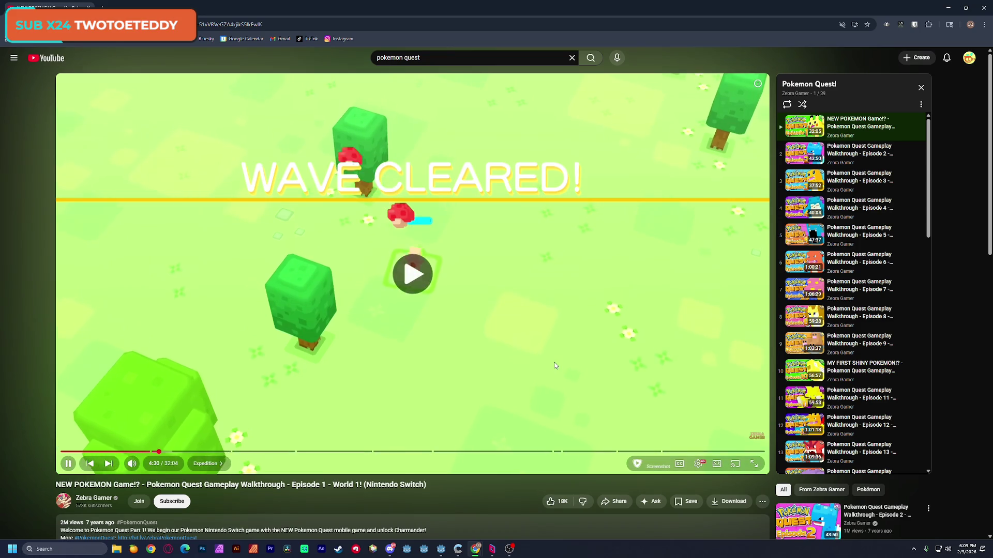
pyautogui.press('space')
pyautogui.press('space')
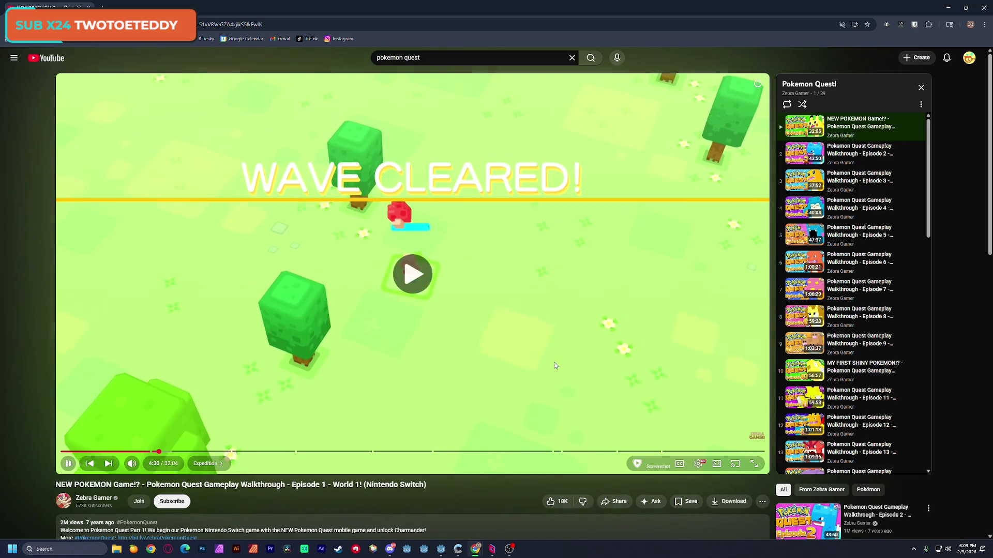
pyautogui.press('space')
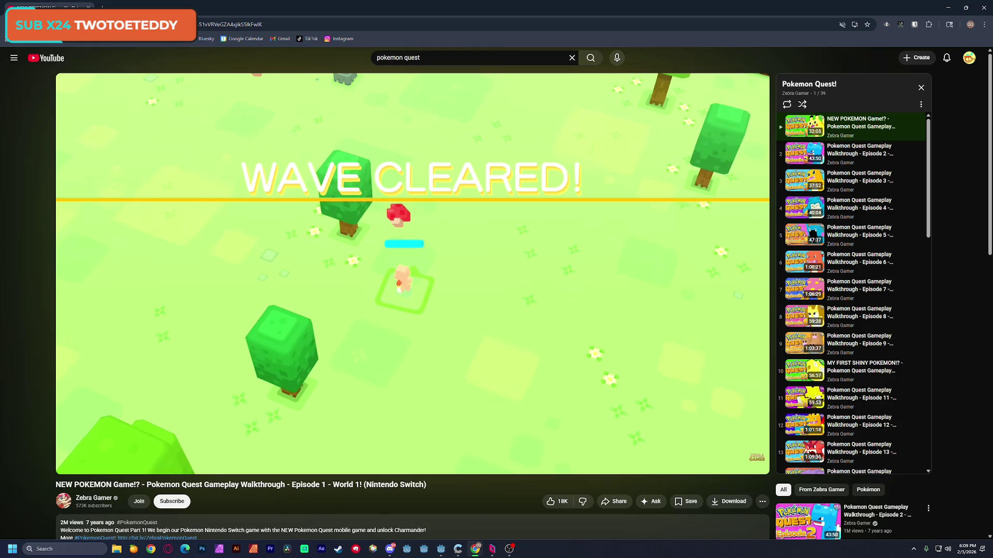
pyautogui.hotkey('alt', 'Tab')
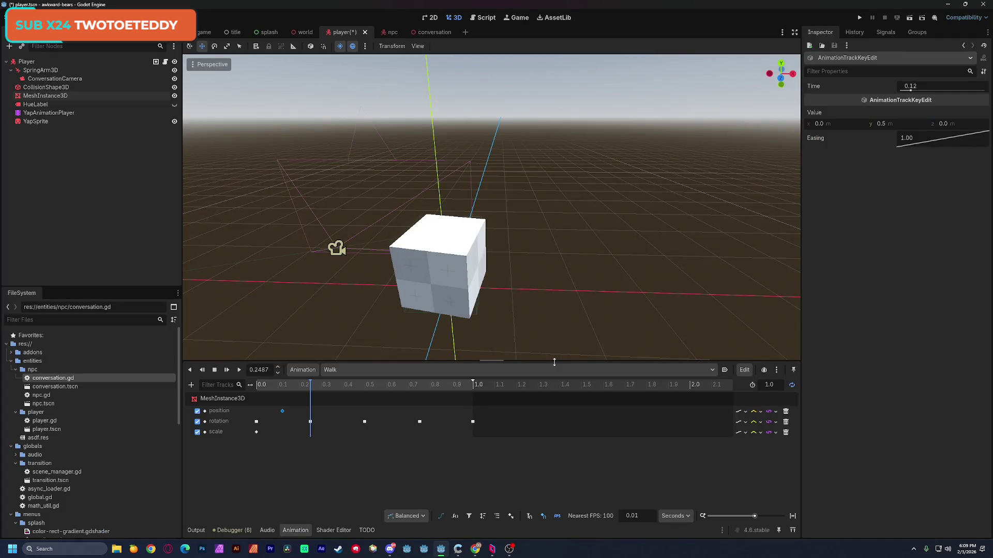
pyautogui.hotkey('alt', 'Tab')
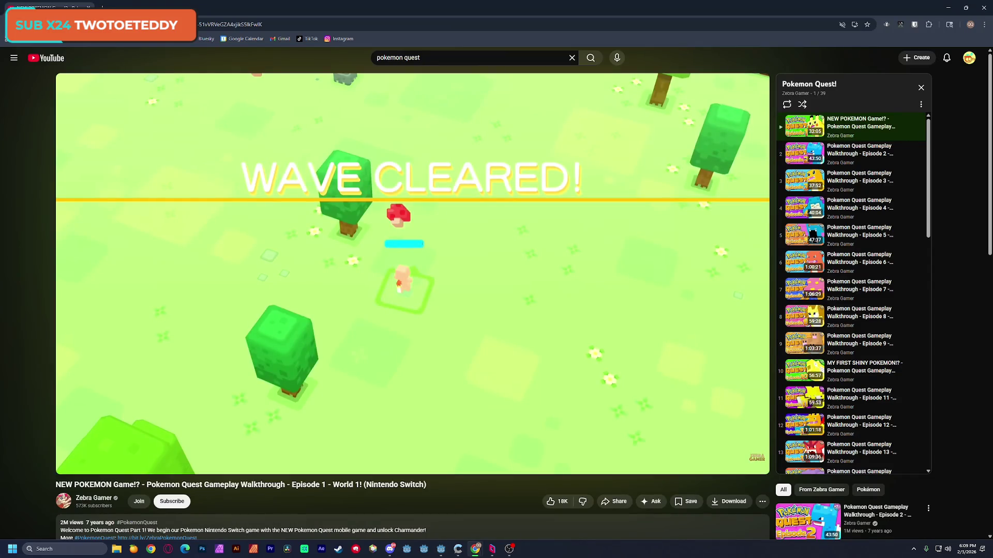
pyautogui.press('space')
pyautogui.press('space')
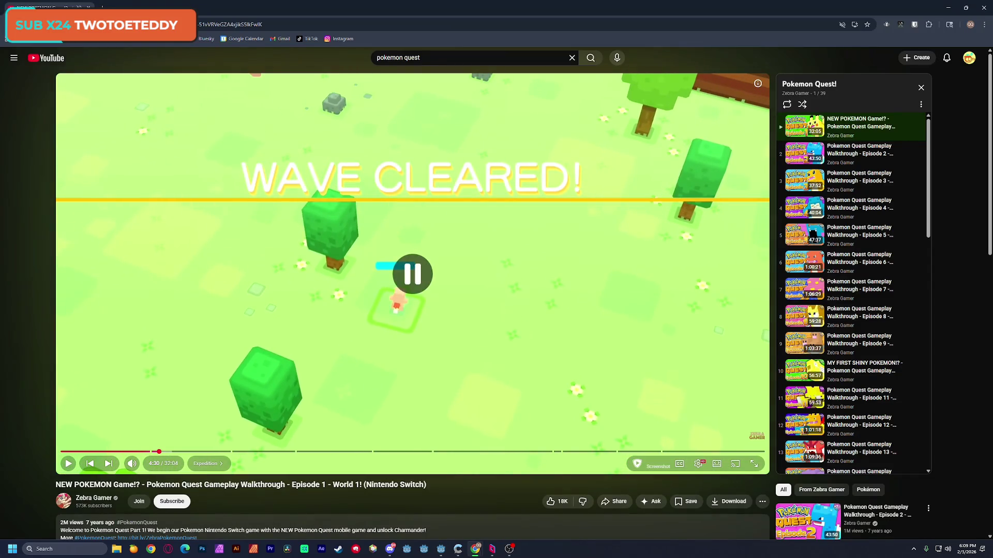
pyautogui.hotkey('alt', 'Tab')
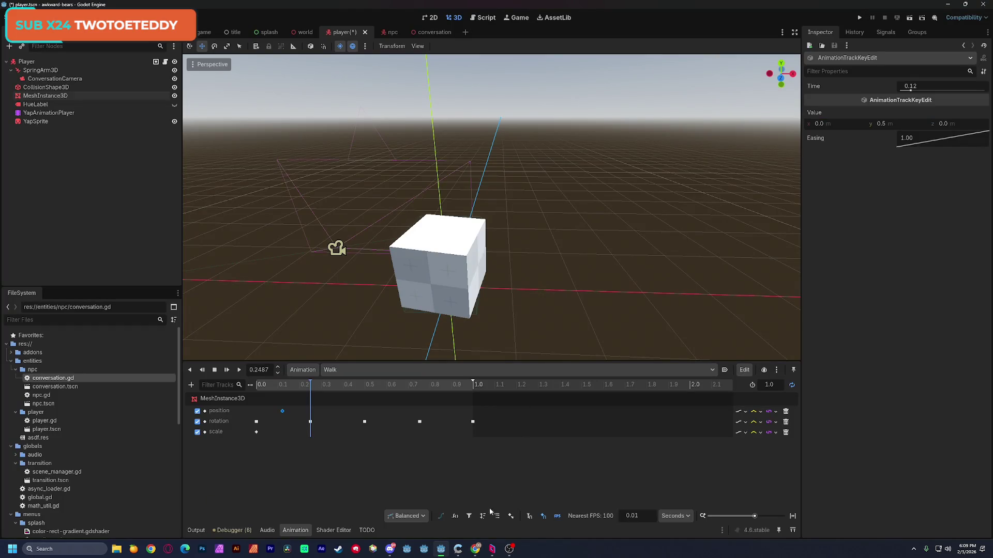
# - Duplicate the 0.12 s position key to 0.25 s and set its Y to 1.0
pyautogui.click(283, 386)
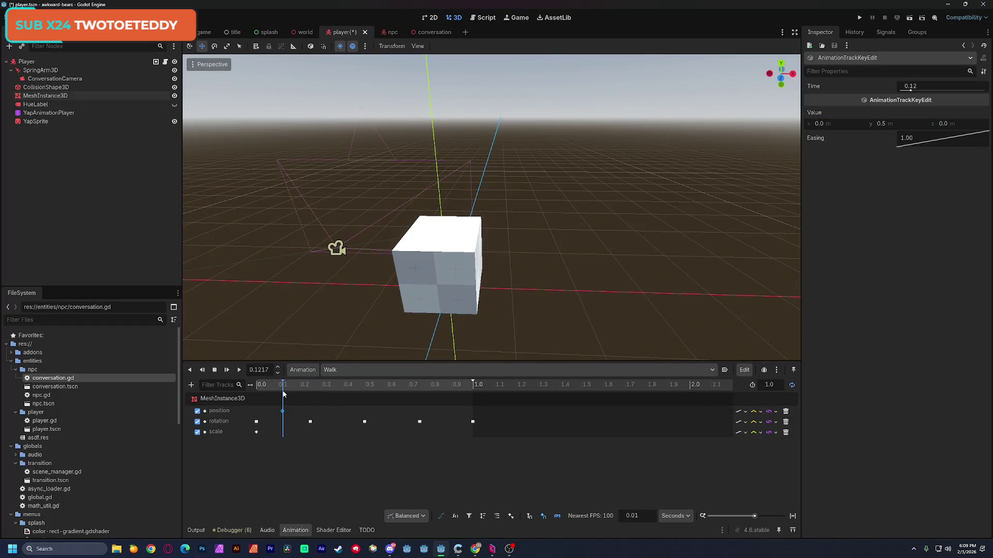
pyautogui.click(310, 396)
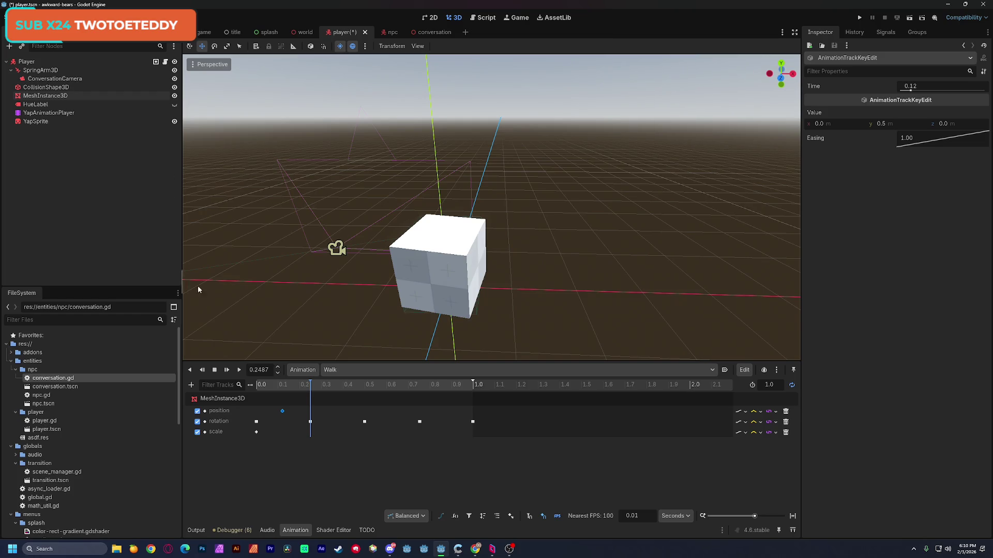
pyautogui.click(274, 418)
pyautogui.click(282, 411)
pyautogui.hotkey('ctrl', 'd')
pyautogui.click(318, 414)
pyautogui.click(311, 411)
pyautogui.moveTo(891, 128); pyautogui.dragTo(930, 127)
pyautogui.click(876, 126)
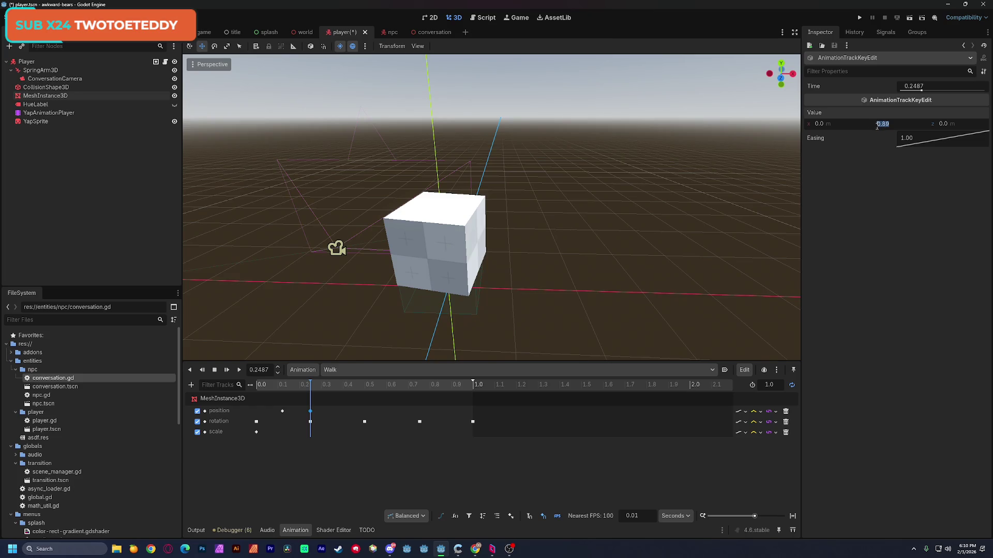
pyautogui.write('1')
pyautogui.press('Return')
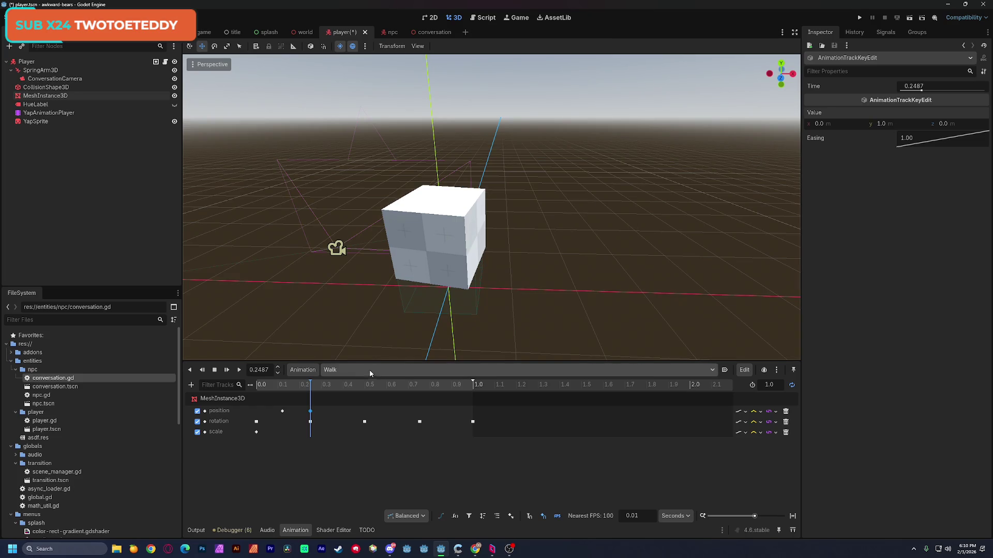
# - Duplicate position keys at 0.37 s and 0.5 s, then box-select the four keys 0.12–0.5 s
pyautogui.moveTo(282, 385); pyautogui.dragTo(337, 395)
pyautogui.click(282, 411)
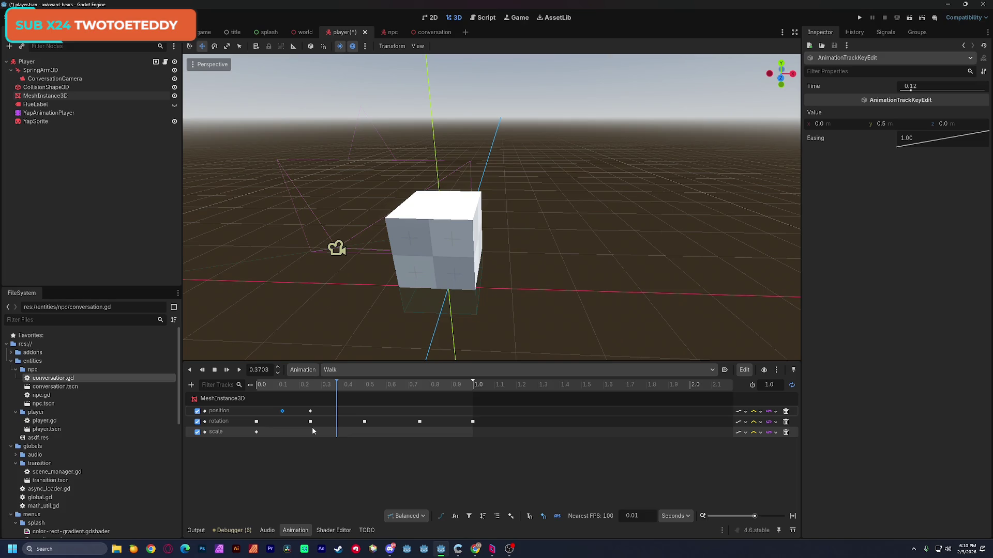
pyautogui.hotkey('ctrl', 'd')
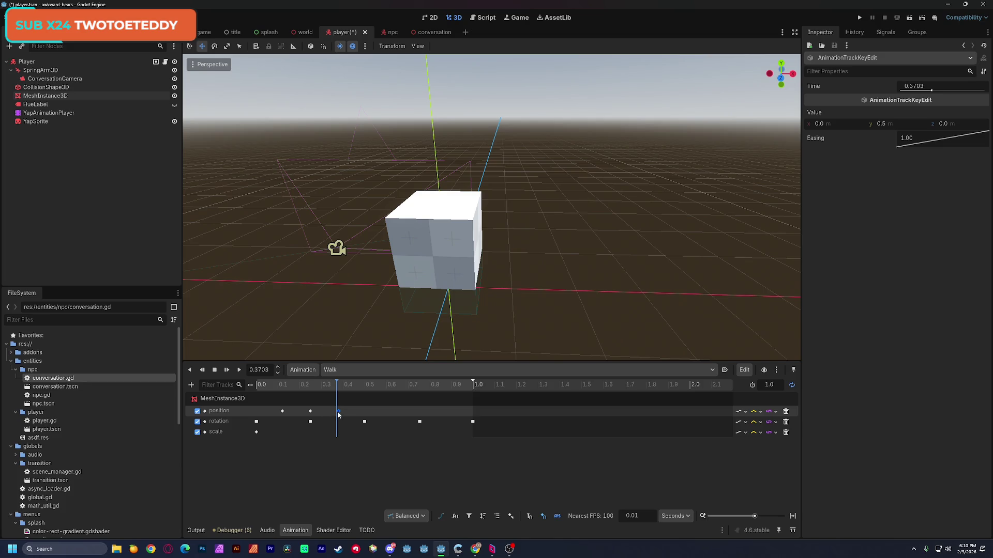
pyautogui.moveTo(310, 387)
pyautogui.mouseDown()
pyautogui.moveTo(297, 390)
pyautogui.moveTo(364, 402)
pyautogui.mouseUp()
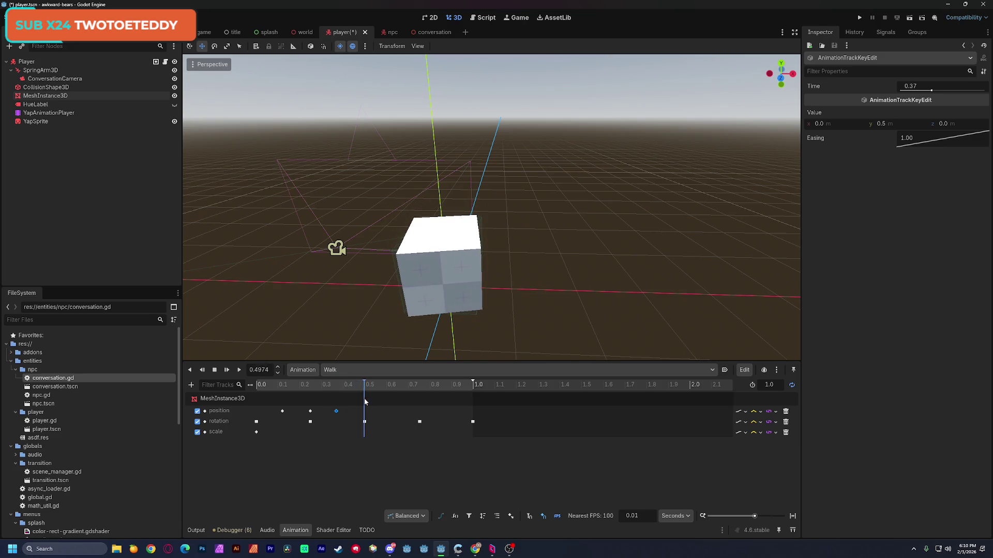
pyautogui.hotkey('ctrl', 'd')
pyautogui.moveTo(343, 408)
pyautogui.mouseDown()
pyautogui.moveTo(335, 416)
pyautogui.moveTo(375, 418)
pyautogui.mouseUp()
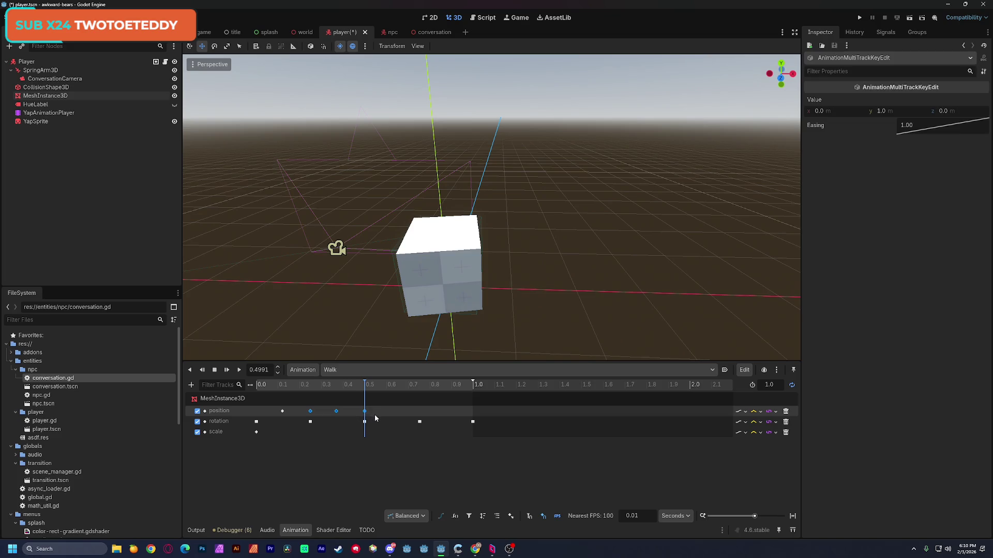
pyautogui.moveTo(274, 406)
pyautogui.mouseDown()
pyautogui.moveTo(366, 417)
pyautogui.moveTo(391, 392)
pyautogui.mouseUp()
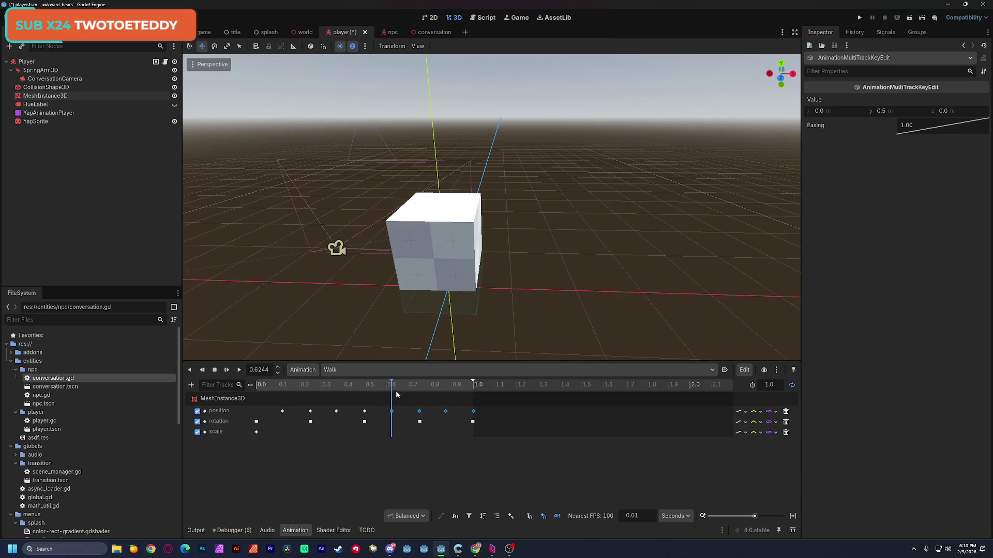
pyautogui.click(484, 414)
# - Inspect the position keys at 1.0 s and 0.25 s on the Walk track
pyautogui.click(473, 412)
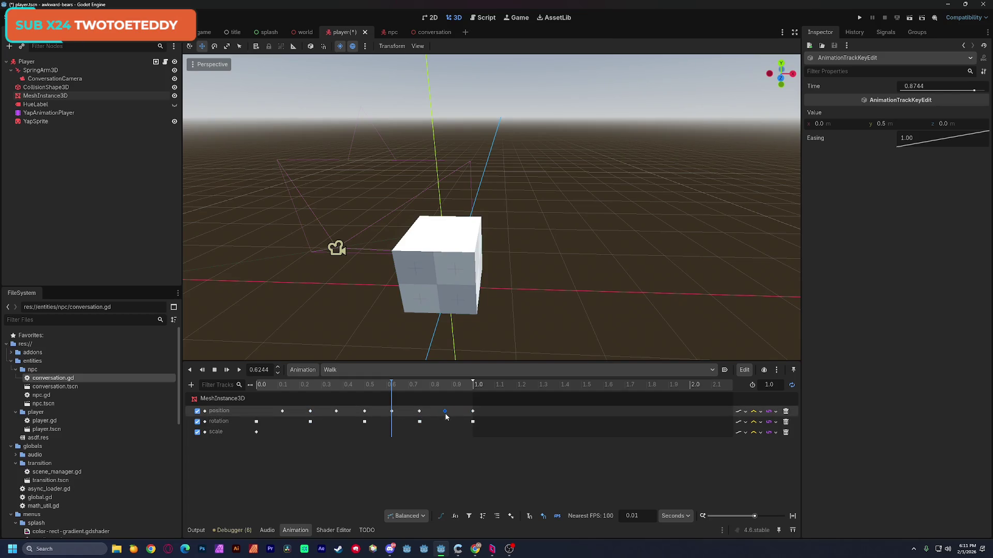
pyautogui.moveTo(447, 418)
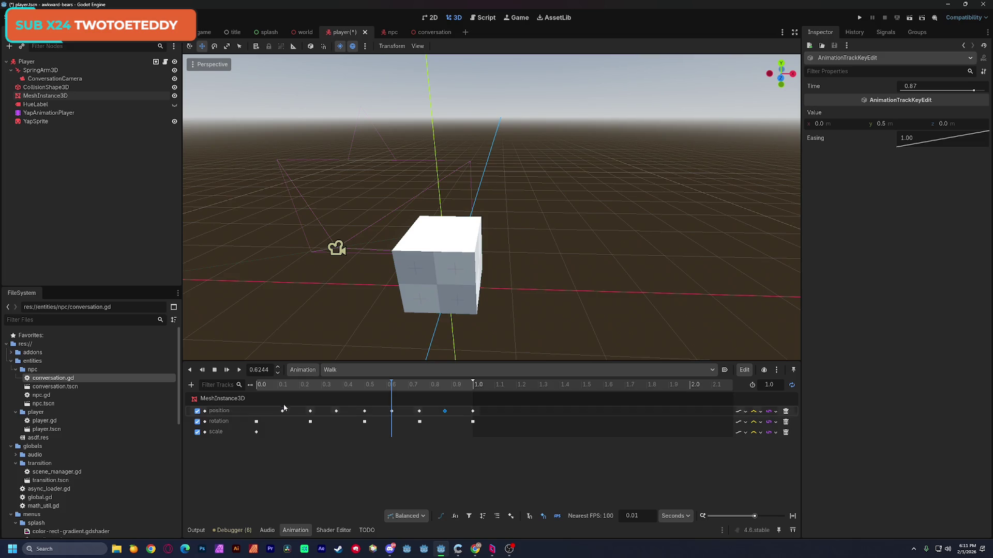
pyautogui.moveTo(291, 385)
pyautogui.mouseDown()
pyautogui.moveTo(406, 411)
pyautogui.moveTo(314, 419)
pyautogui.mouseUp()
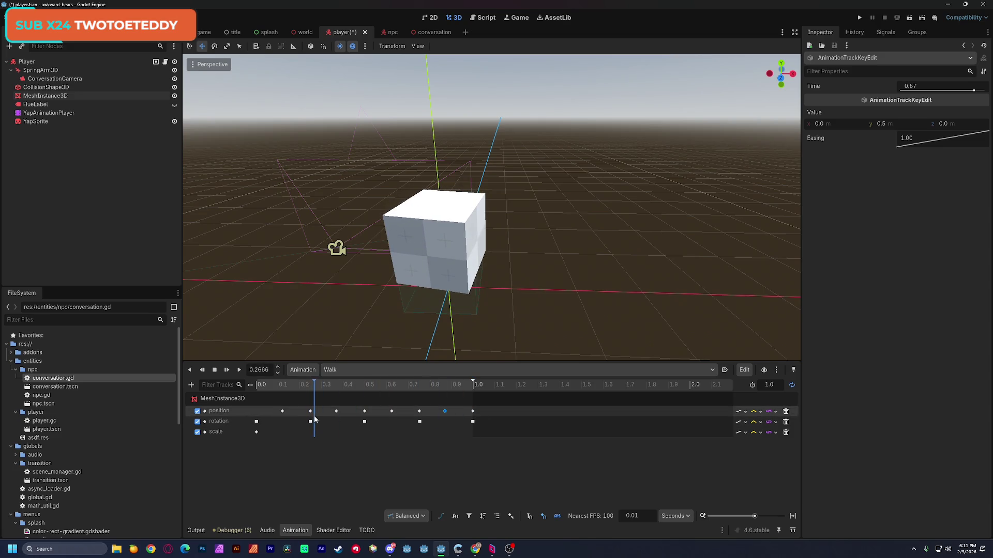
pyautogui.click(310, 415)
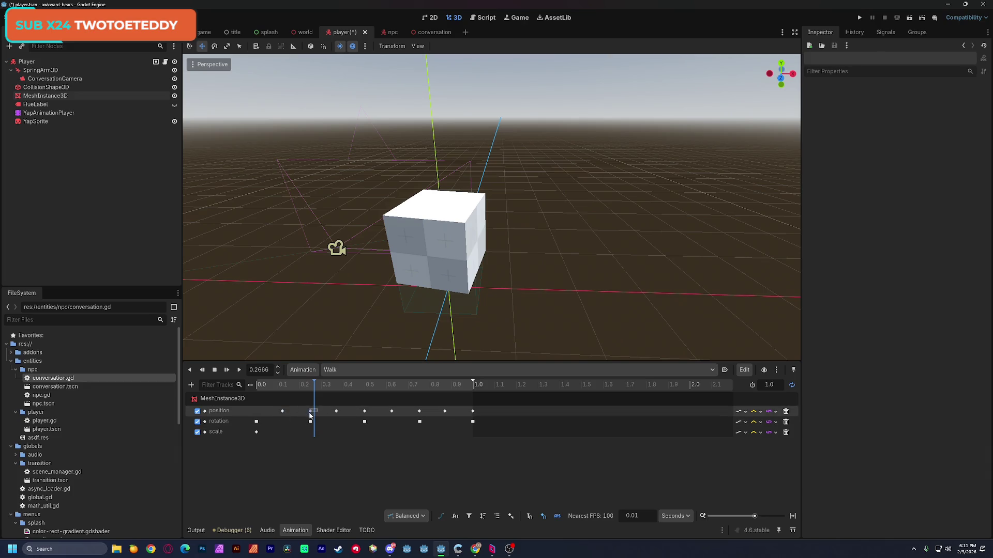
pyautogui.click(311, 411)
pyautogui.moveTo(281, 388)
pyautogui.mouseDown()
pyautogui.moveTo(243, 386)
pyautogui.moveTo(321, 395)
pyautogui.moveTo(253, 385)
pyautogui.mouseUp()
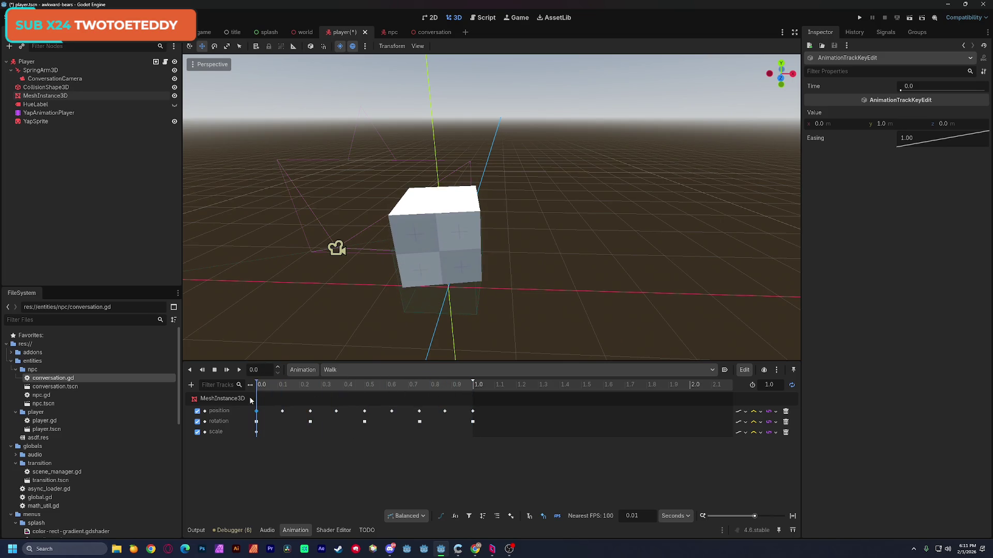
# - Play Walk from the start, then resume the Pokemon Quest reference video on YouTube
pyautogui.click(226, 367)
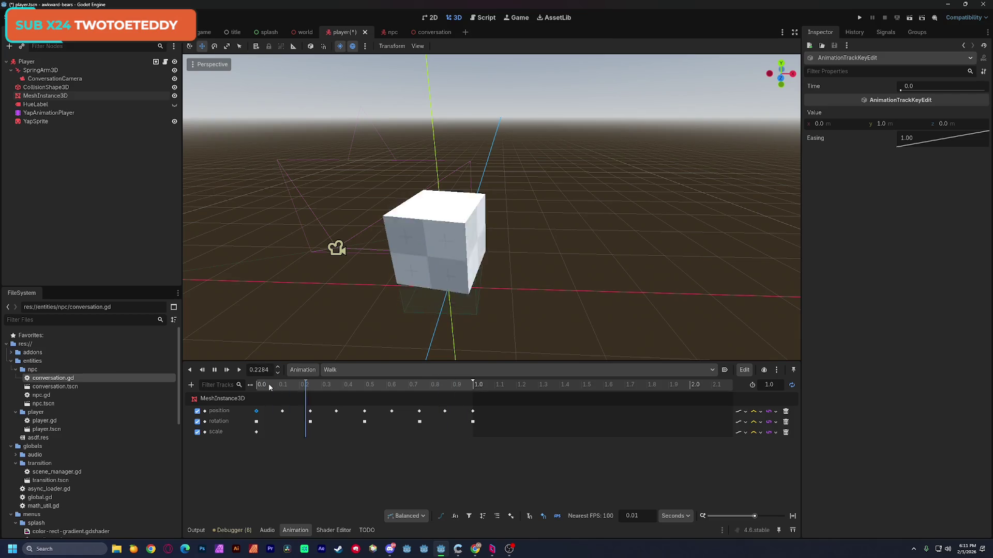
pyautogui.hotkey('alt', 'Tab')
pyautogui.click(219, 370)
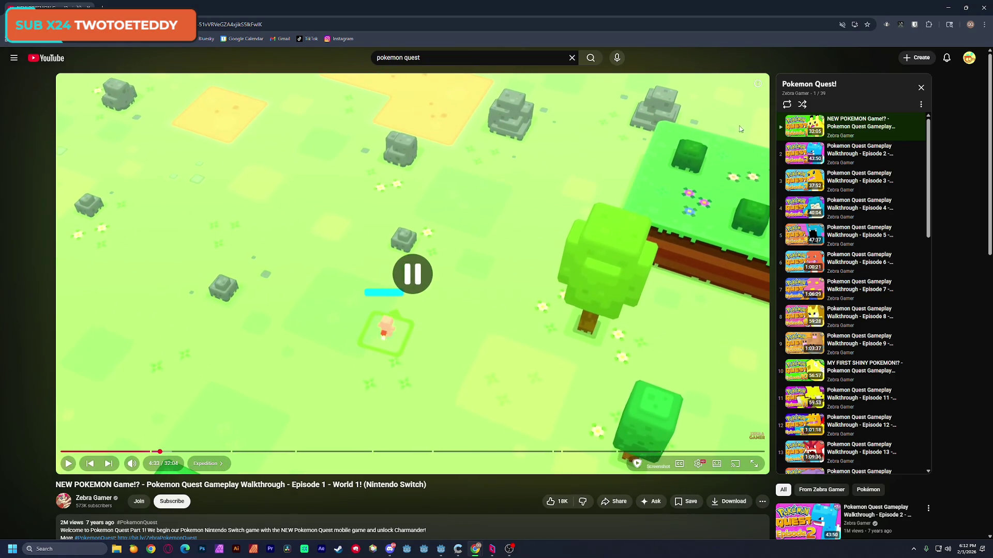
# - Return to the Godot editor and scrub the Walk timeline around 0.2 s
pyautogui.hotkey('alt', 'Tab')
pyautogui.moveTo(299, 391)
pyautogui.mouseDown()
pyautogui.moveTo(283, 391)
pyautogui.moveTo(408, 397)
pyautogui.moveTo(253, 406)
pyautogui.moveTo(357, 412)
pyautogui.mouseUp()
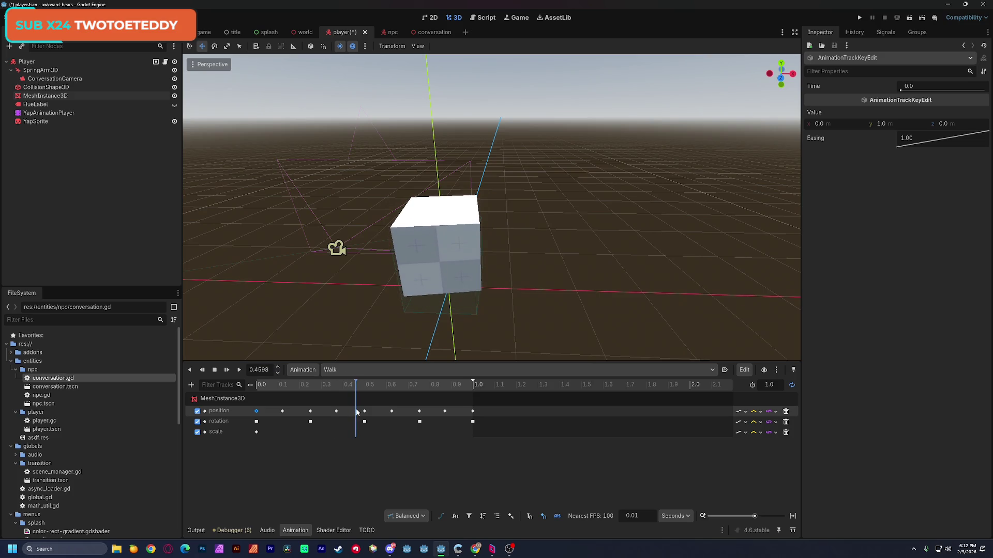
# - Preview the Walk bounce playback, then save the player scene
pyautogui.click(239, 371)
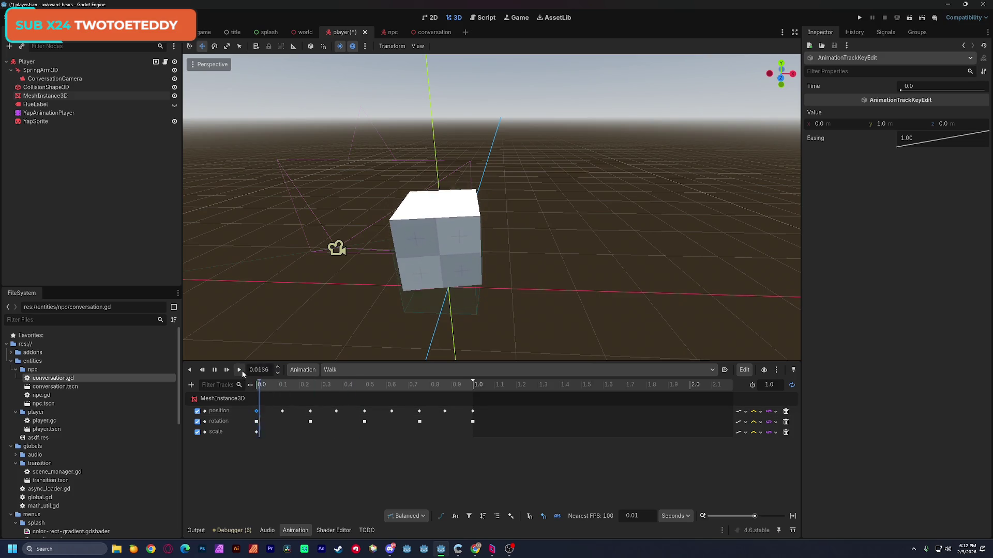
pyautogui.click(215, 370)
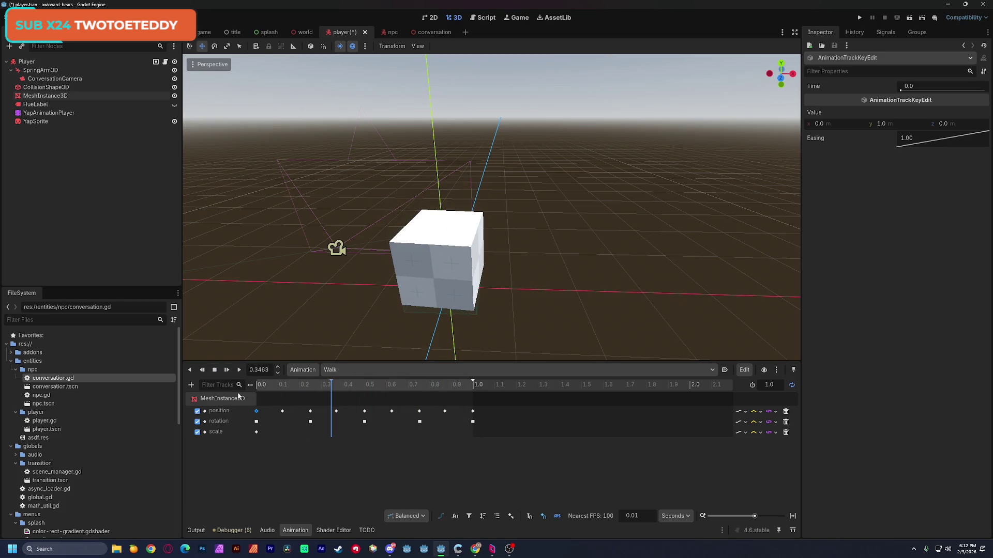
pyautogui.click(256, 386)
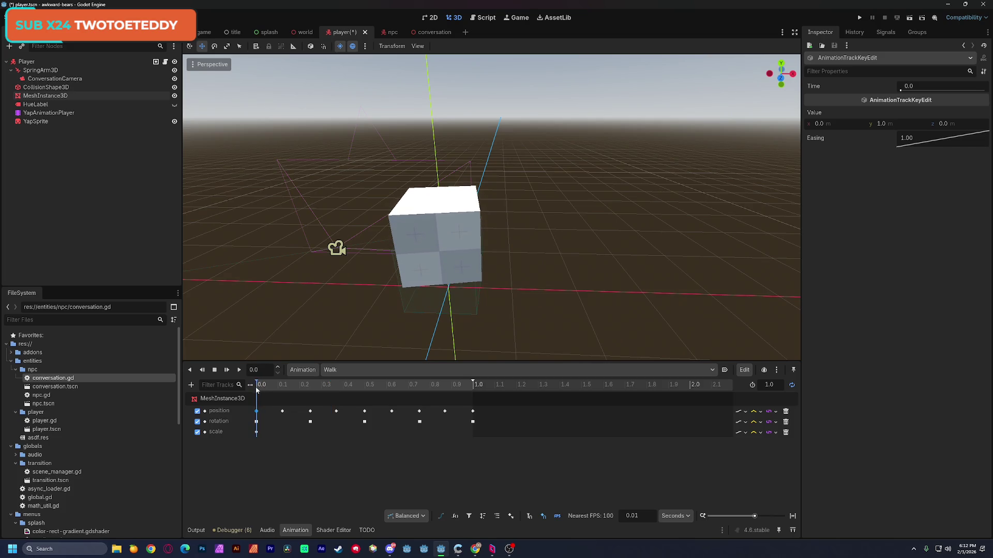
pyautogui.moveTo(257, 424)
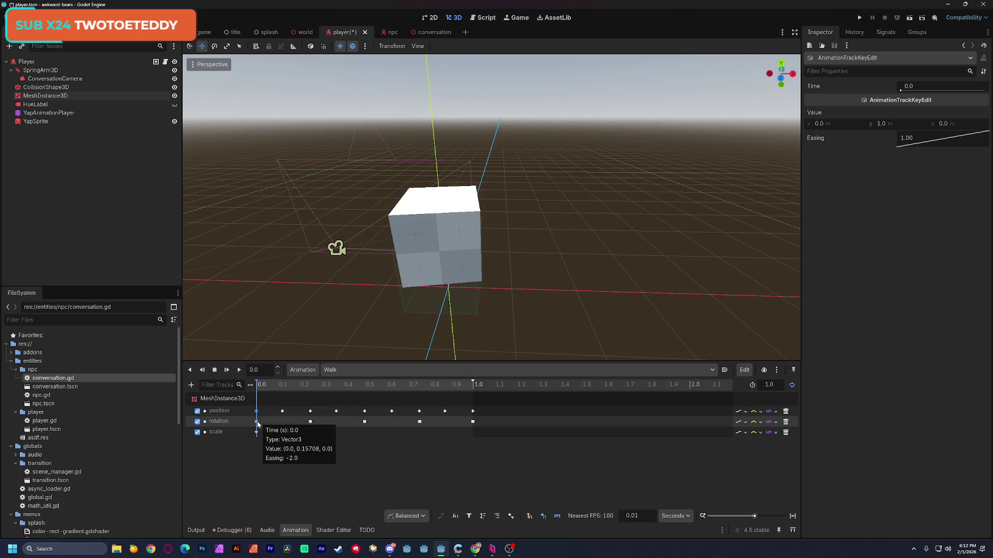
pyautogui.moveTo(257, 387)
pyautogui.mouseDown()
pyautogui.moveTo(288, 394)
pyautogui.moveTo(256, 403)
pyautogui.moveTo(353, 410)
pyautogui.mouseUp()
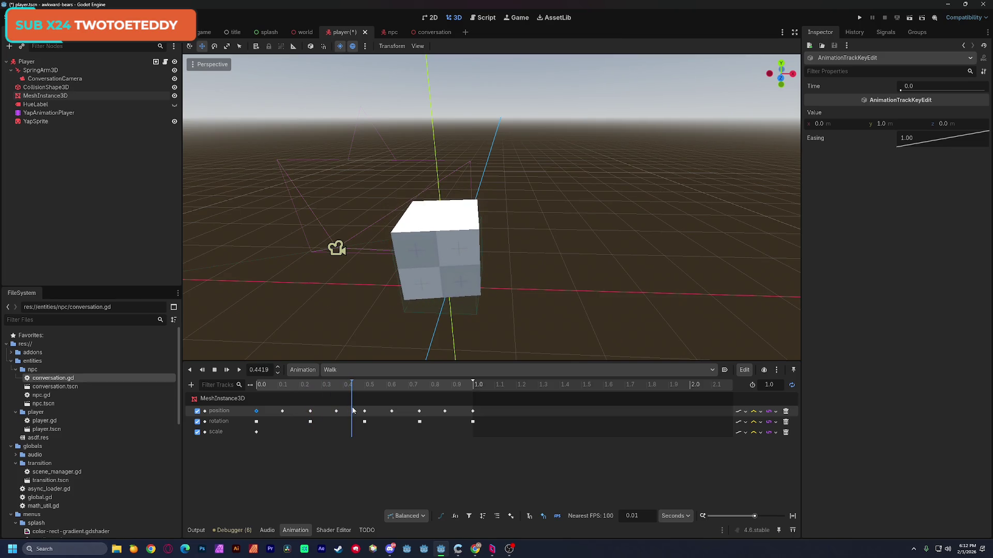
pyautogui.hotkey('ctrl', 's')
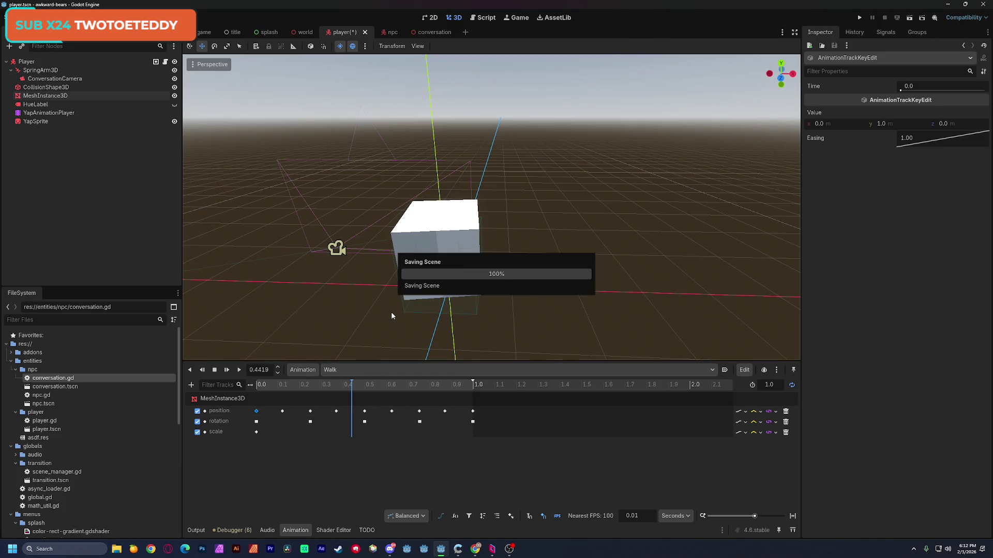
# - Set all position-track keys to Ease Out easing 0.500 and play to preview
pyautogui.click(260, 388)
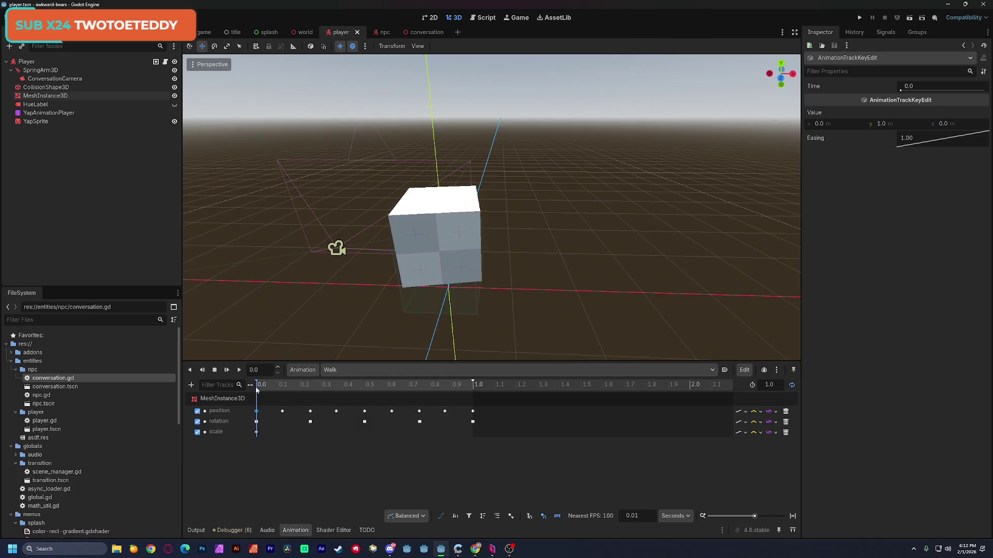
pyautogui.moveTo(260, 389)
pyautogui.mouseDown()
pyautogui.moveTo(311, 394)
pyautogui.moveTo(290, 396)
pyautogui.mouseUp()
pyautogui.moveTo(484, 407); pyautogui.dragTo(247, 414)
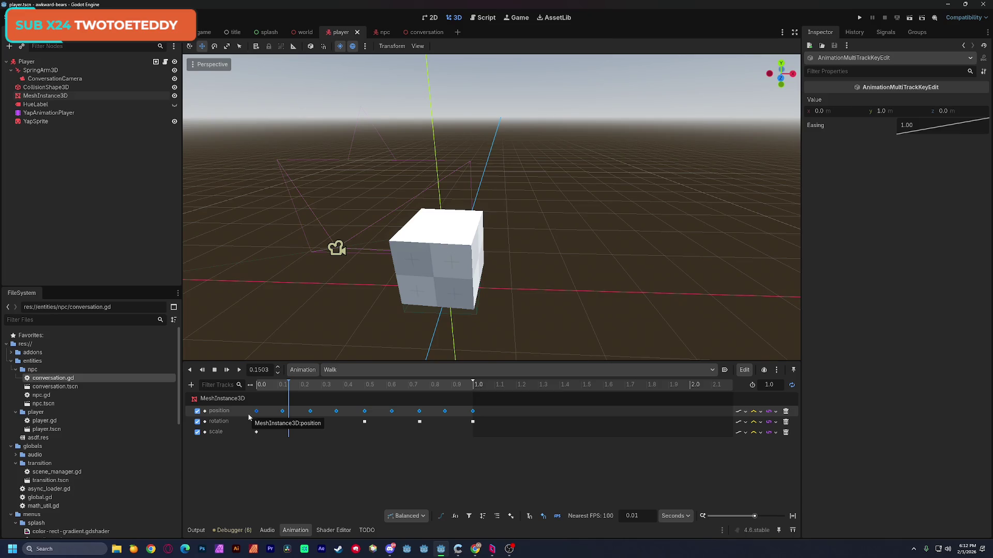
pyautogui.rightClick(929, 126)
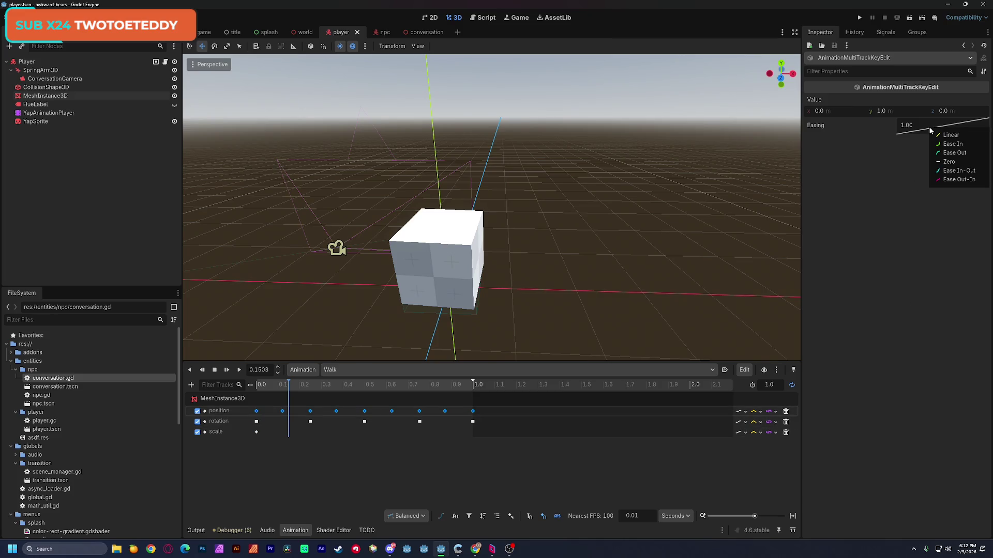
pyautogui.click(947, 153)
pyautogui.click(238, 370)
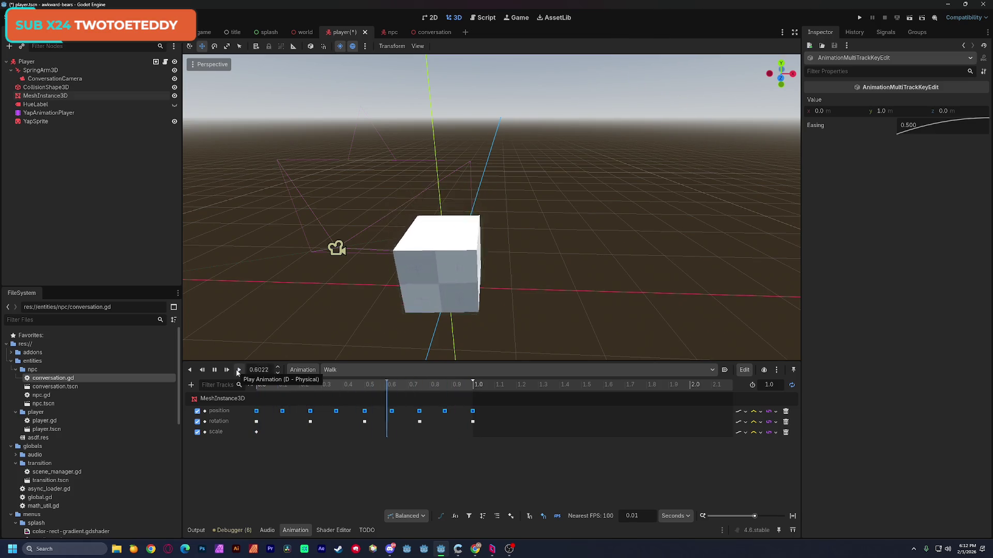
# - Extend the Walk animation to 2 seconds and move a position key to 1.75 s
pyautogui.press('s')
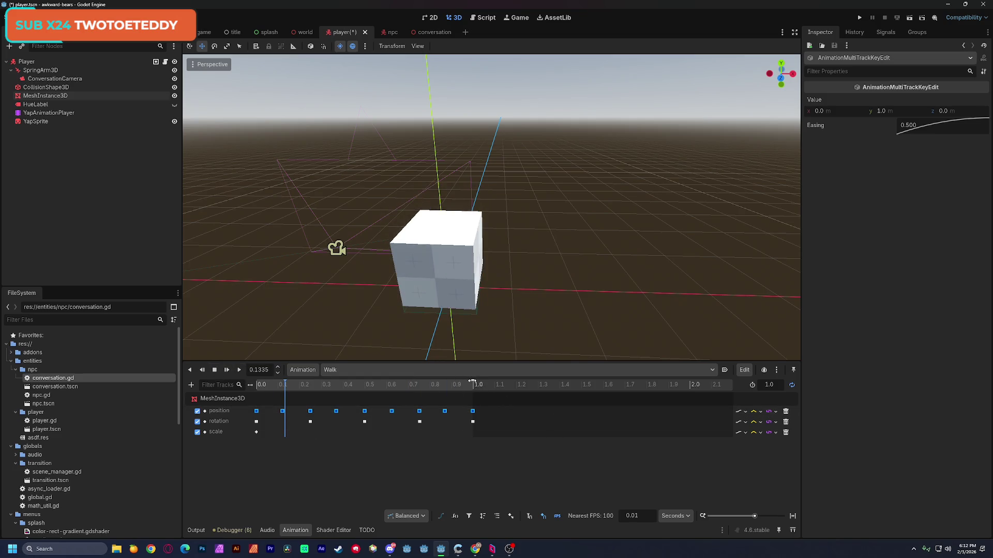
pyautogui.moveTo(488, 386); pyautogui.dragTo(688, 410)
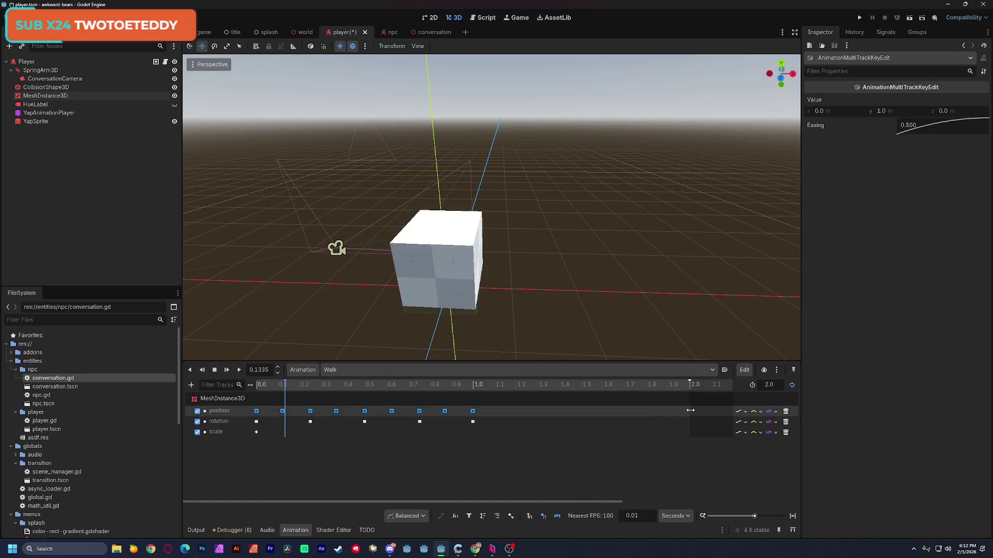
pyautogui.moveTo(486, 413)
pyautogui.mouseDown()
pyautogui.moveTo(461, 426)
pyautogui.moveTo(663, 429)
pyautogui.mouseUp()
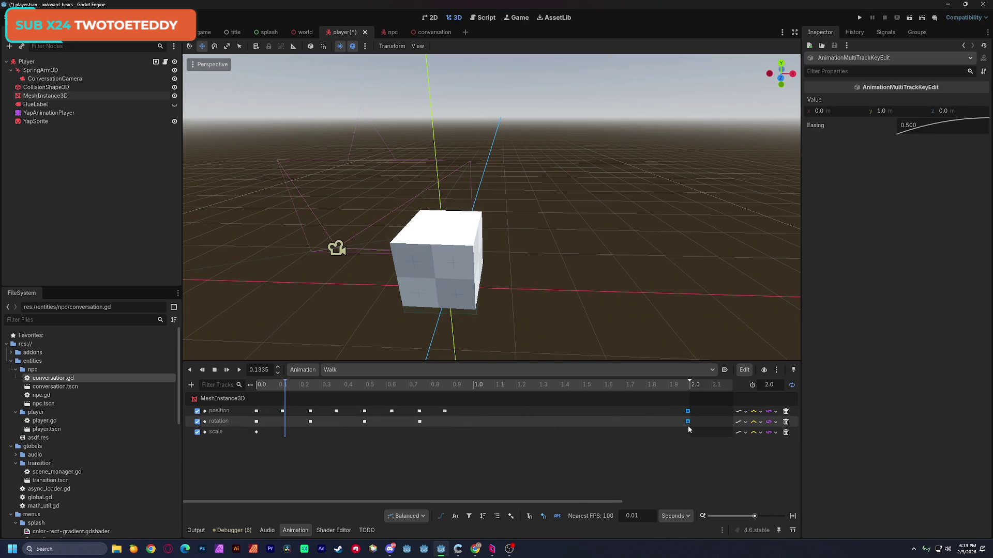
pyautogui.scroll(5, 561, 443)
pyautogui.click(491, 421)
pyautogui.click(492, 422)
pyautogui.moveTo(762, 517); pyautogui.dragTo(760, 516)
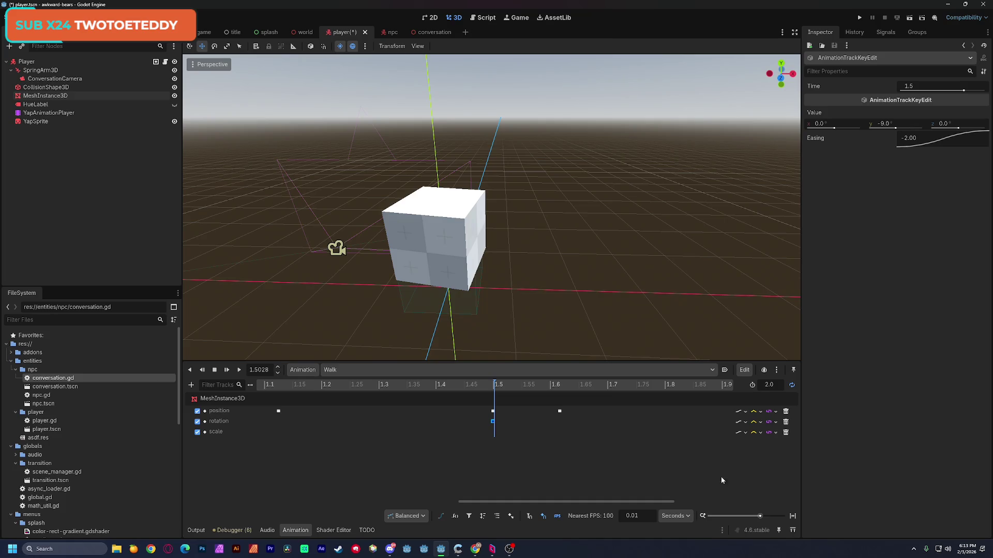
pyautogui.moveTo(606, 385); pyautogui.dragTo(638, 408)
pyautogui.moveTo(560, 411); pyautogui.dragTo(636, 412)
# - Move a position key to 1.25 s, check the 0.25 s and 0.5 s keys, and save
pyautogui.moveTo(760, 518); pyautogui.dragTo(750, 517)
pyautogui.moveTo(389, 411)
pyautogui.mouseDown()
pyautogui.moveTo(412, 388)
pyautogui.moveTo(406, 414)
pyautogui.mouseUp()
pyautogui.click(414, 387)
pyautogui.moveTo(751, 516)
pyautogui.mouseDown()
pyautogui.moveTo(765, 516)
pyautogui.moveTo(758, 520)
pyautogui.mouseUp()
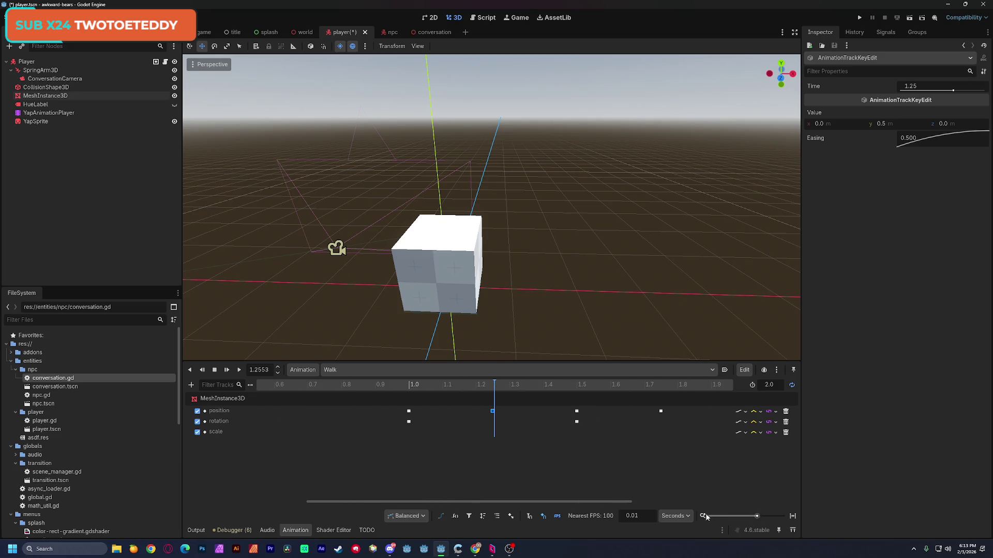
pyautogui.moveTo(585, 500); pyautogui.dragTo(467, 501)
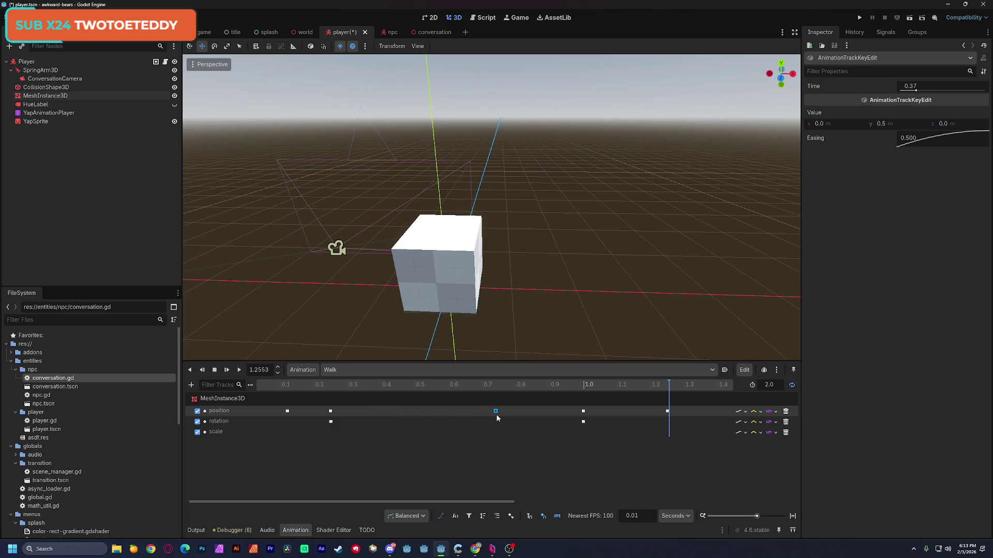
pyautogui.click(331, 421)
pyautogui.keyDown('shift'); pyautogui.click(331, 412); pyautogui.keyUp('shift')
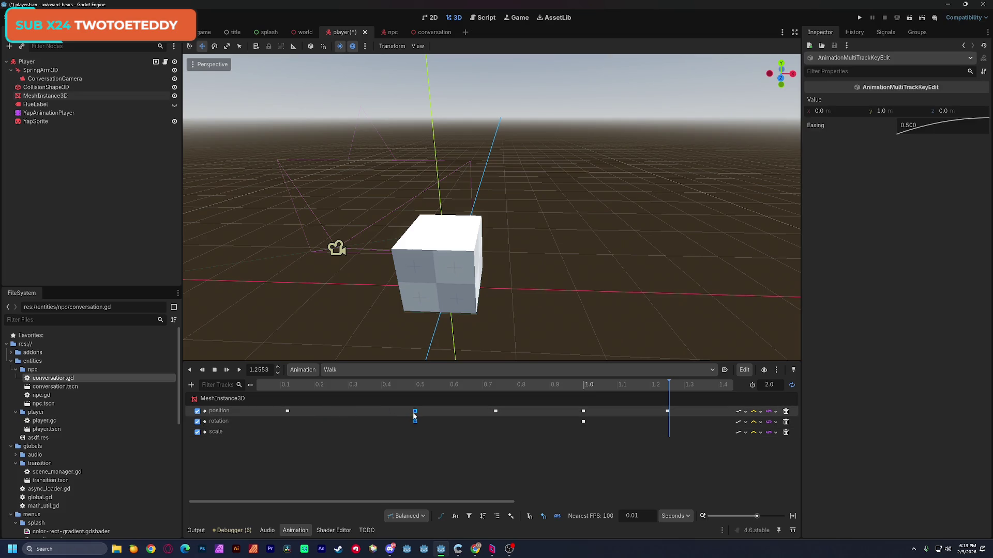
pyautogui.click(415, 422)
pyautogui.click(415, 411)
pyautogui.hotkey('ctrl', 's')
# - Move the 0.12 s position key to 0.25 s, save, and view the full 2-second timeline
pyautogui.moveTo(494, 386); pyautogui.dragTo(500, 395)
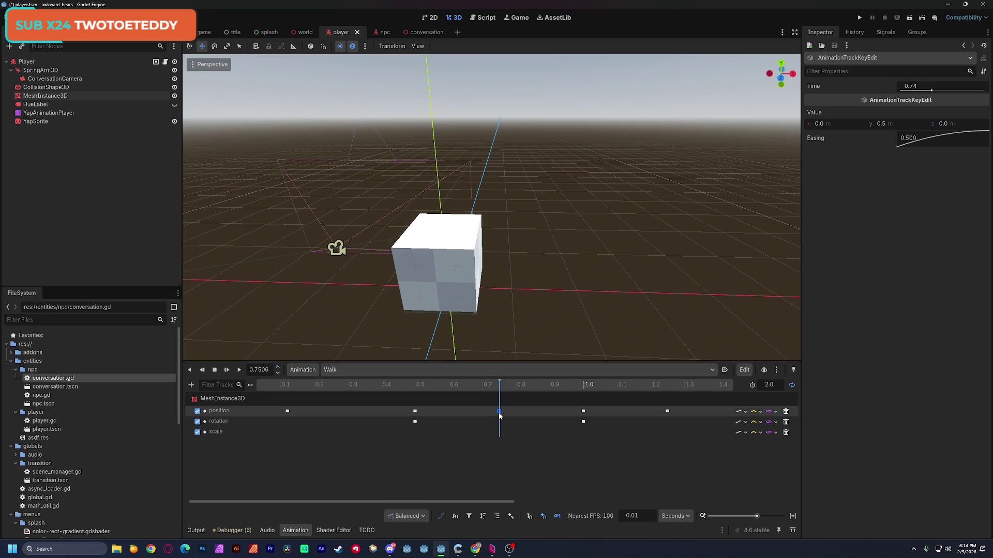
pyautogui.moveTo(500, 415); pyautogui.dragTo(501, 415)
pyautogui.moveTo(508, 501); pyautogui.dragTo(501, 502)
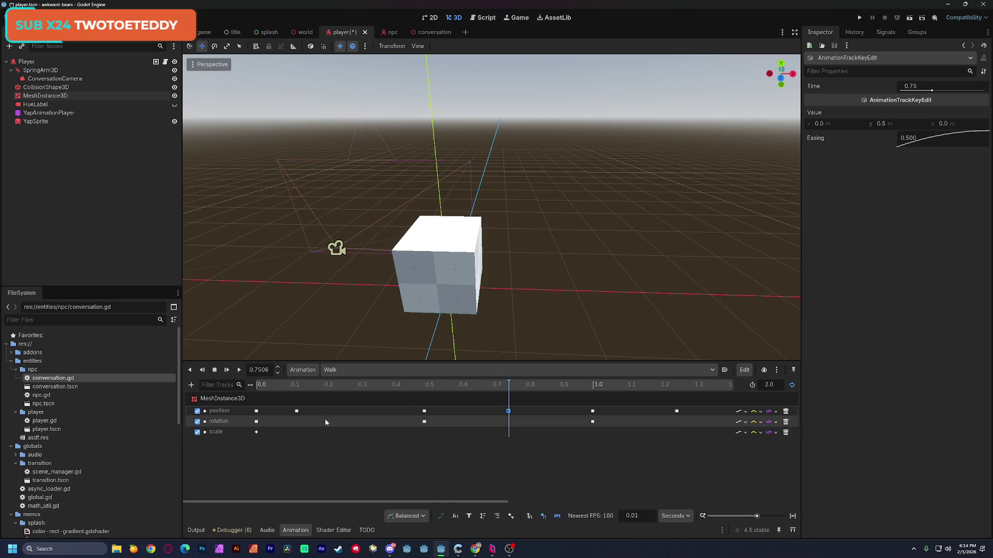
pyautogui.click(297, 411)
pyautogui.moveTo(340, 414); pyautogui.dragTo(341, 413)
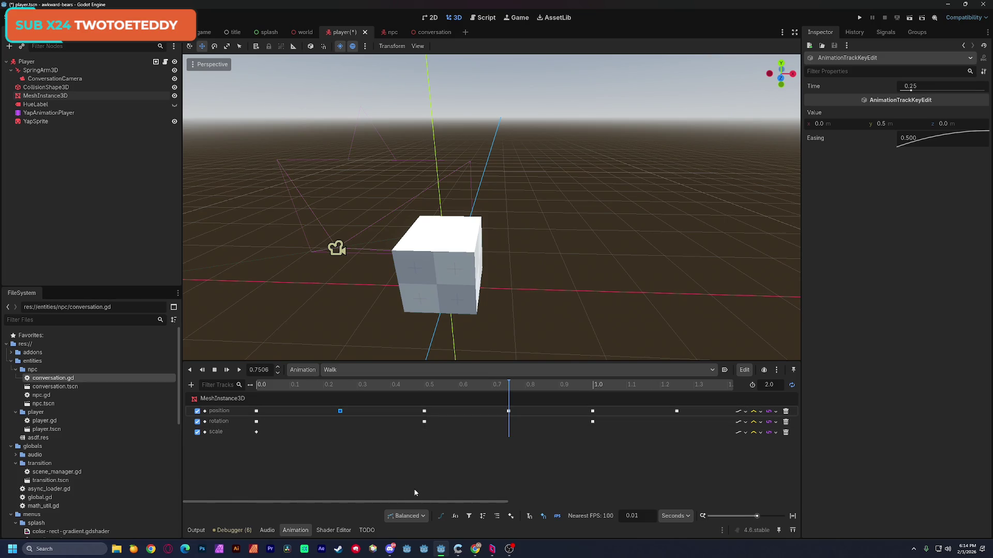
pyautogui.hotkey('ctrl', 's')
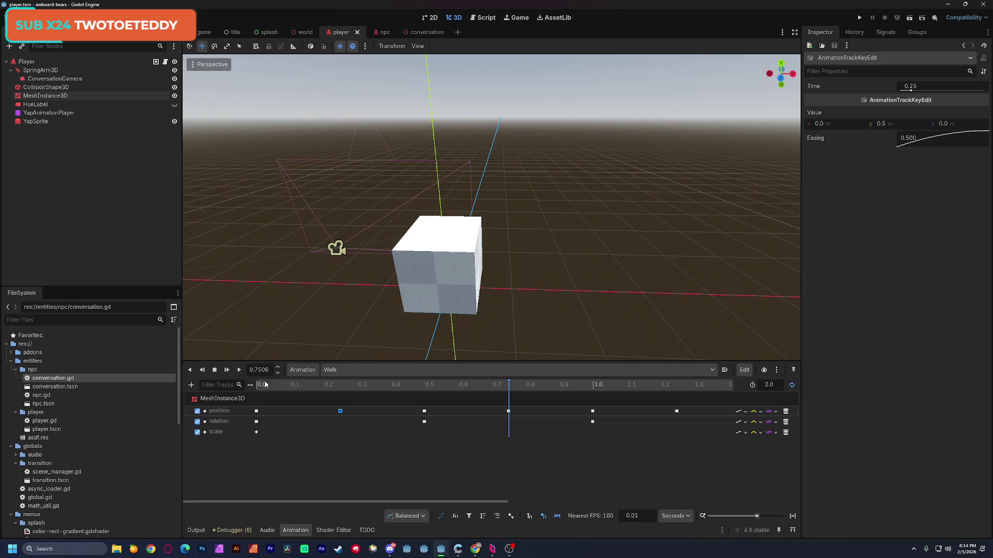
pyautogui.moveTo(257, 384); pyautogui.dragTo(235, 387)
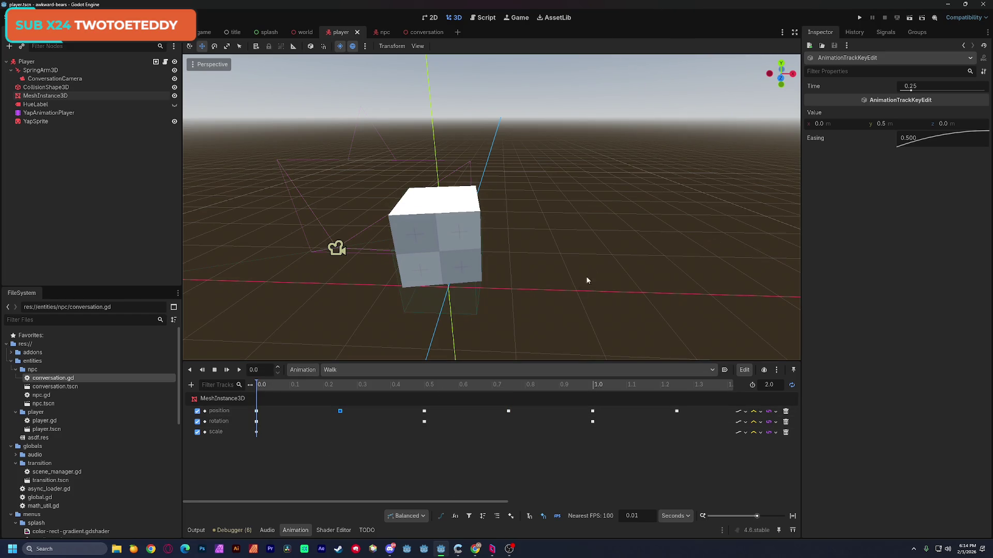
pyautogui.moveTo(756, 516); pyautogui.dragTo(749, 516)
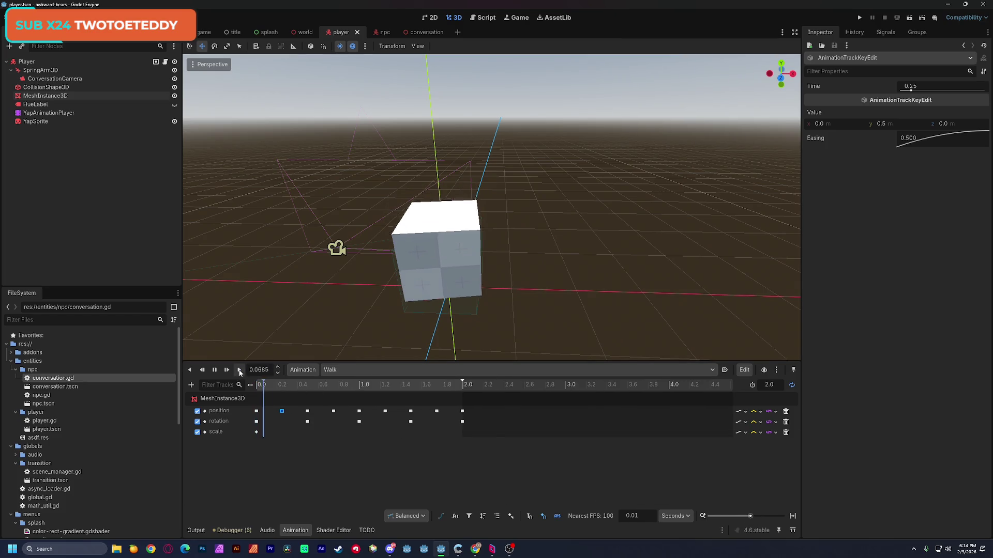
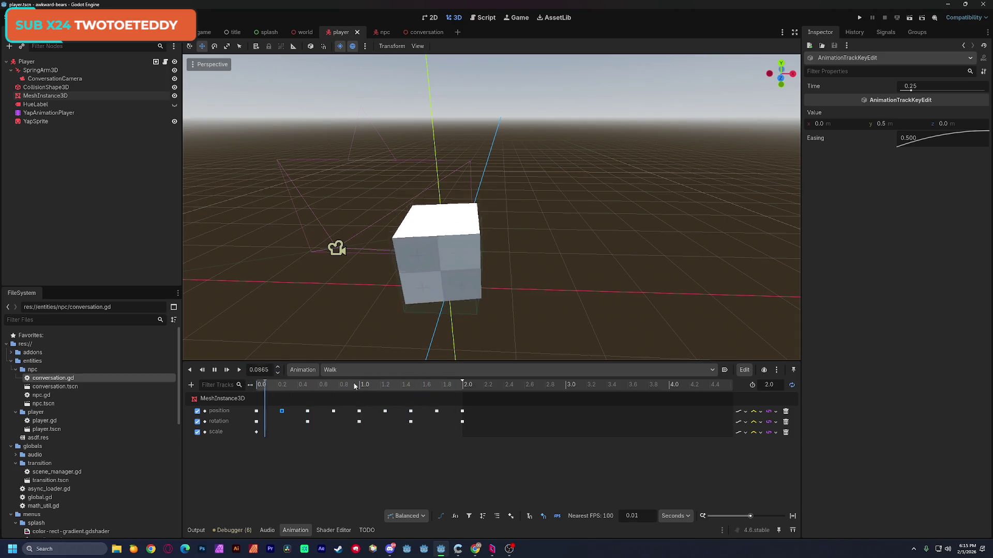
# - Preview the Walk animation, rewind it to 0, then switch to the YouTube video
pyautogui.press('s')
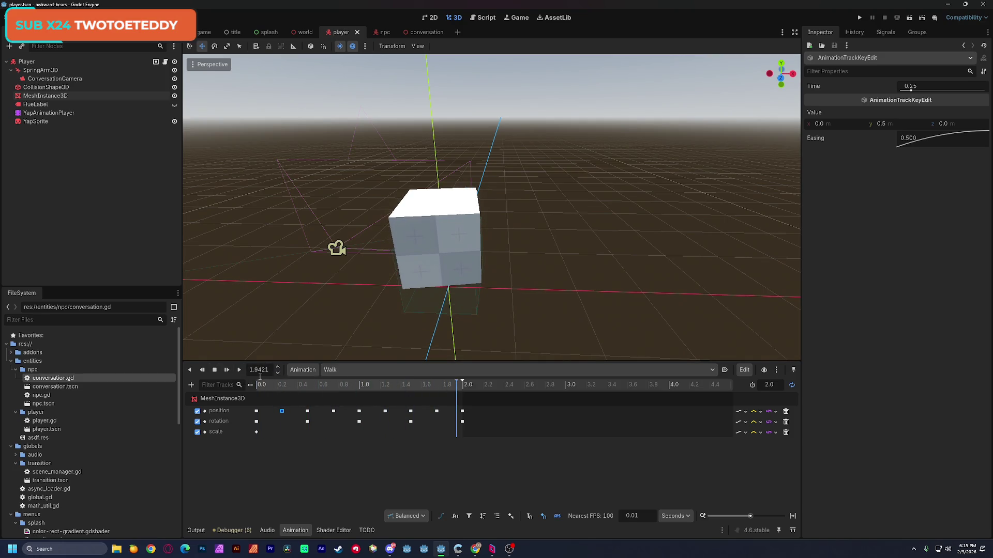
pyautogui.click(256, 387)
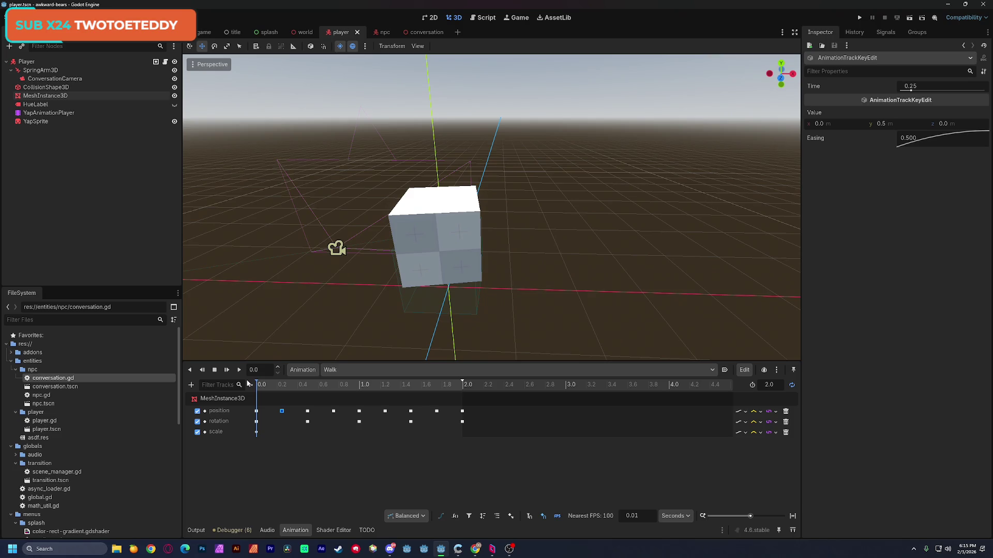
pyautogui.hotkey('alt', 'Tab')
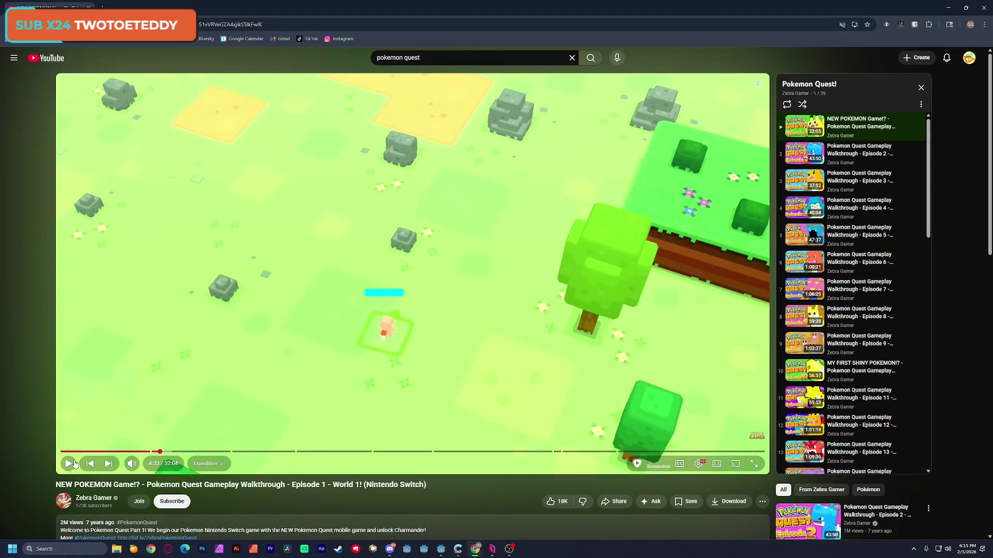
# - Resume the Pokemon Quest gameplay video, then go back to Godot
pyautogui.click(69, 464)
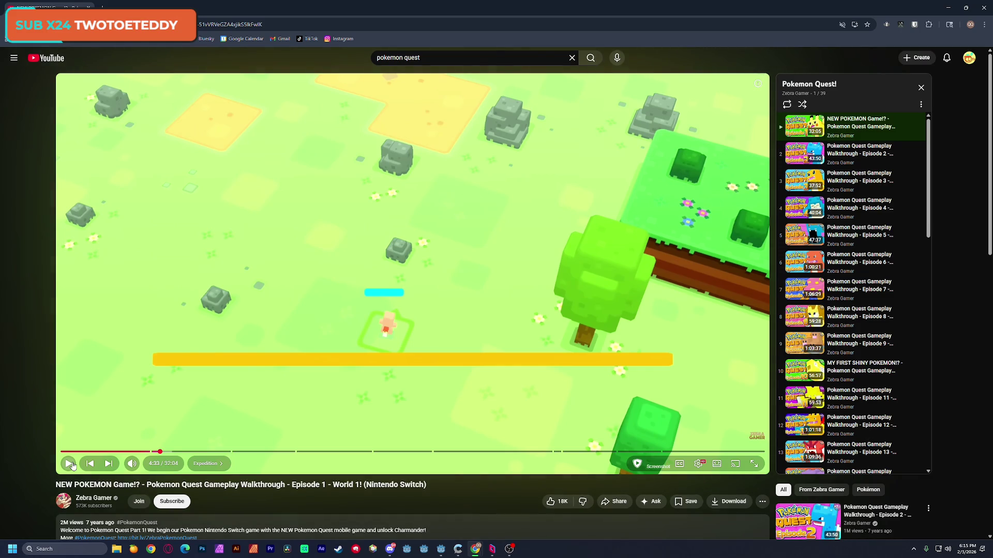
pyautogui.hotkey('alt', 'Tab')
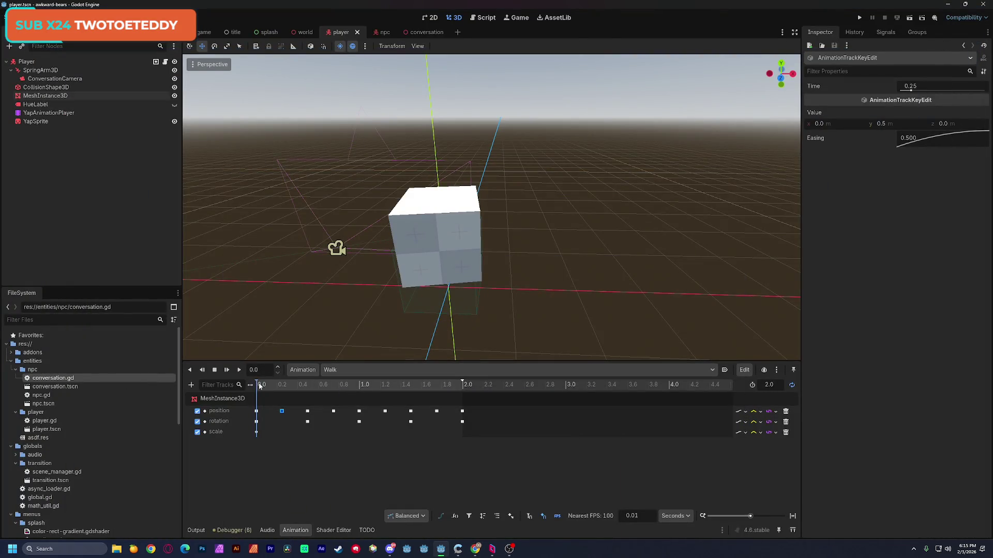
# - Set the 0.0 s rotation key's Z to -5° and scrub to about 0.44 s to check
pyautogui.moveTo(255, 385); pyautogui.dragTo(282, 399)
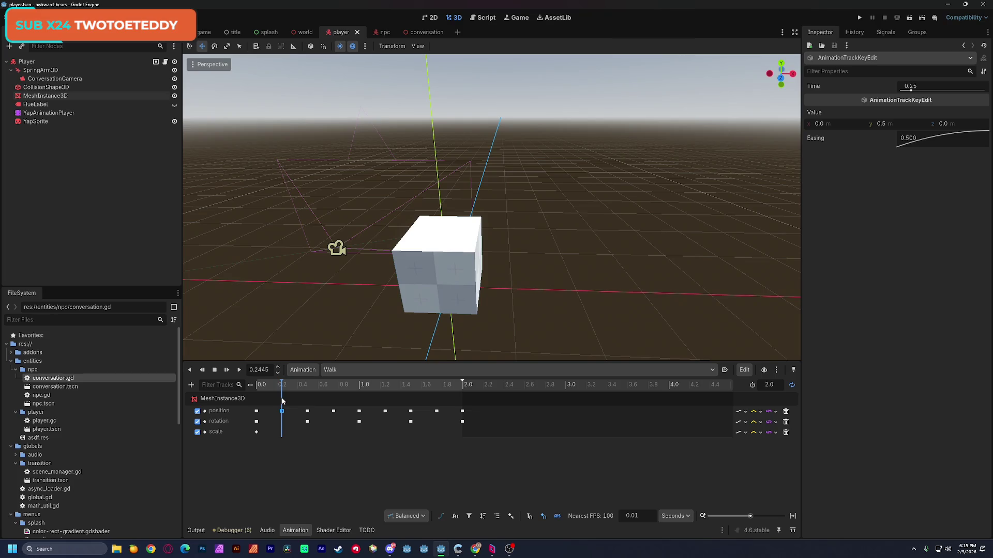
pyautogui.moveTo(283, 400); pyautogui.dragTo(256, 402)
pyautogui.click(256, 421)
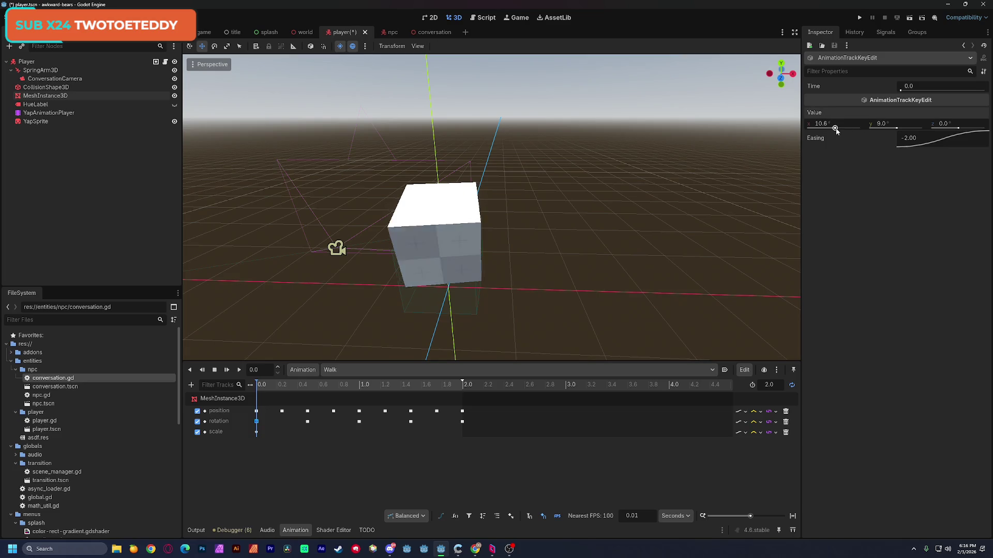
pyautogui.moveTo(957, 129); pyautogui.dragTo(959, 131)
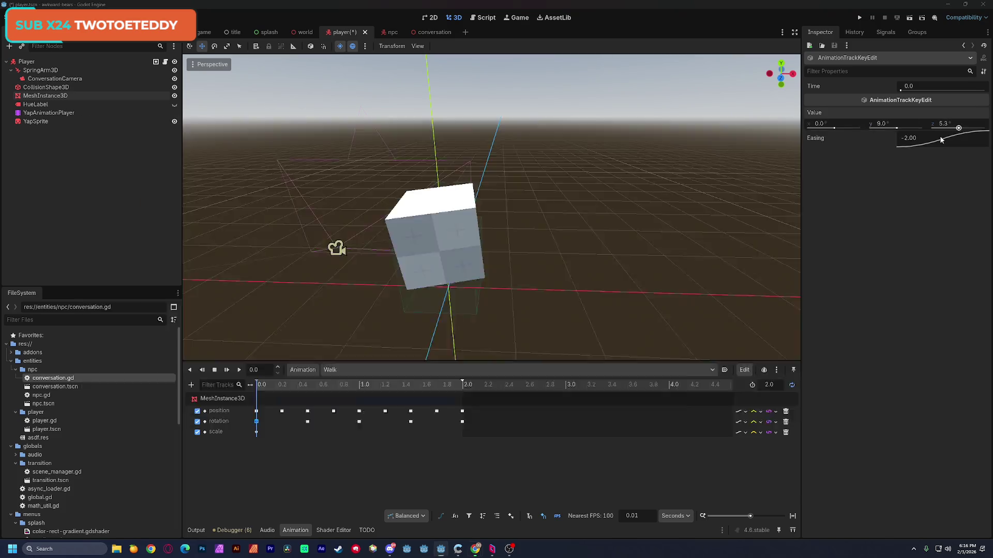
pyautogui.hotkey('alt', 'Tab')
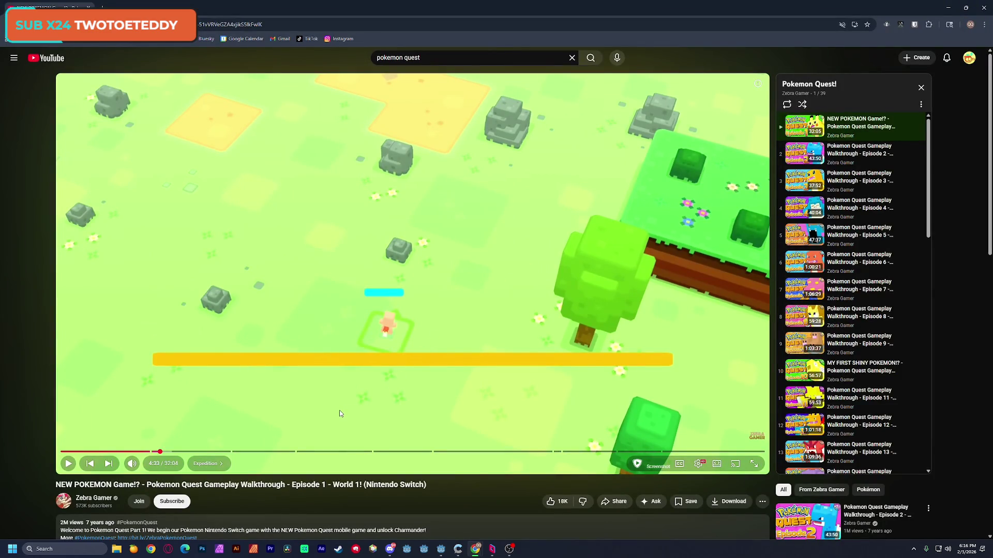
pyautogui.hotkey('alt', 'Tab')
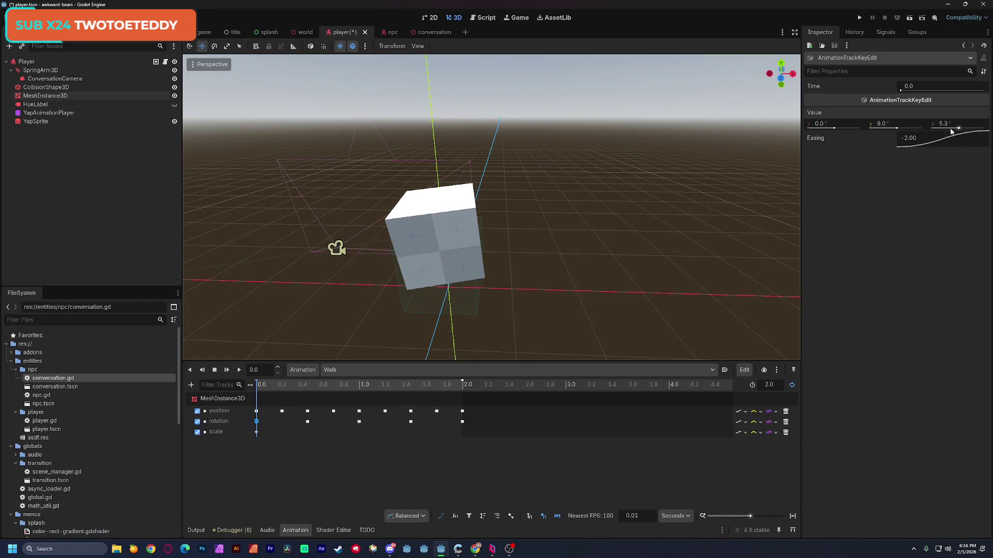
pyautogui.moveTo(958, 129); pyautogui.dragTo(957, 131)
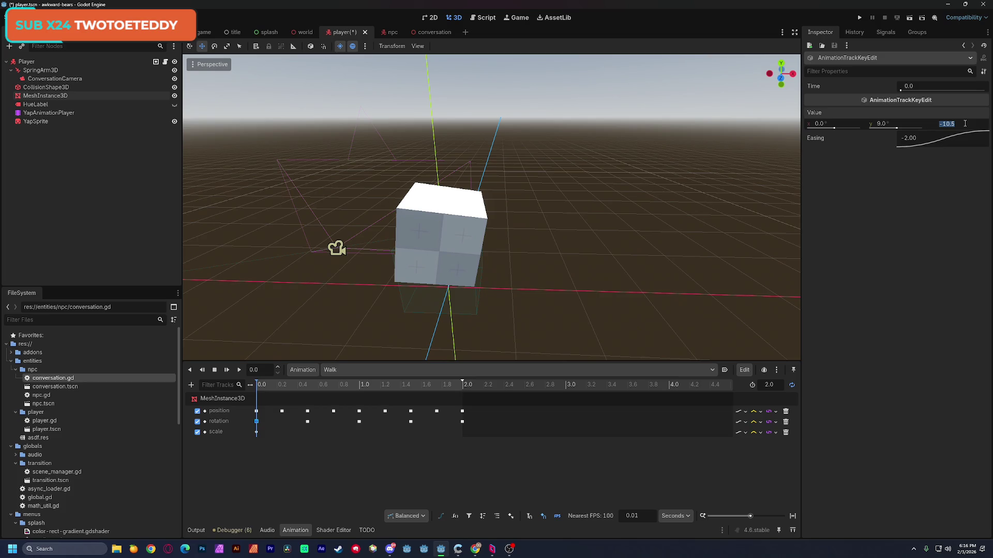
pyautogui.write('5')
pyautogui.press('Return')
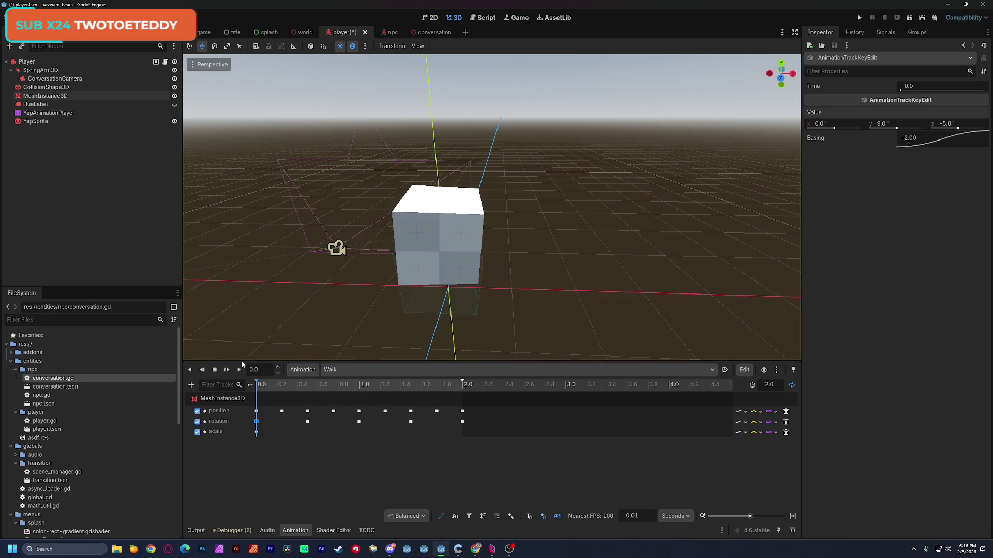
pyautogui.moveTo(257, 387)
pyautogui.mouseDown()
pyautogui.moveTo(304, 386)
pyautogui.moveTo(257, 397)
pyautogui.moveTo(293, 401)
pyautogui.mouseUp()
# - Set Z rotation to 5° on the 0.5 s and 1.5 s rotation keys
pyautogui.click(307, 421)
pyautogui.click(963, 124)
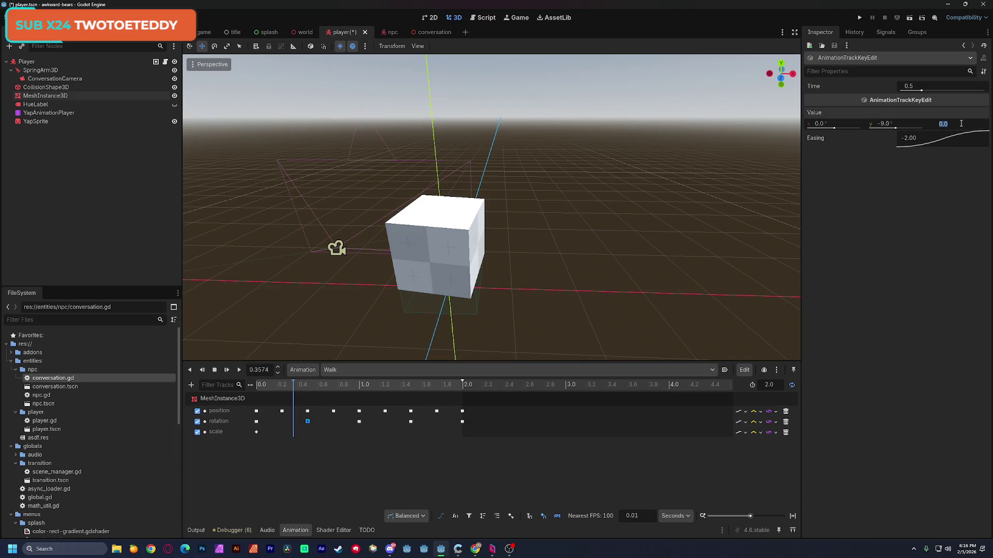
pyautogui.press('Return')
pyautogui.click(359, 422)
pyautogui.click(950, 124)
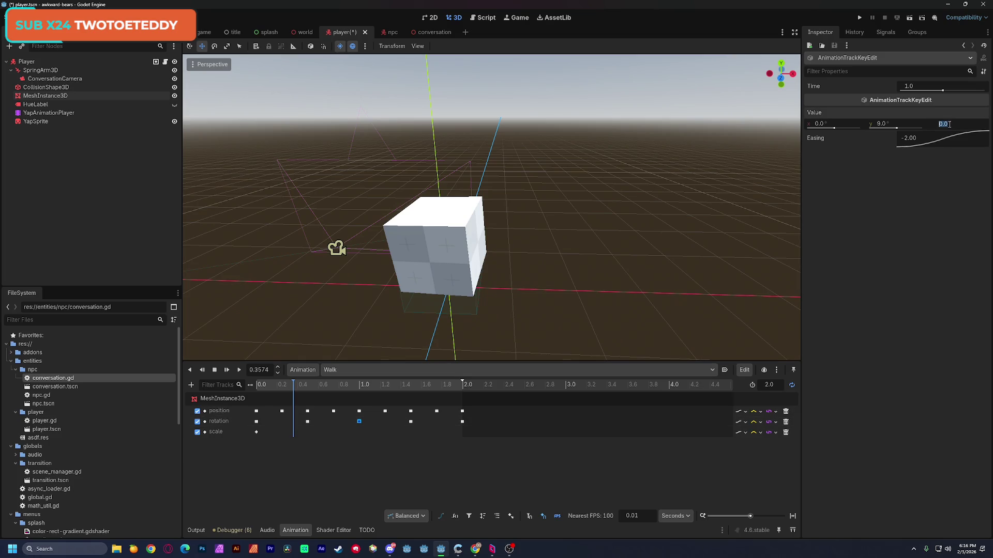
pyautogui.click(411, 421)
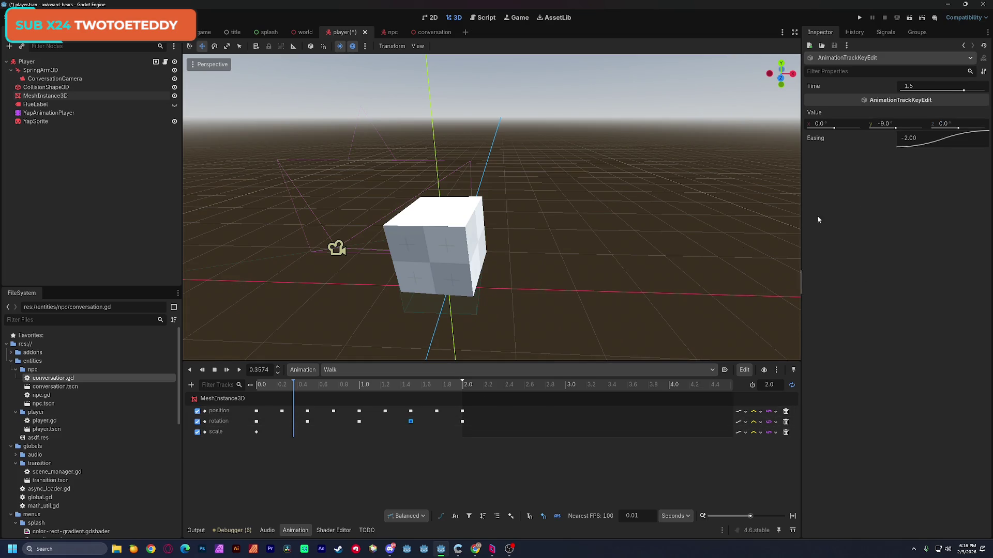
pyautogui.click(945, 125)
pyautogui.write('5')
pyautogui.press('Return')
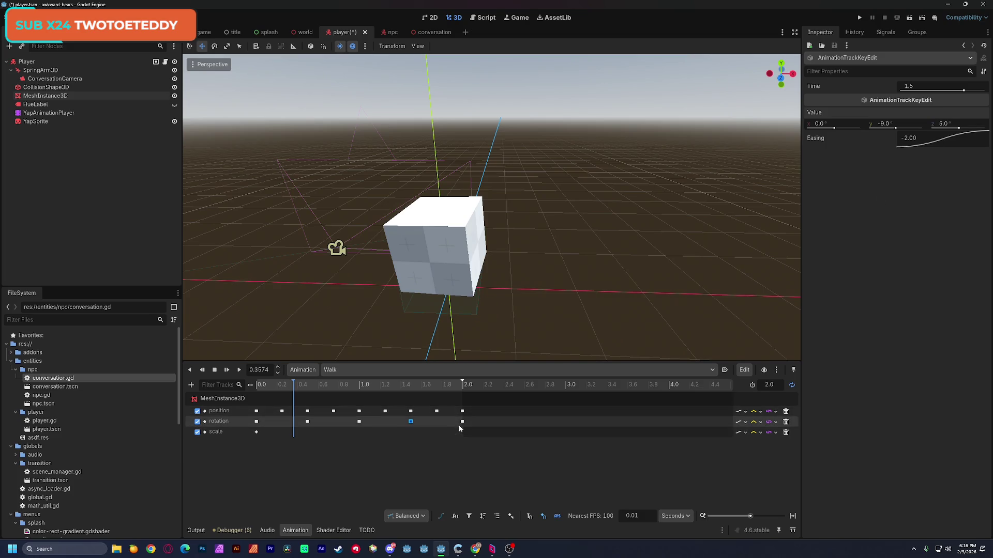
# - Review the earlier rotation keys and set the 2.0 s key's Z rotation to -5°
pyautogui.click(359, 422)
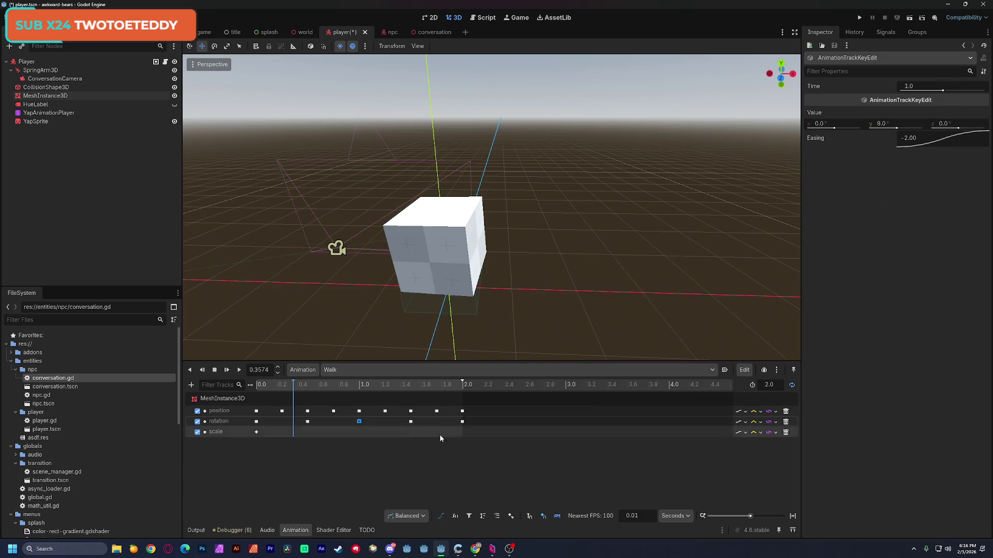
pyautogui.click(309, 421)
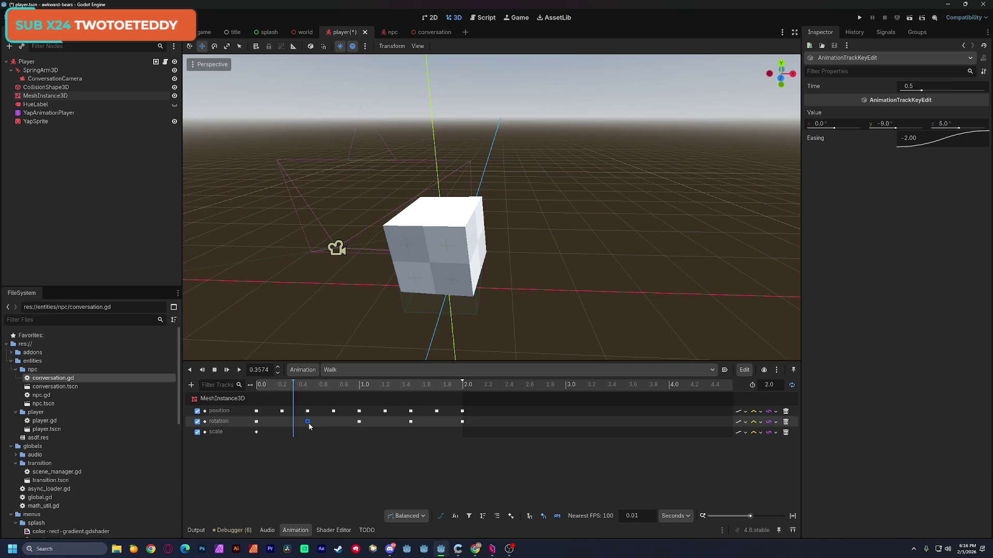
pyautogui.click(256, 422)
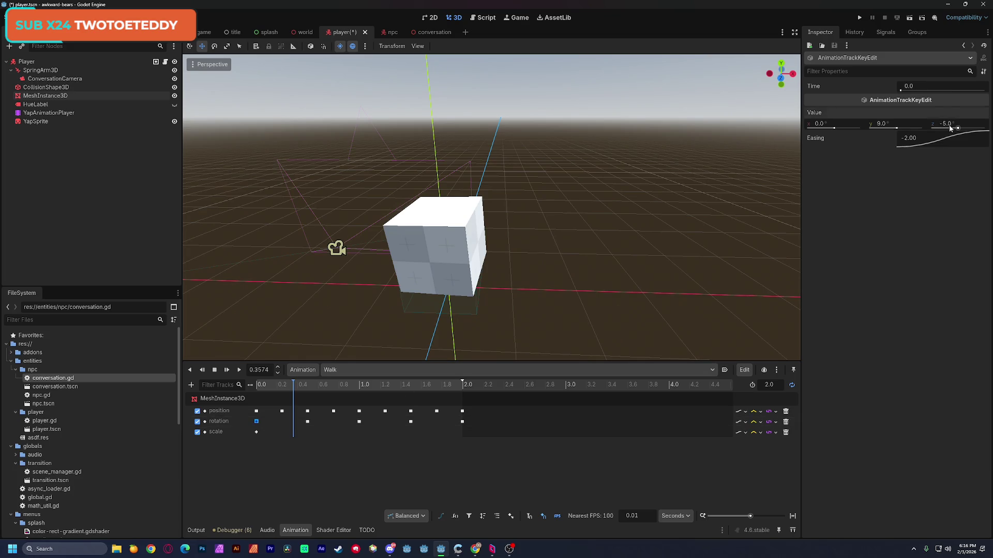
pyautogui.click(359, 422)
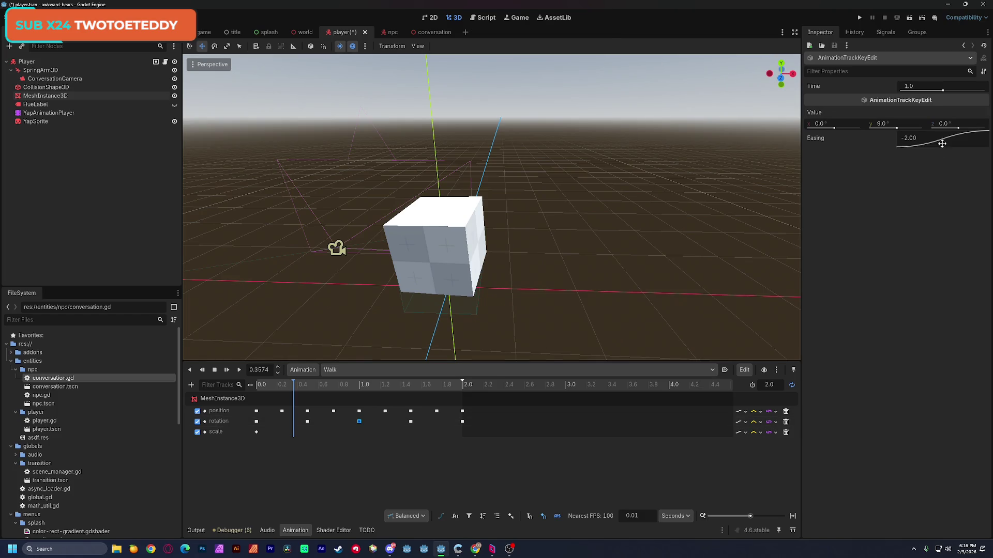
pyautogui.click(462, 422)
pyautogui.click(946, 124)
pyautogui.press('Return')
# - Rewind, save the player scene, and play the Walk animation
pyautogui.click(257, 385)
pyautogui.hotkey('ctrl', 's')
pyautogui.click(239, 370)
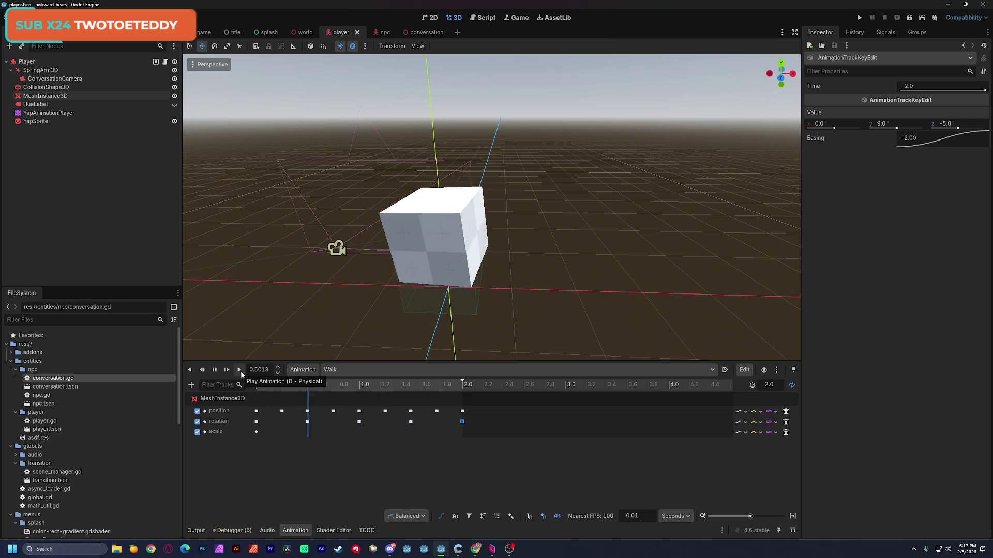
# - Orbit around the looping cube, then open the Reddit post linked in a Discord DM
pyautogui.moveTo(435, 294); pyautogui.dragTo(476, 288)
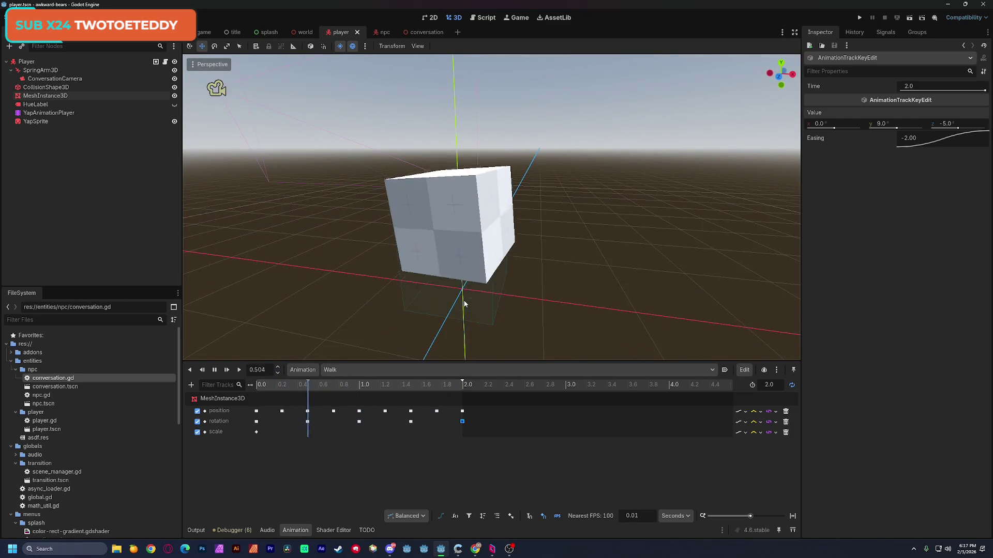
pyautogui.moveTo(464, 304)
pyautogui.mouseDown()
pyautogui.moveTo(470, 274)
pyautogui.moveTo(522, 250)
pyautogui.moveTo(481, 302)
pyautogui.mouseUp()
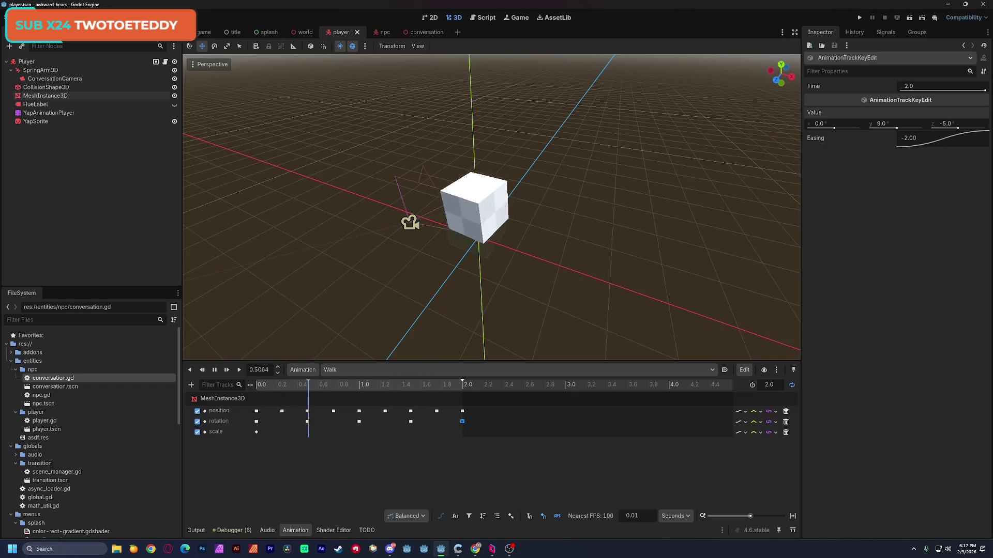
pyautogui.hotkey('alt', 'Tab')
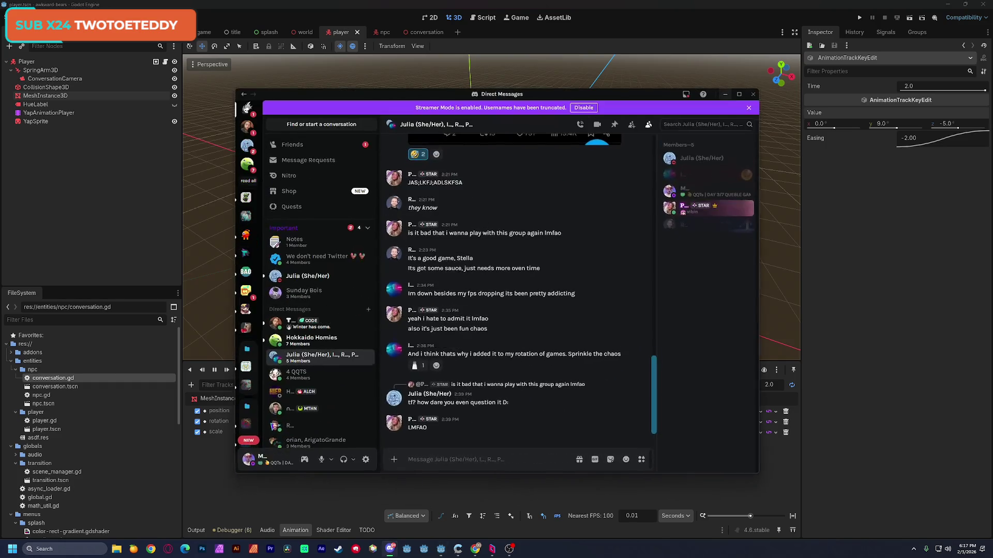
pyautogui.click(247, 132)
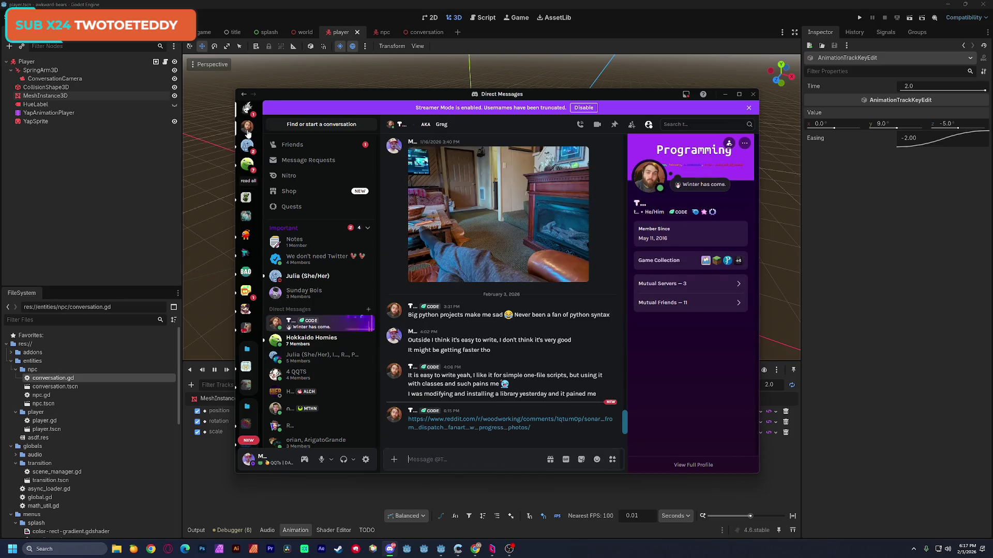
pyautogui.hotkey('alt', 'Tab')
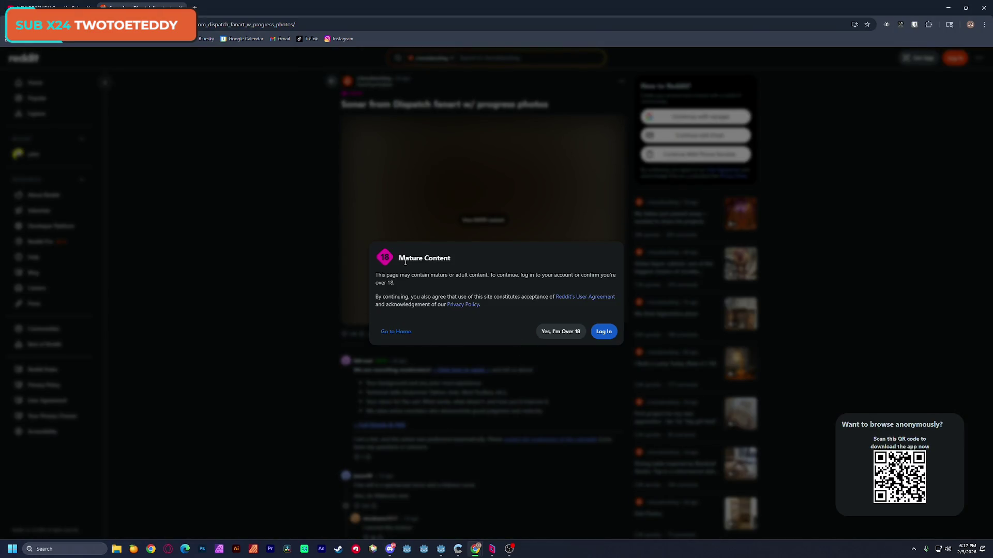
# - Enlarge the Reddit page, confirm being over 18, and reveal the NSFW image
pyautogui.hotkey('ctrl', '+')
pyautogui.hotkey('ctrl', '+')
pyautogui.hotkey('ctrl', '+')
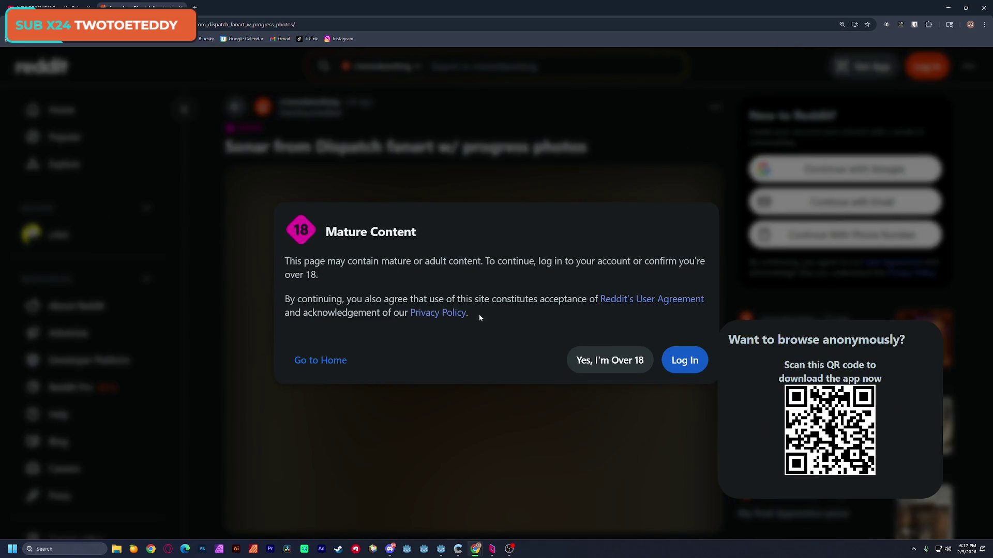
pyautogui.click(613, 360)
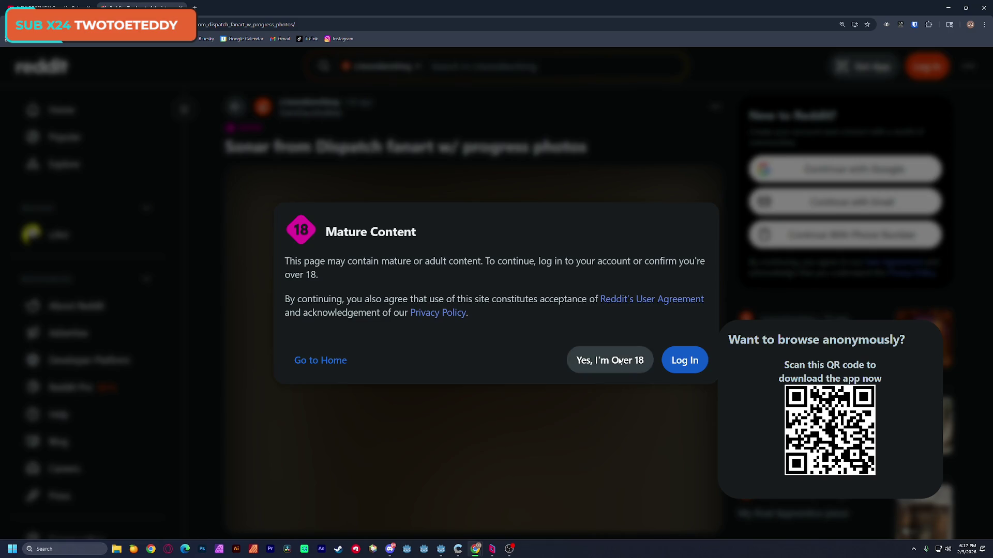
pyautogui.click(494, 351)
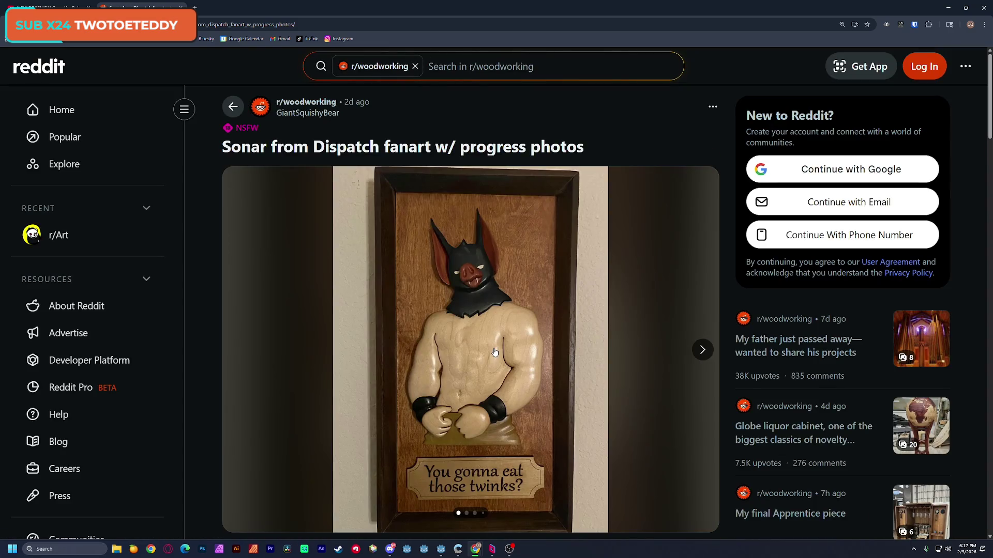
pyautogui.scroll(-1, 558, 337)
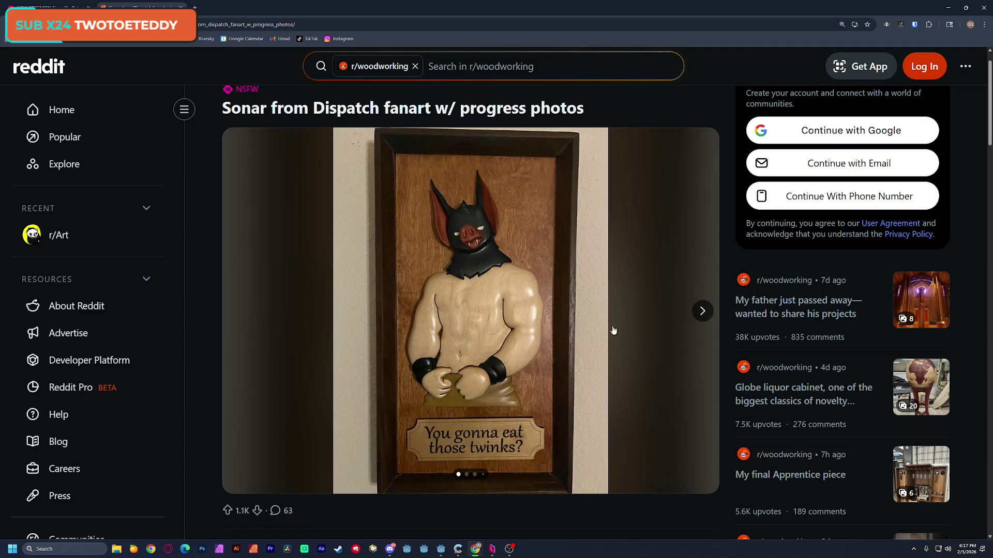
# - Page through every progress photo to the last one in the carousel
pyautogui.click(702, 311)
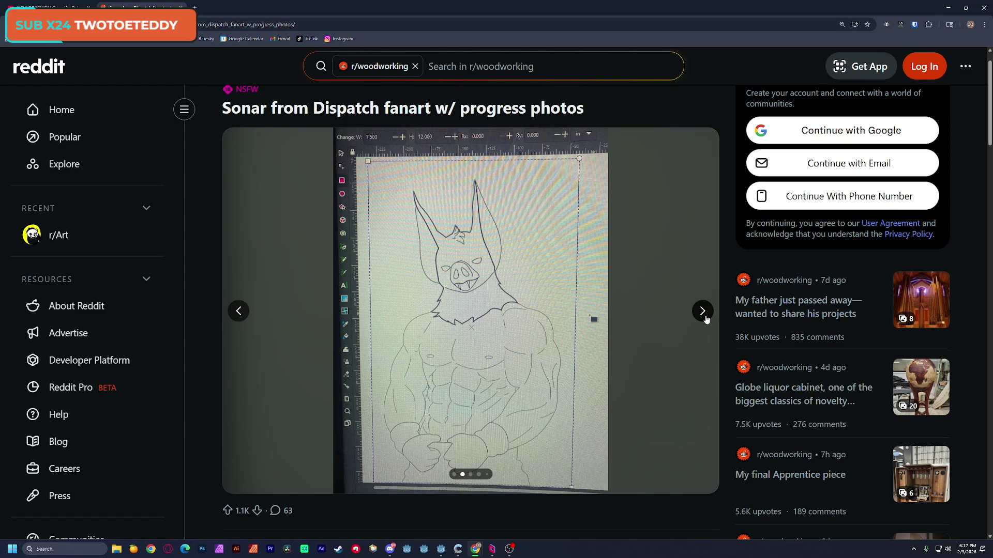
pyautogui.click(706, 319)
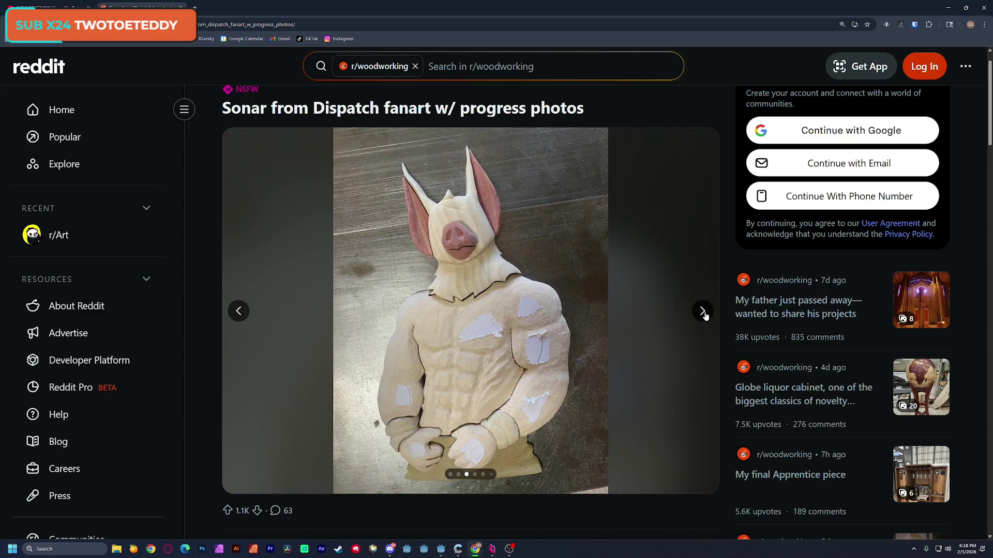
pyautogui.click(703, 312)
pyautogui.click(703, 312)
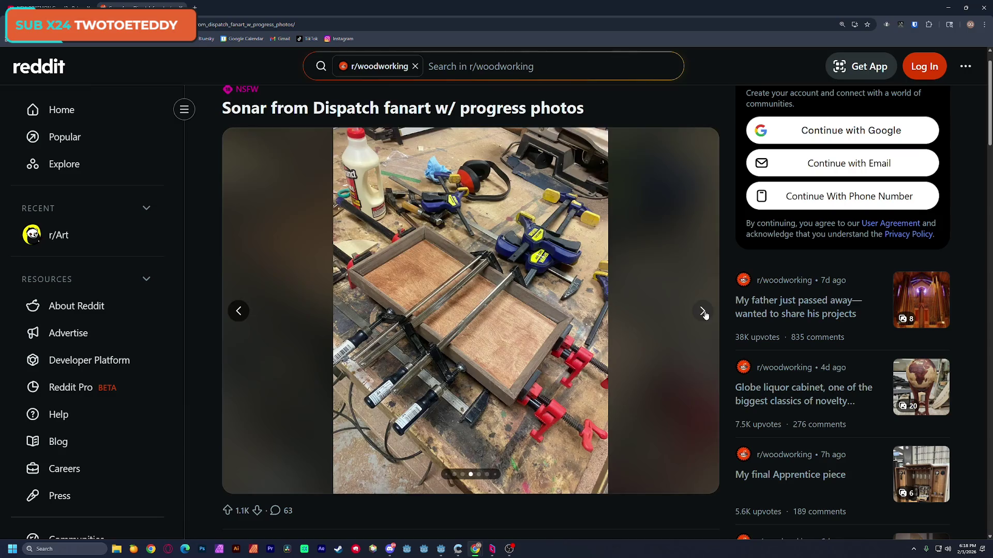
pyautogui.click(703, 312)
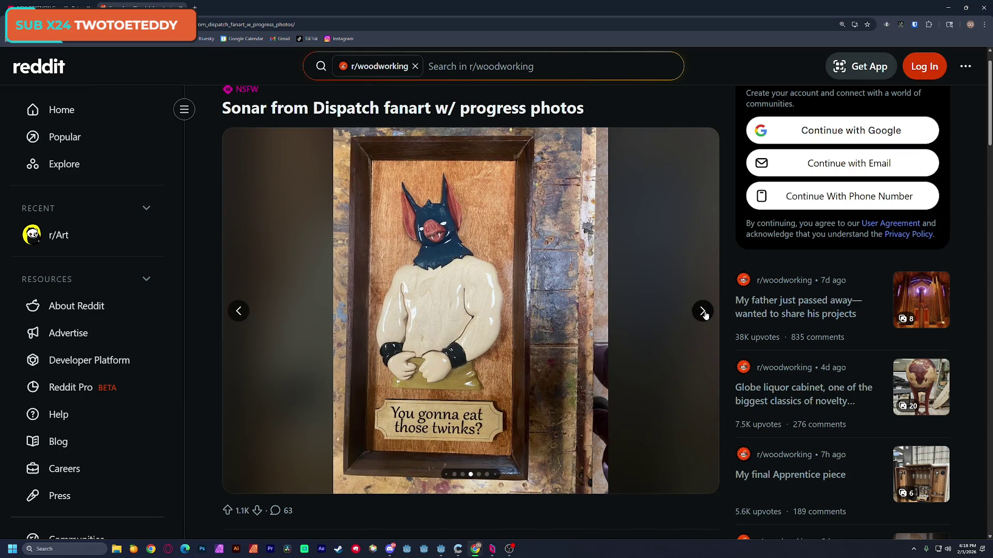
pyautogui.click(703, 312)
pyautogui.click(703, 311)
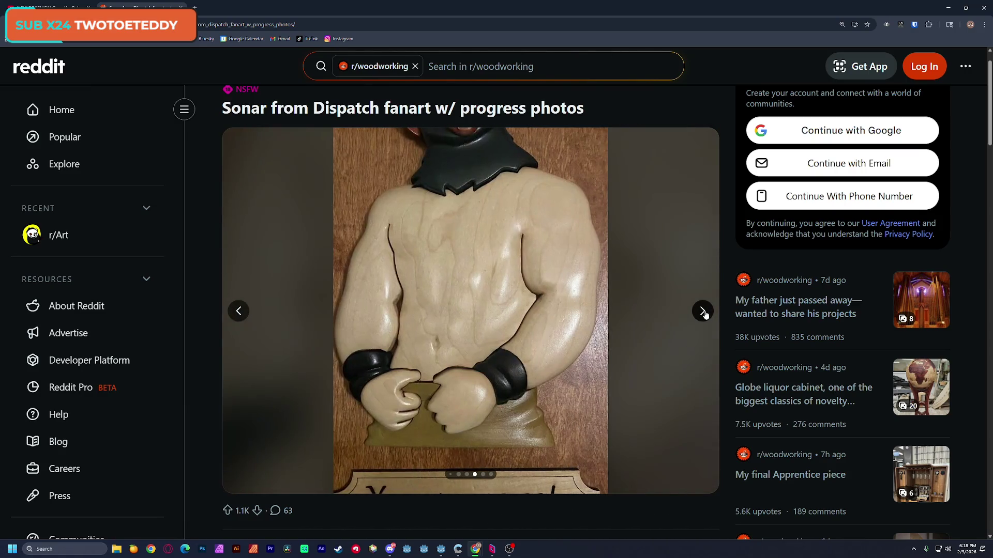
pyautogui.click(704, 311)
pyautogui.click(704, 313)
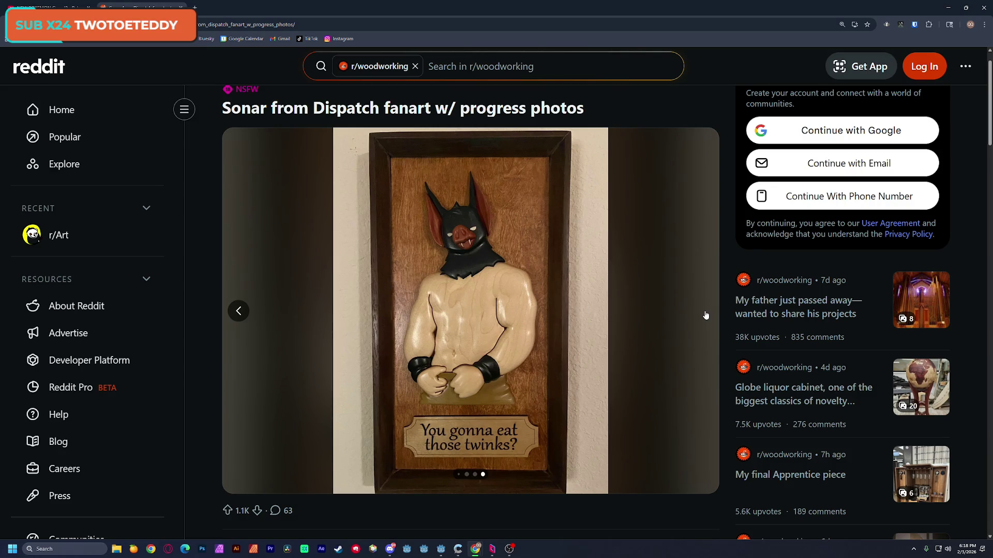
# - Zoom the page back out, close the Reddit tab, and minimize Chrome
pyautogui.hotkey('ctrl', '-')
pyautogui.hotkey('ctrl', '-')
pyautogui.hotkey('ctrl', '-')
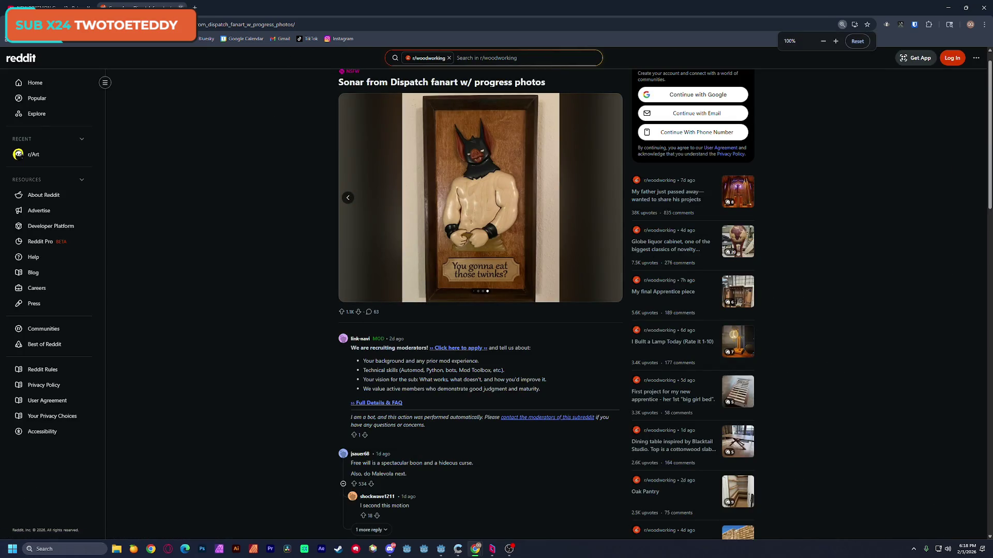
pyautogui.hotkey('ctrl', 'w')
pyautogui.click(950, 10)
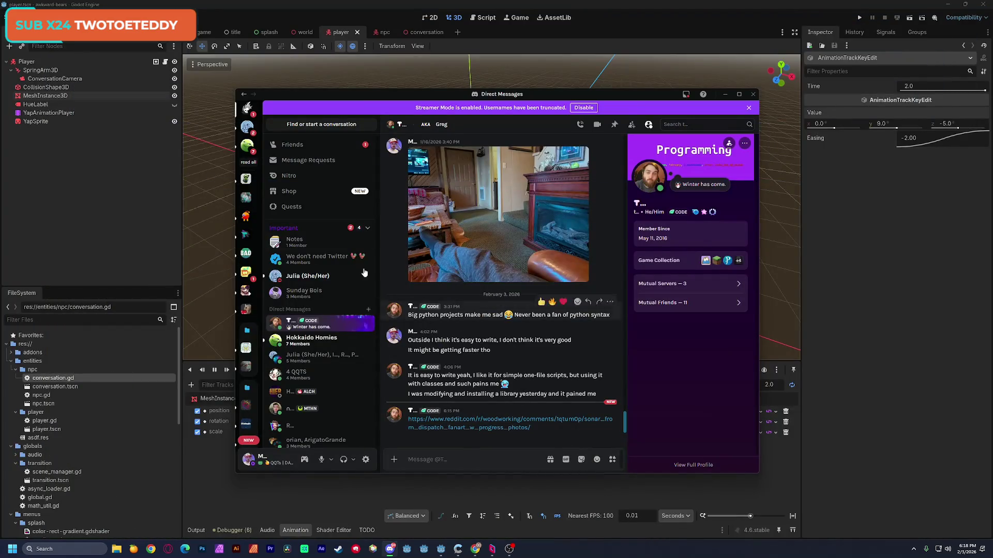
# - Read the unread DM and the Hokkaido Homies chat, then minimize Discord
pyautogui.click(308, 276)
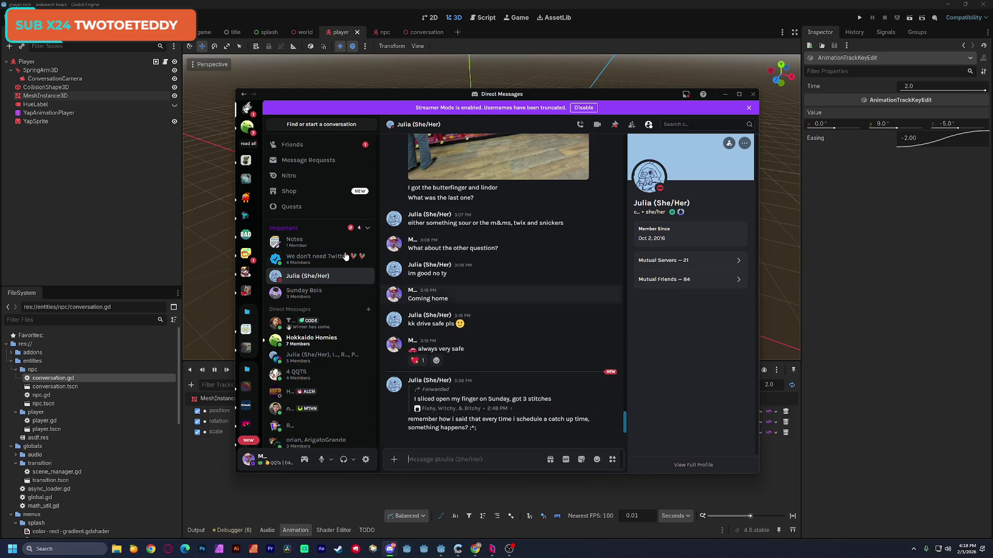
pyautogui.click(252, 133)
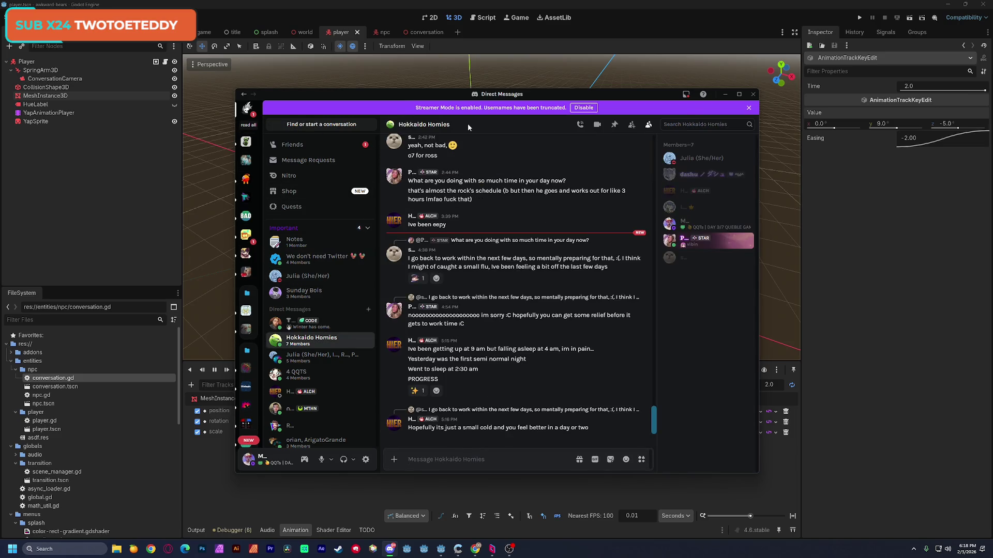
pyautogui.press('super+Down')
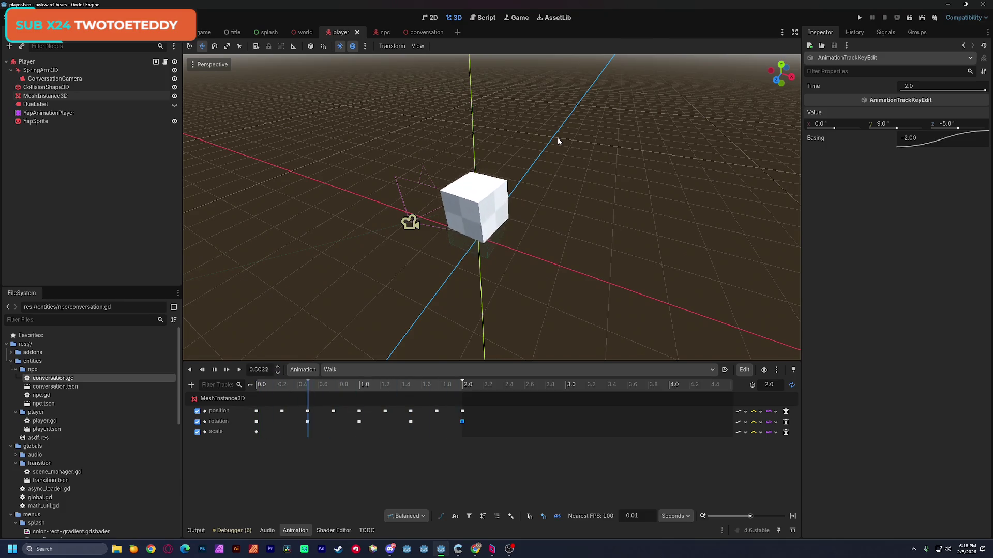
# - Orbit around the animating cube, then switch to YouTube and resume the Pokemon Quest video
pyautogui.moveTo(558, 140); pyautogui.dragTo(473, 150)
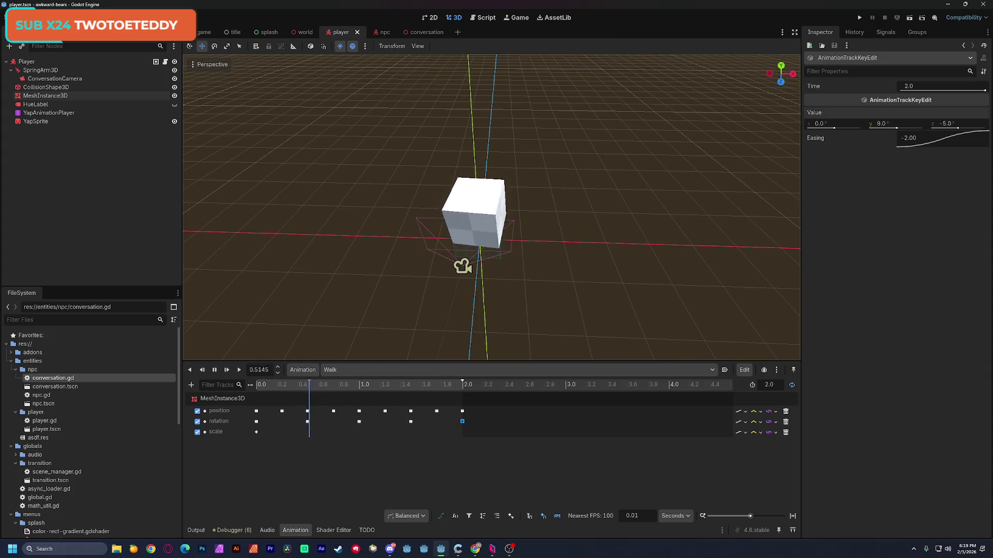
pyautogui.moveTo(473, 150); pyautogui.dragTo(457, 152)
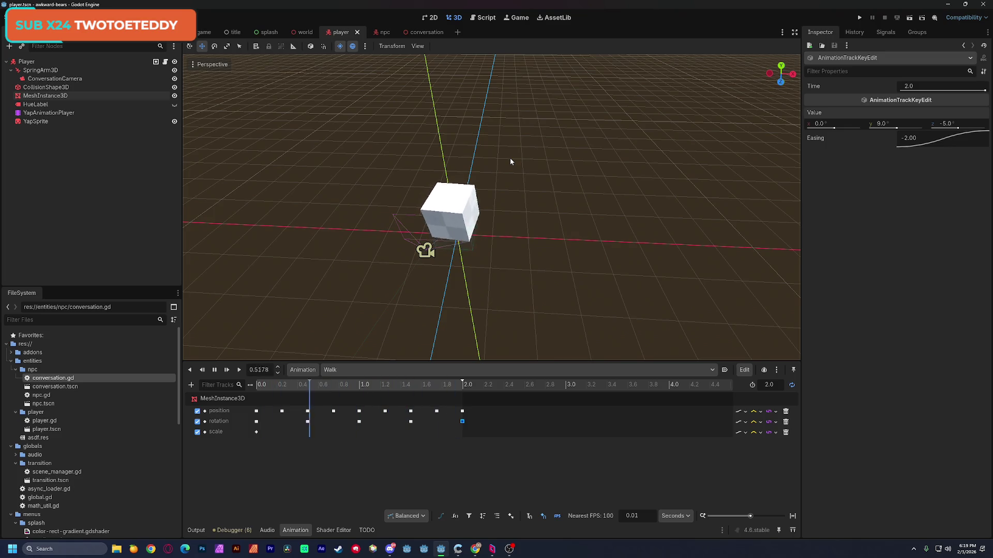
pyautogui.moveTo(508, 160); pyautogui.dragTo(558, 161)
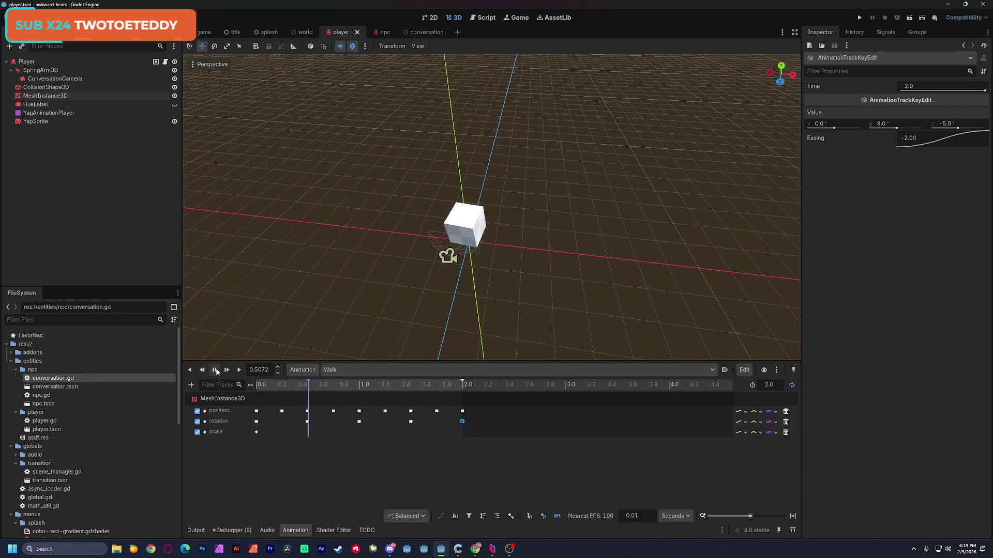
pyautogui.hotkey('alt', 'Tab')
pyautogui.hotkey('alt', 'Tab')
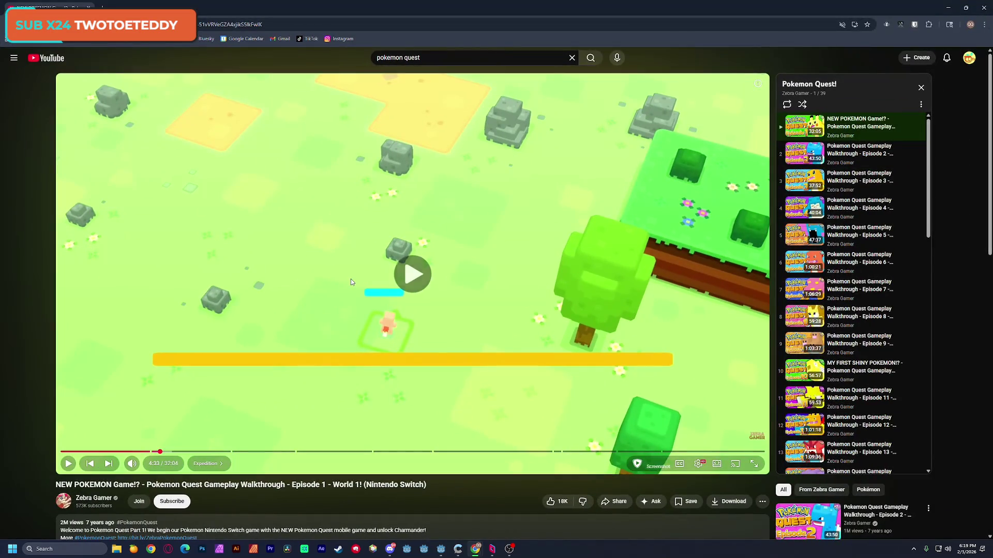
pyautogui.click(351, 282)
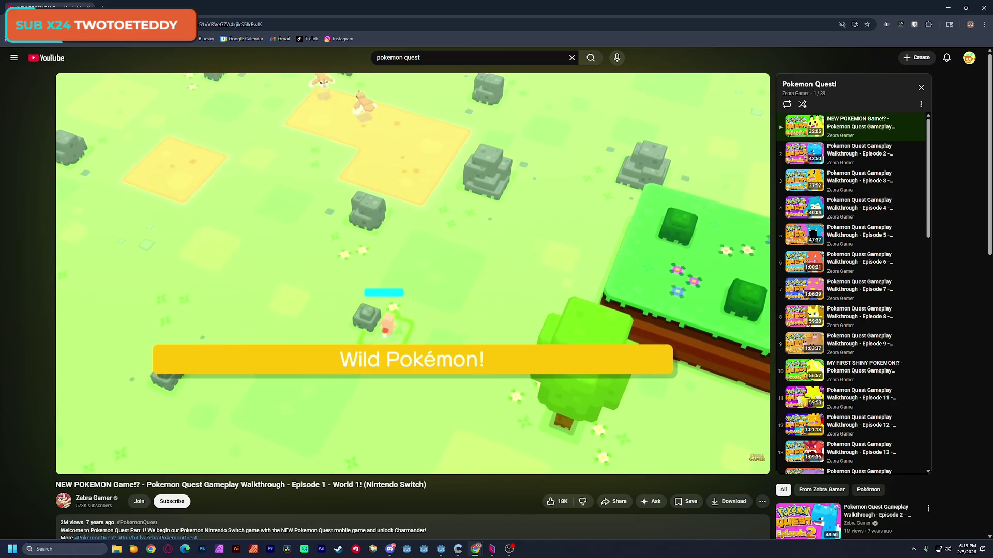
# - Pause, jump back 5 seconds, replay the walking footage, pause again, and return to Godot
pyautogui.click(300, 280)
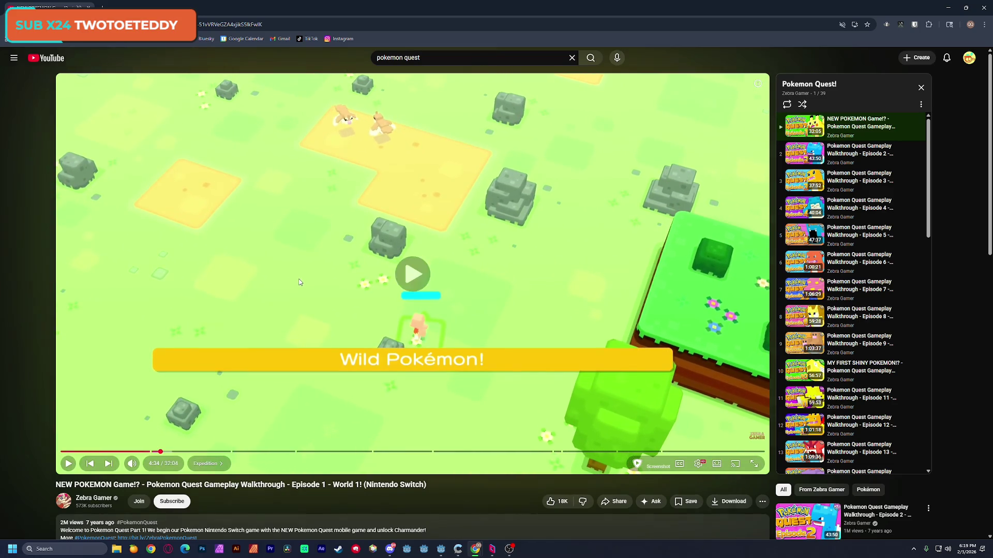
pyautogui.press('Left')
pyautogui.click(310, 287)
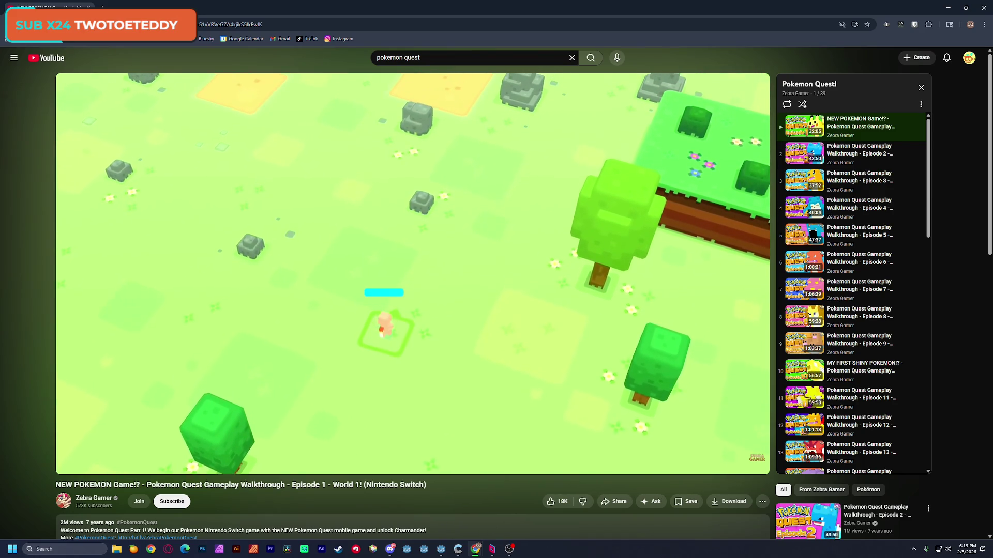
pyautogui.click(308, 281)
pyautogui.hotkey('alt', 'Tab')
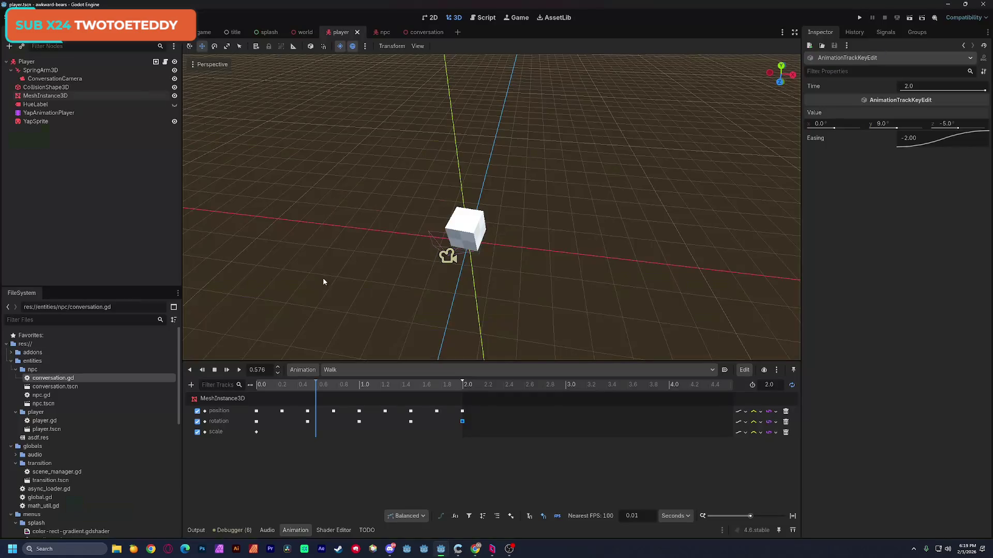
# - Play and pause the Walk animation, then scrub the playhead to around 0.2 s
pyautogui.click(239, 370)
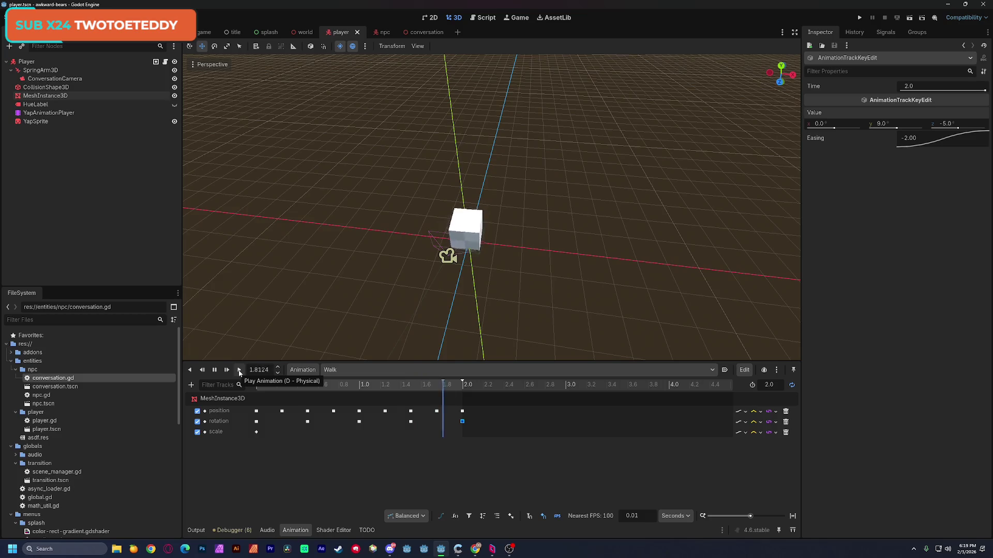
pyautogui.click(216, 371)
pyautogui.click(265, 387)
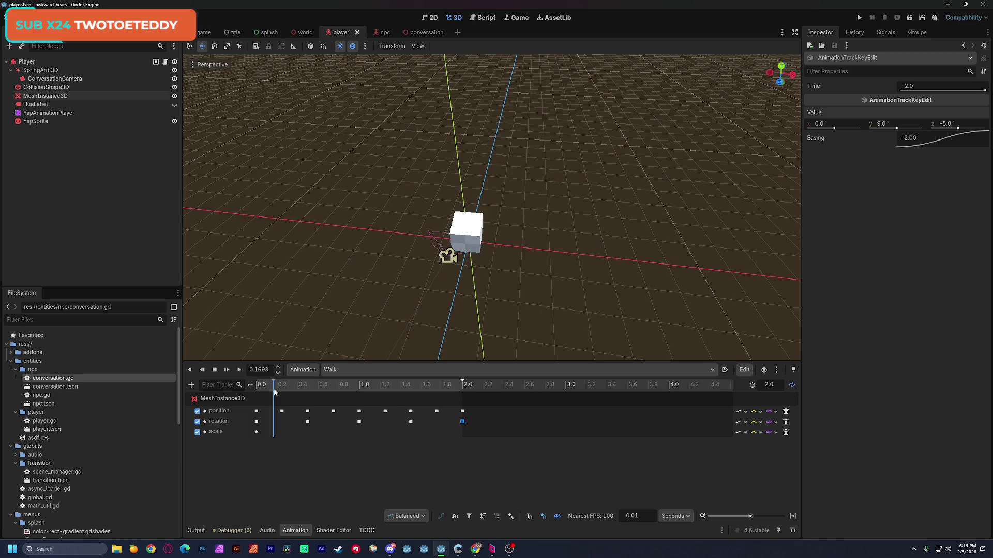
pyautogui.moveTo(274, 393)
pyautogui.mouseDown()
pyautogui.moveTo(294, 399)
pyautogui.moveTo(283, 401)
pyautogui.mouseUp()
# - Move the first scale key to 0.25 s and lower its Y scale to 0.9
pyautogui.click(256, 432)
pyautogui.scroll(3, 416, 275)
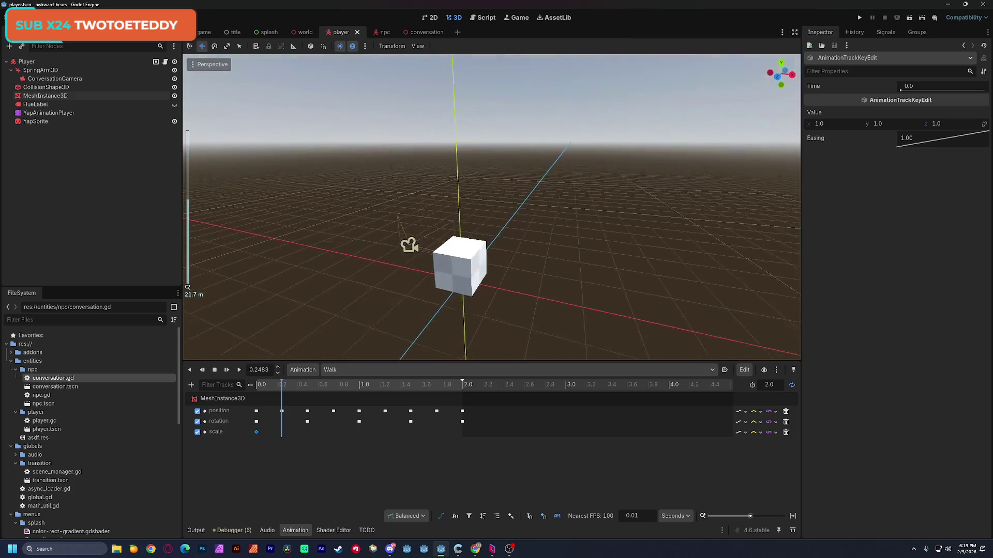
pyautogui.moveTo(416, 275); pyautogui.dragTo(454, 262)
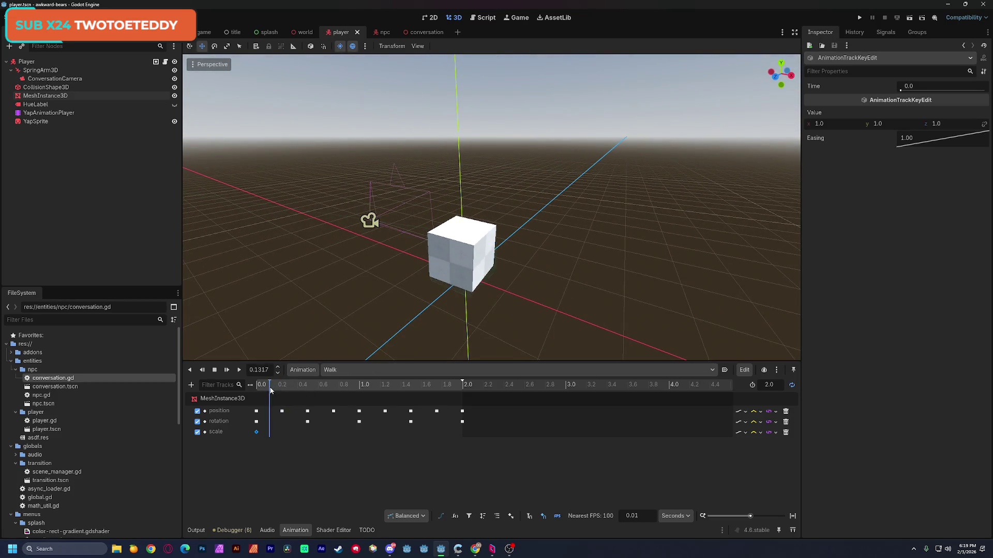
pyautogui.moveTo(283, 394); pyautogui.dragTo(282, 395)
pyautogui.moveTo(256, 432); pyautogui.dragTo(280, 432)
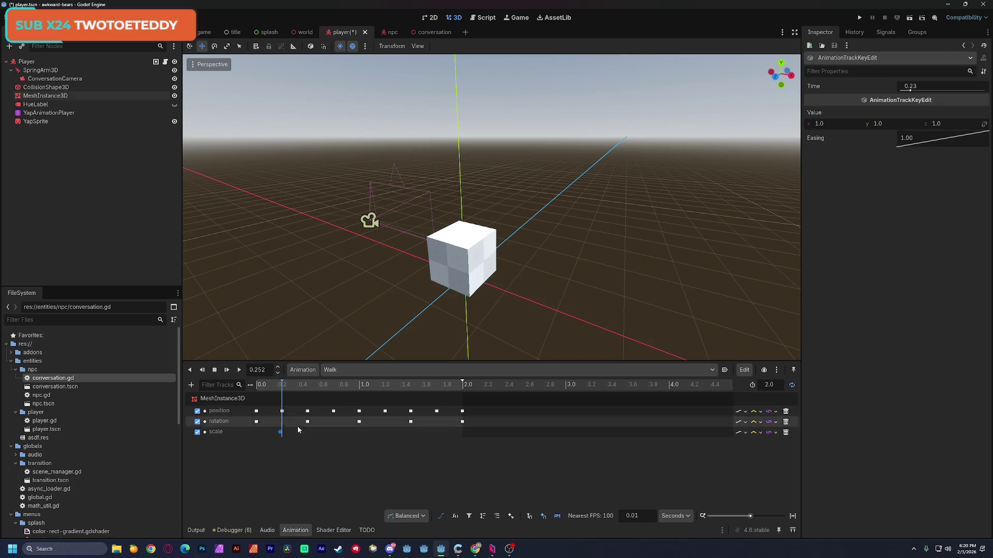
pyautogui.scroll(-1, 751, 518)
pyautogui.moveTo(751, 517); pyautogui.dragTo(756, 517)
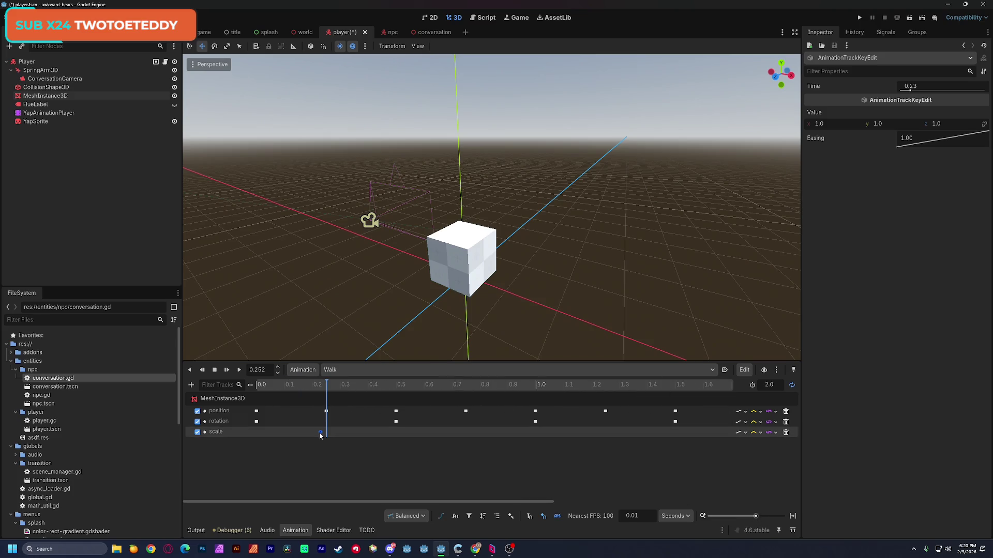
pyautogui.moveTo(326, 435); pyautogui.dragTo(326, 434)
pyautogui.moveTo(327, 388); pyautogui.dragTo(326, 388)
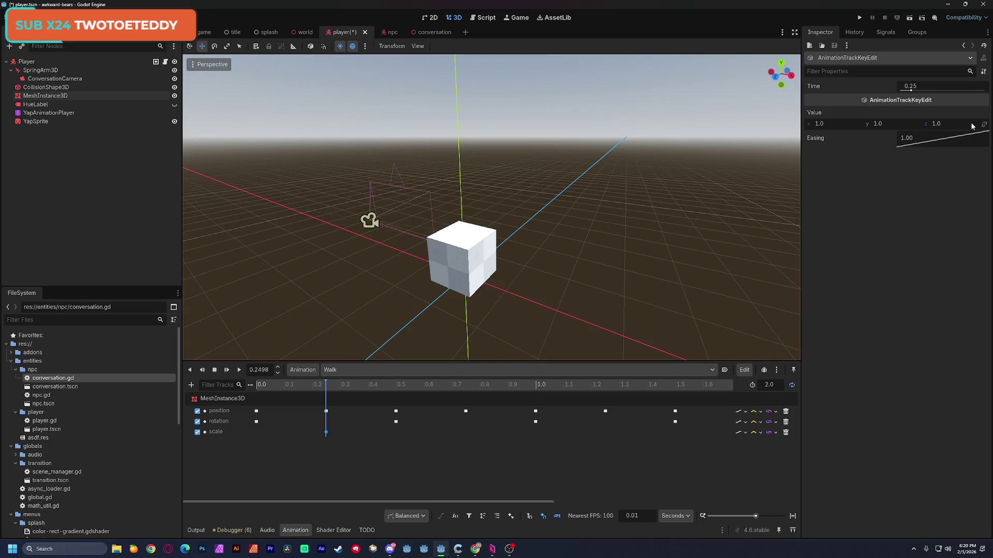
pyautogui.moveTo(885, 125); pyautogui.dragTo(879, 126)
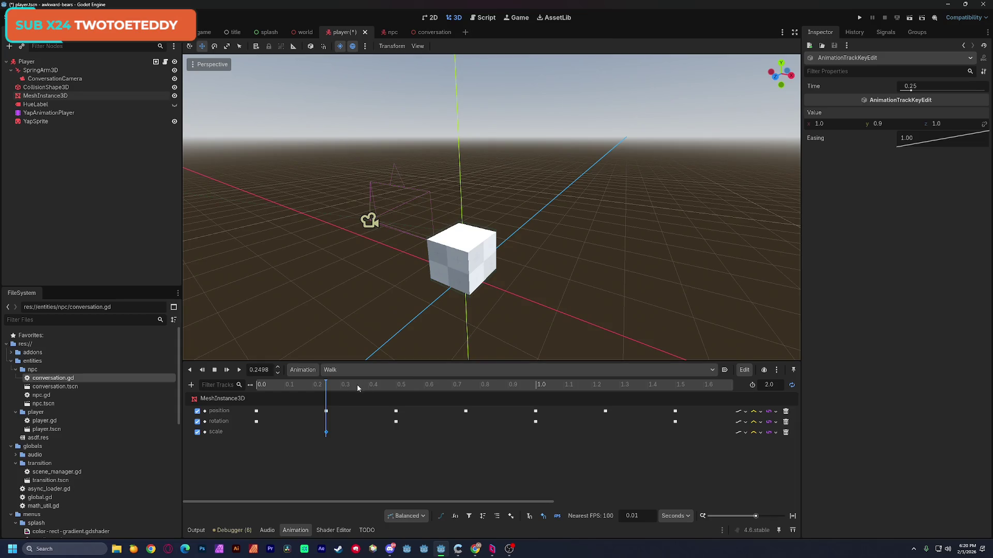
# - Add scale keys at about 0.37 s (Y 1.0) and 0.5 s (Y 1.1)
pyautogui.moveTo(326, 388); pyautogui.dragTo(363, 404)
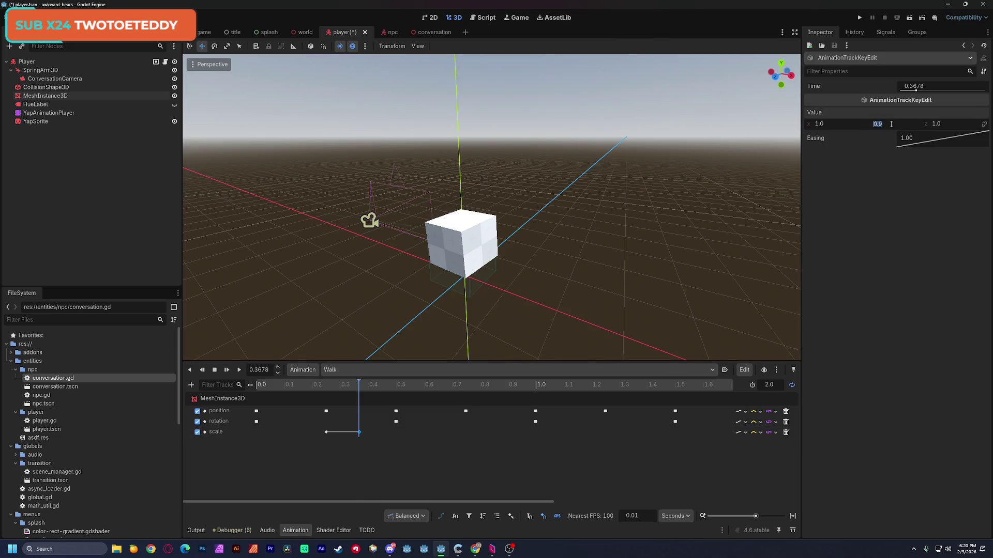
pyautogui.write('1')
pyautogui.press('Return')
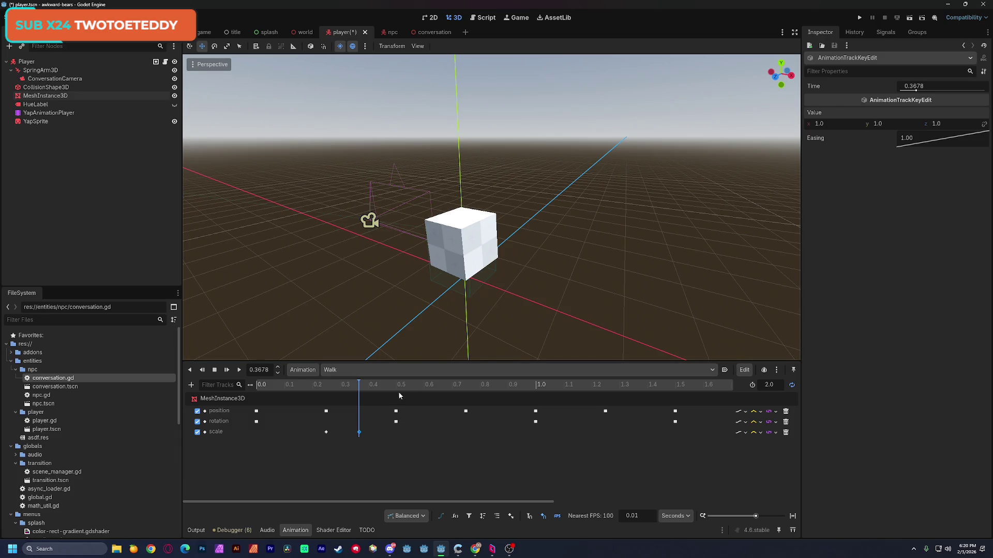
pyautogui.moveTo(363, 388); pyautogui.dragTo(392, 387)
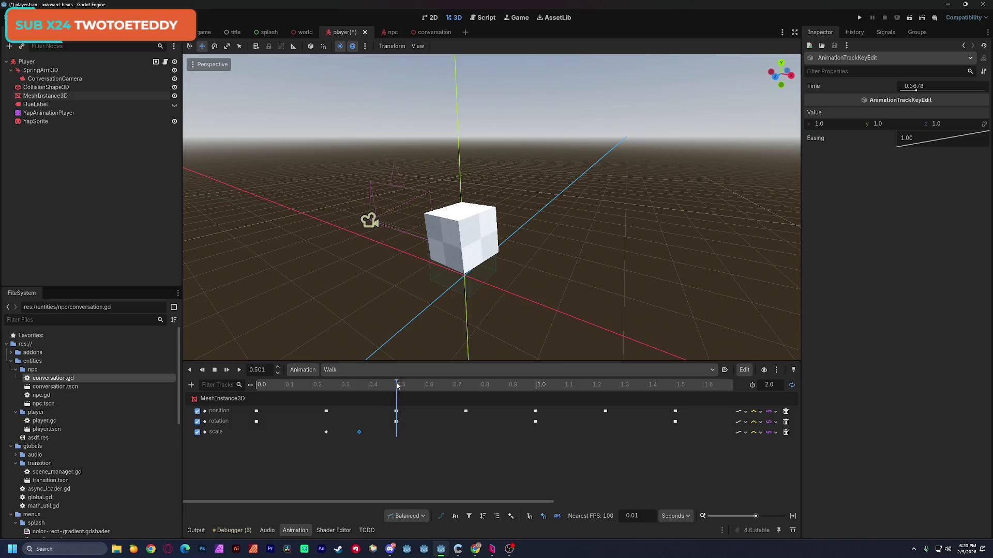
pyautogui.rightClick(396, 432)
pyautogui.click(423, 450)
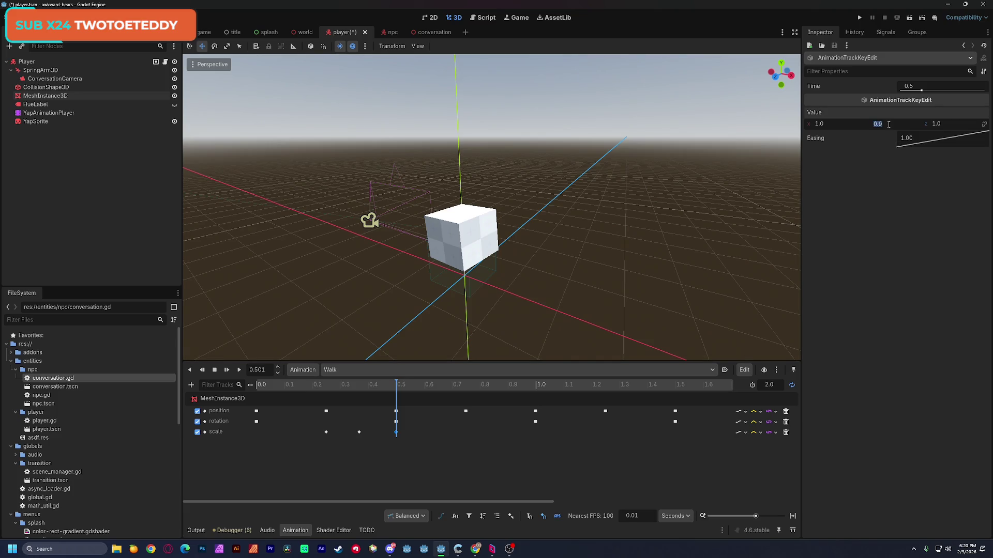
pyautogui.write('.1')
pyautogui.press('Return')
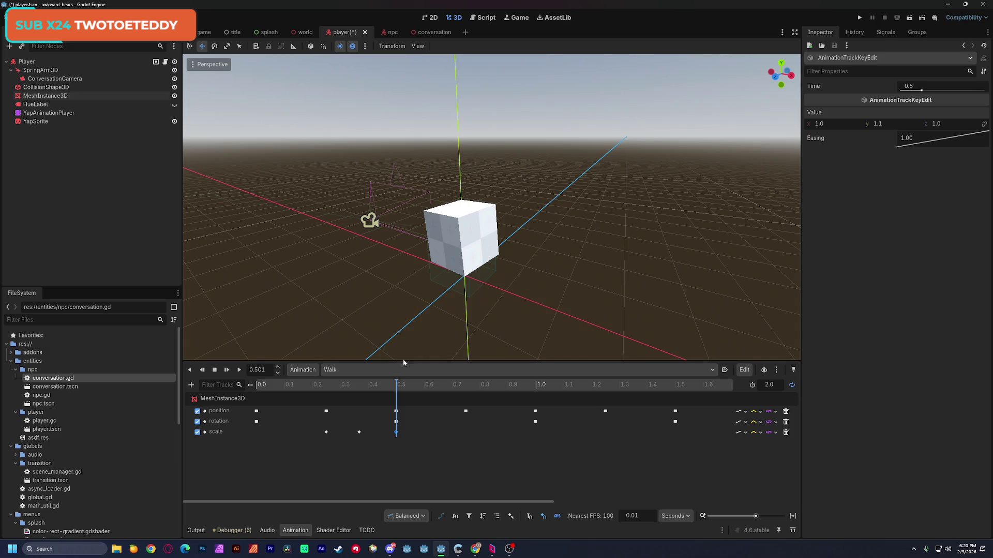
pyautogui.moveTo(373, 387)
pyautogui.mouseDown()
pyautogui.moveTo(361, 386)
pyautogui.moveTo(433, 393)
pyautogui.moveTo(335, 399)
pyautogui.moveTo(412, 412)
pyautogui.moveTo(276, 423)
pyautogui.moveTo(326, 434)
pyautogui.moveTo(332, 392)
pyautogui.moveTo(352, 391)
pyautogui.moveTo(364, 432)
pyautogui.mouseUp()
# - Move the Y 1.0 scale key to 0.38 s and duplicate it near 0.6 s
pyautogui.click(326, 433)
pyautogui.click(359, 432)
pyautogui.moveTo(358, 385)
pyautogui.mouseDown()
pyautogui.moveTo(408, 395)
pyautogui.moveTo(367, 408)
pyautogui.moveTo(328, 391)
pyautogui.moveTo(393, 401)
pyautogui.mouseUp()
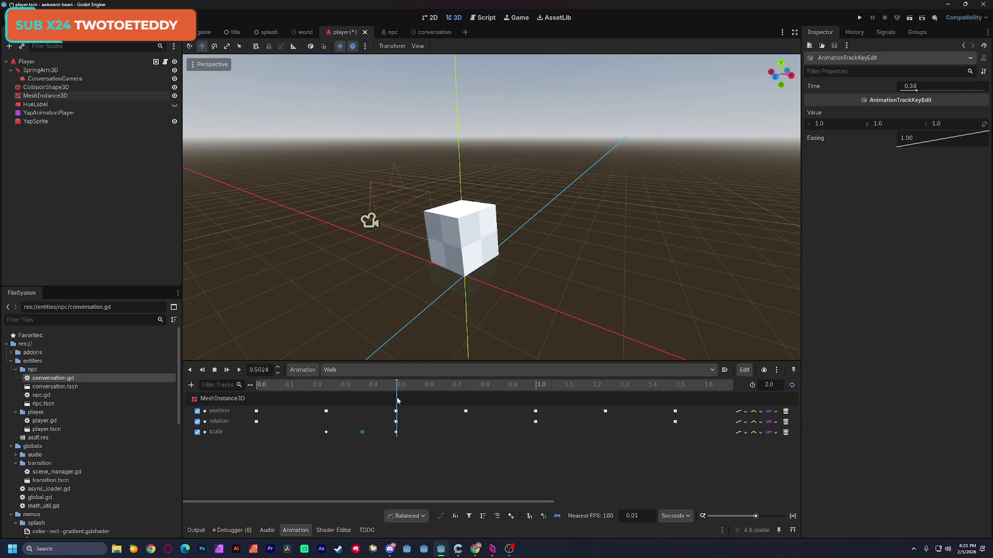
pyautogui.click(362, 432)
pyautogui.click(427, 392)
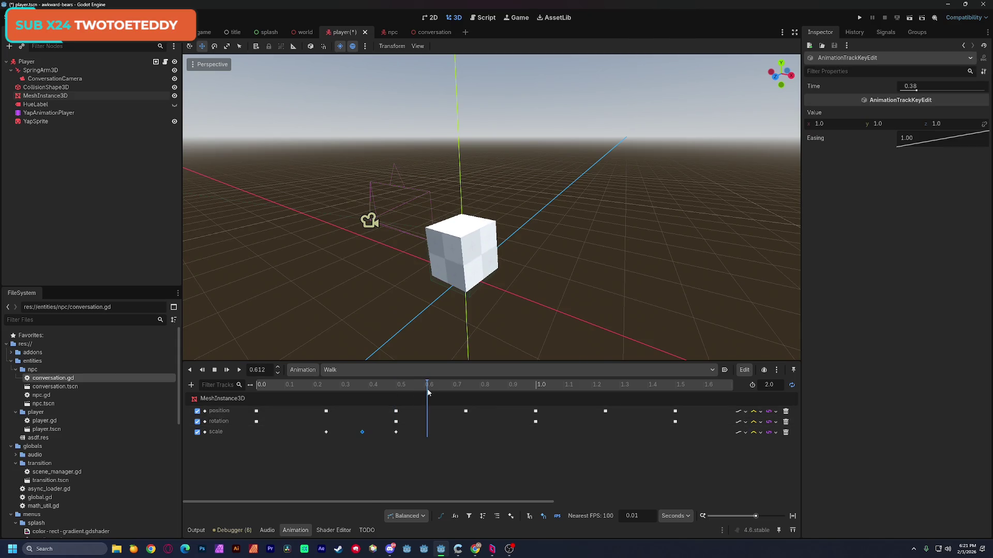
pyautogui.hotkey('ctrl', 'd')
# - Duplicate the 0.25 s squash key to 0.75 s and scrub through the bounce
pyautogui.click(326, 432)
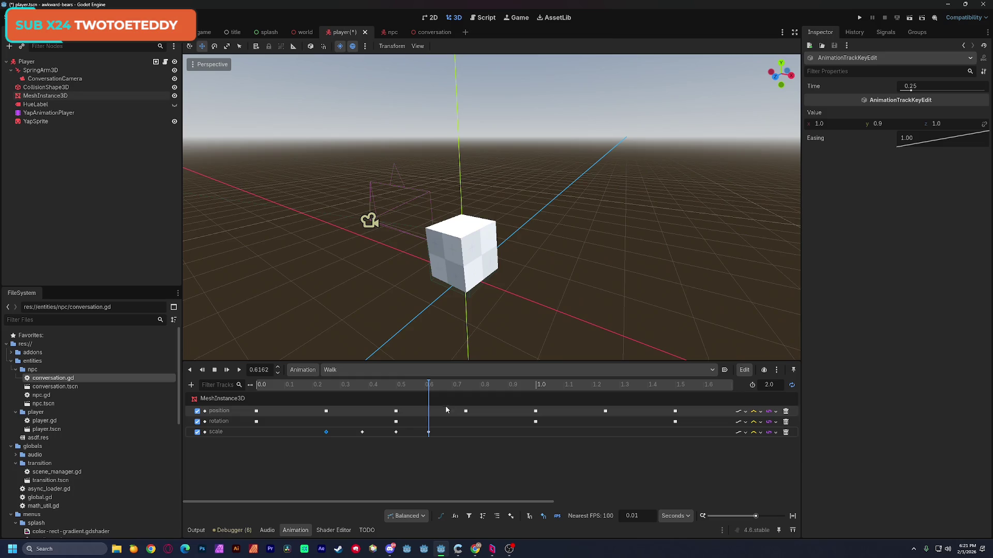
pyautogui.click(461, 391)
pyautogui.moveTo(462, 391); pyautogui.dragTo(466, 393)
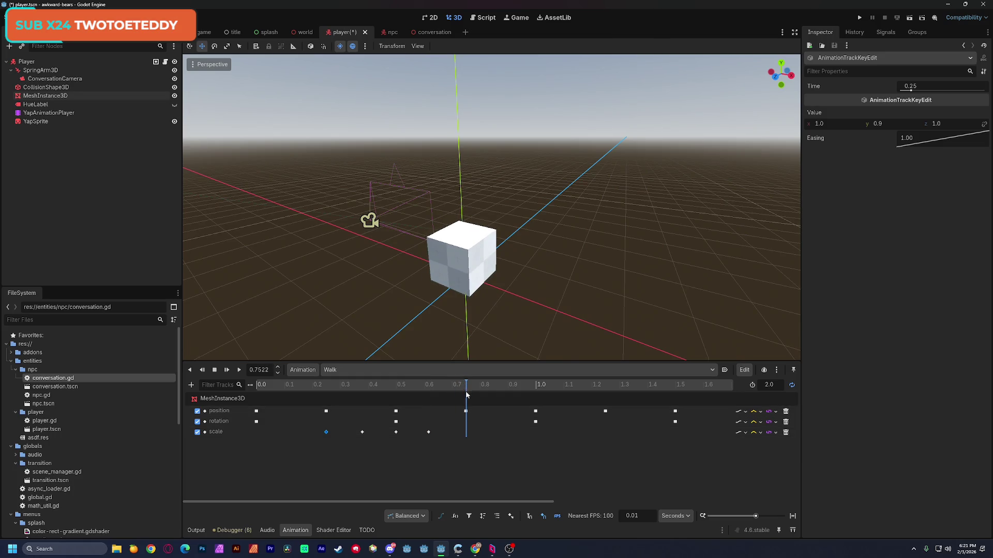
pyautogui.hotkey('ctrl', 'd')
pyautogui.moveTo(467, 435); pyautogui.dragTo(465, 432)
pyautogui.click(457, 390)
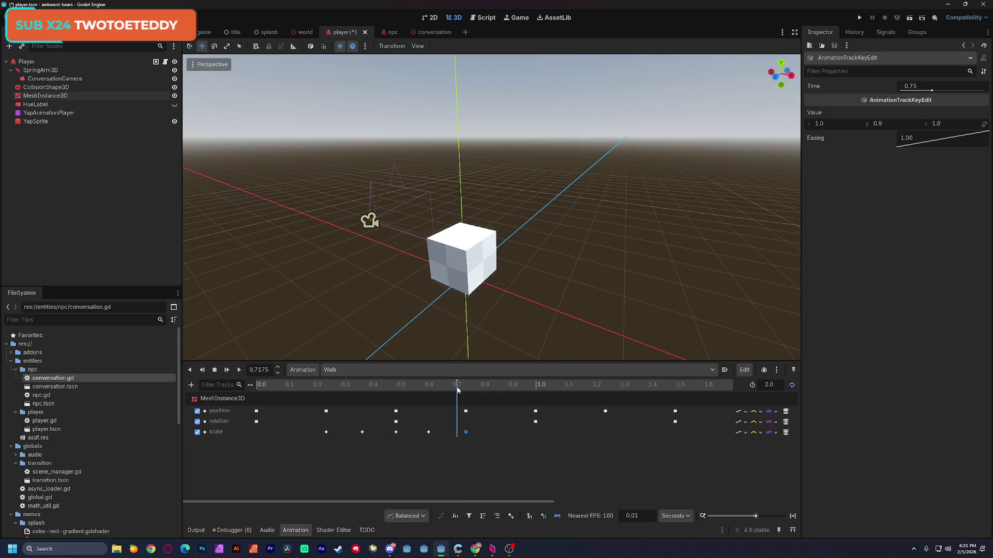
pyautogui.click(433, 388)
pyautogui.click(332, 397)
pyautogui.moveTo(331, 398)
pyautogui.mouseDown()
pyautogui.moveTo(499, 412)
pyautogui.moveTo(330, 433)
pyautogui.moveTo(396, 442)
pyautogui.mouseUp()
# - Add scale keys at 0.125 s and a 1, 0.9, 1 squash key at 0 s
pyautogui.click(362, 432)
pyautogui.click(290, 385)
pyautogui.hotkey('ctrl', 'v')
pyautogui.click(325, 432)
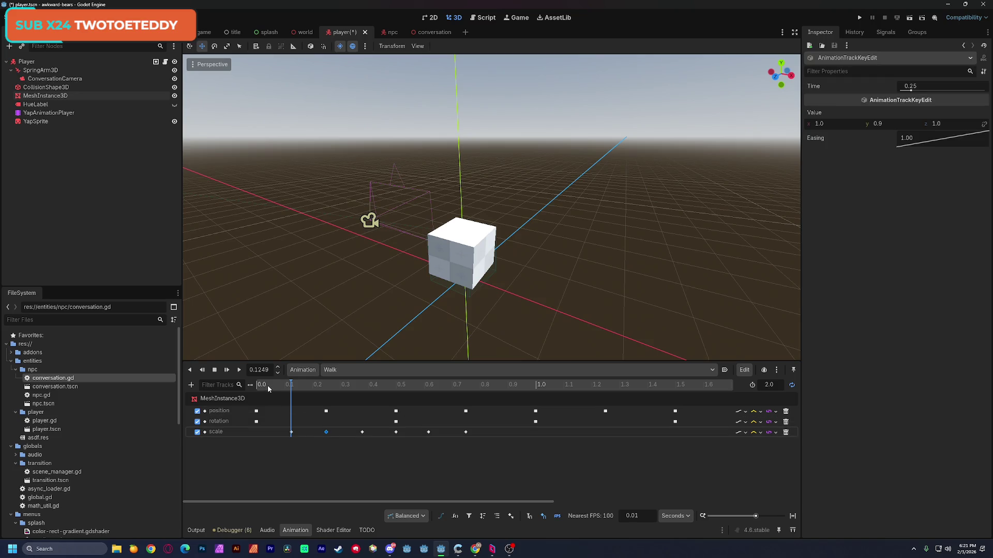
pyautogui.moveTo(268, 386); pyautogui.dragTo(256, 385)
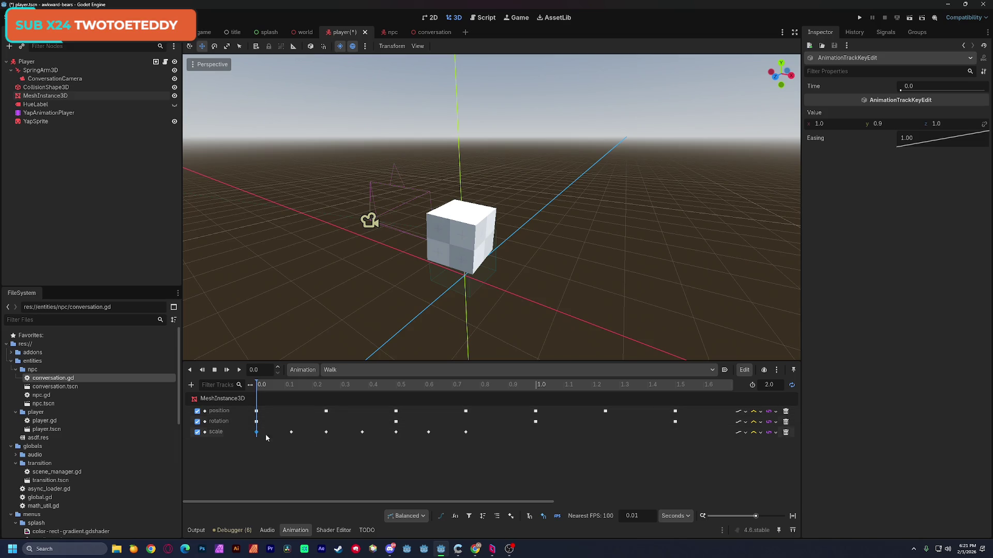
pyautogui.moveTo(257, 388)
pyautogui.mouseDown()
pyautogui.moveTo(361, 398)
pyautogui.moveTo(255, 401)
pyautogui.moveTo(359, 411)
pyautogui.moveTo(225, 410)
pyautogui.mouseUp()
# - Save the player scene and preview the opening frames of the Walk animation
pyautogui.hotkey('ctrl', 's')
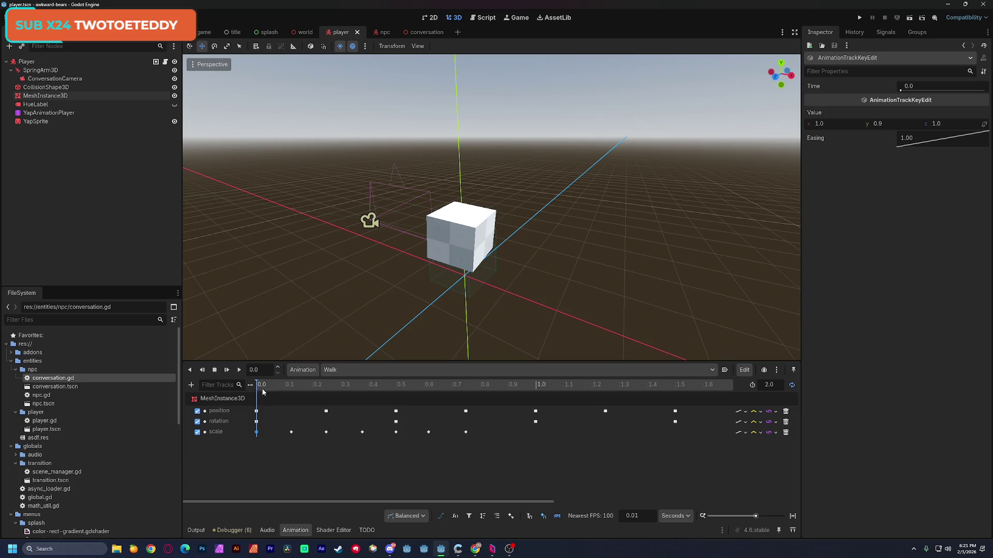
pyautogui.moveTo(262, 388)
pyautogui.mouseDown()
pyautogui.moveTo(274, 394)
pyautogui.moveTo(253, 397)
pyautogui.moveTo(329, 407)
pyautogui.mouseUp()
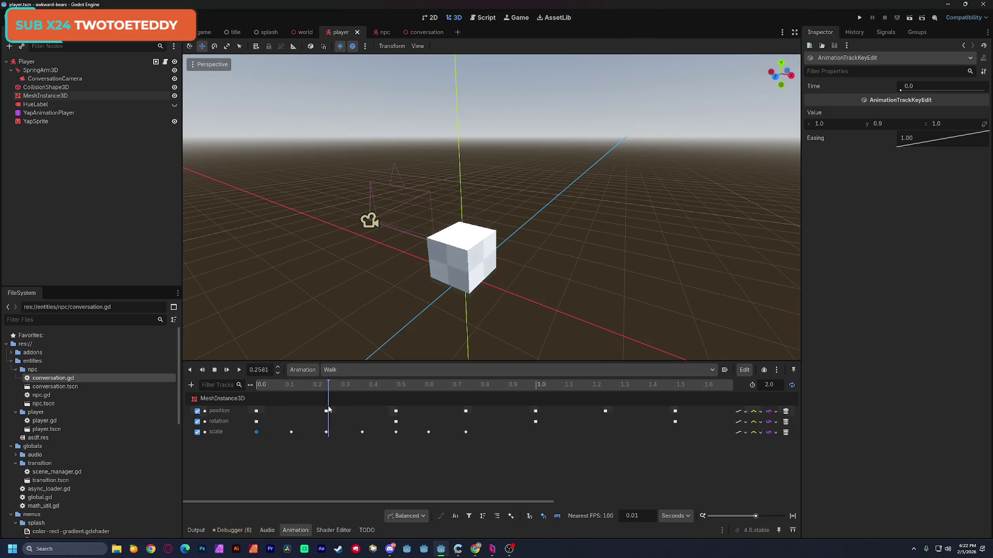
pyautogui.click(257, 433)
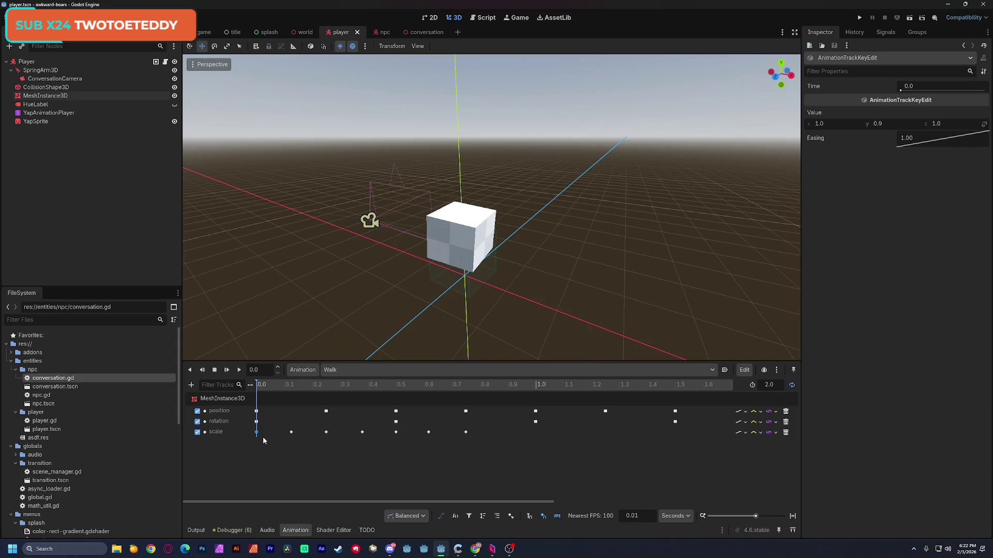
pyautogui.click(268, 452)
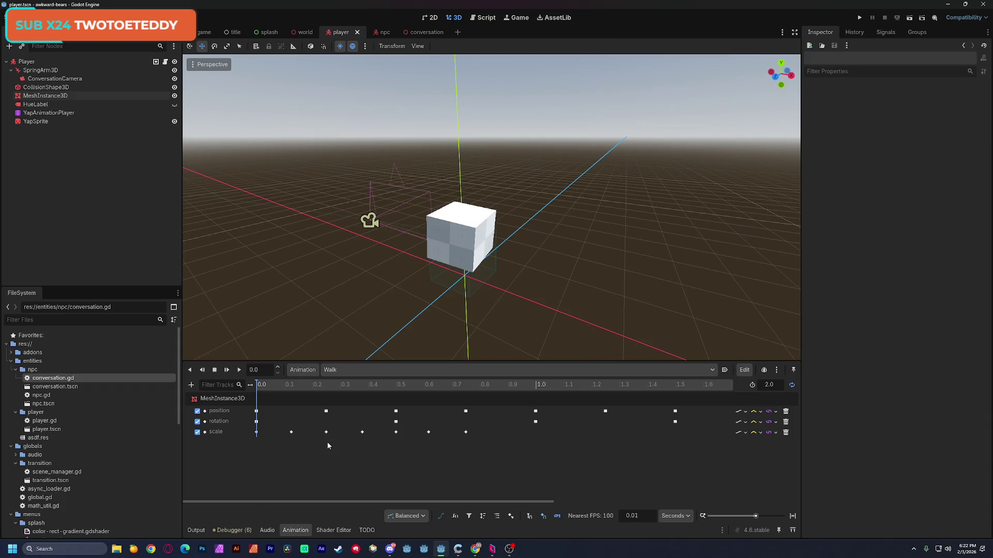
# - Change the 0 s scale key's Y scale to 1.1, save, and preview the bounce
pyautogui.click(325, 389)
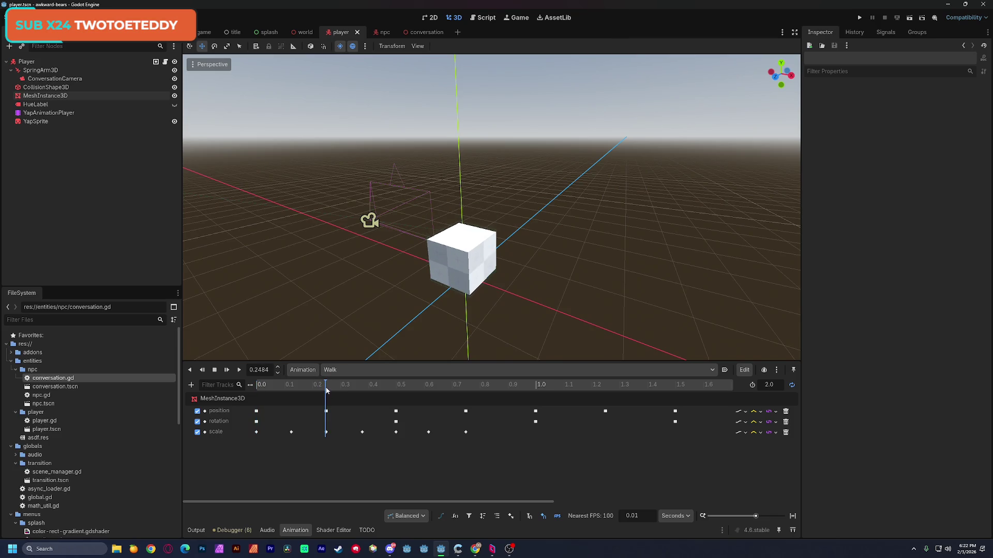
pyautogui.moveTo(325, 390)
pyautogui.mouseDown()
pyautogui.moveTo(396, 393)
pyautogui.moveTo(388, 409)
pyautogui.mouseUp()
pyautogui.click(396, 433)
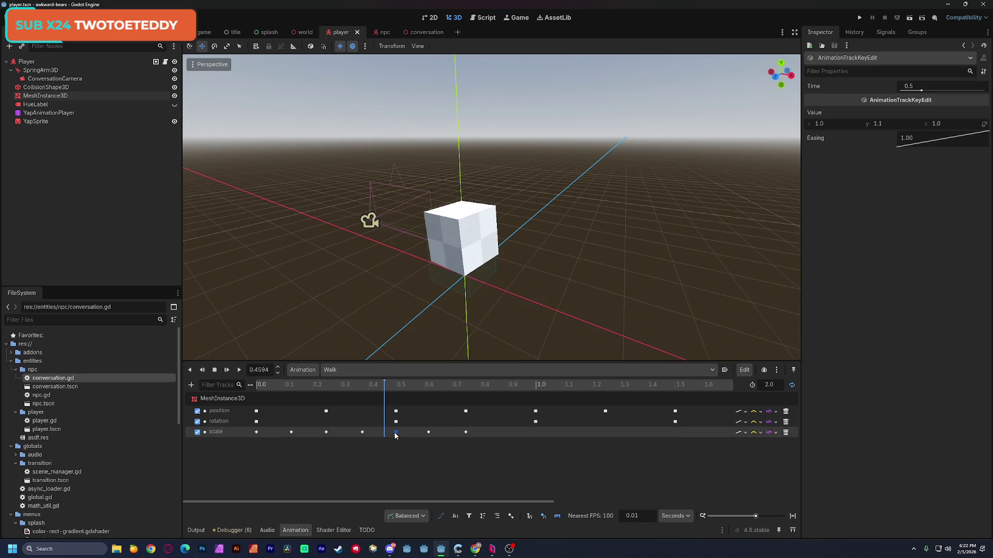
pyautogui.click(257, 385)
pyautogui.click(255, 432)
pyautogui.click(881, 124)
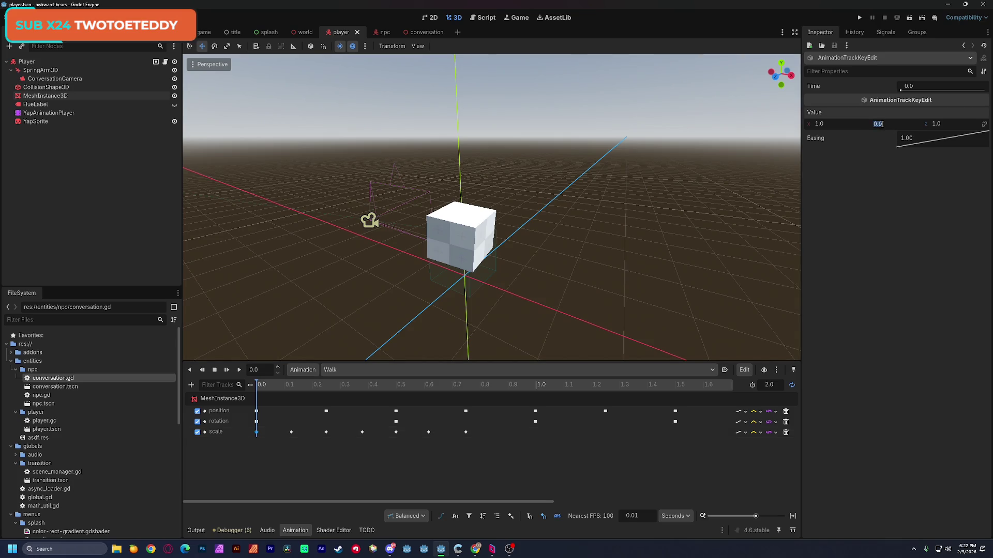
pyautogui.write('1.1')
pyautogui.press('Return')
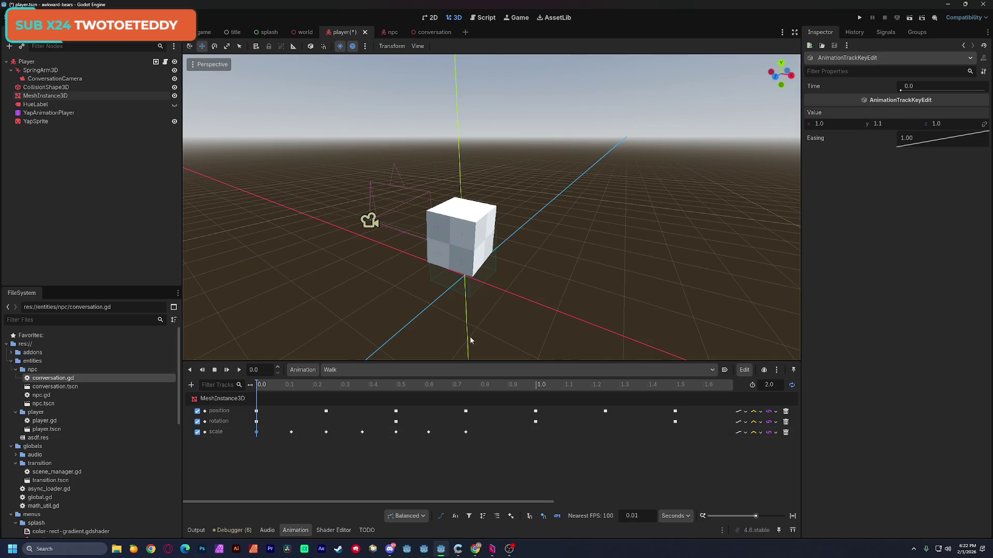
pyautogui.click(293, 464)
pyautogui.hotkey('ctrl', 's')
pyautogui.moveTo(257, 390)
pyautogui.mouseDown()
pyautogui.moveTo(511, 425)
pyautogui.moveTo(466, 439)
pyautogui.mouseUp()
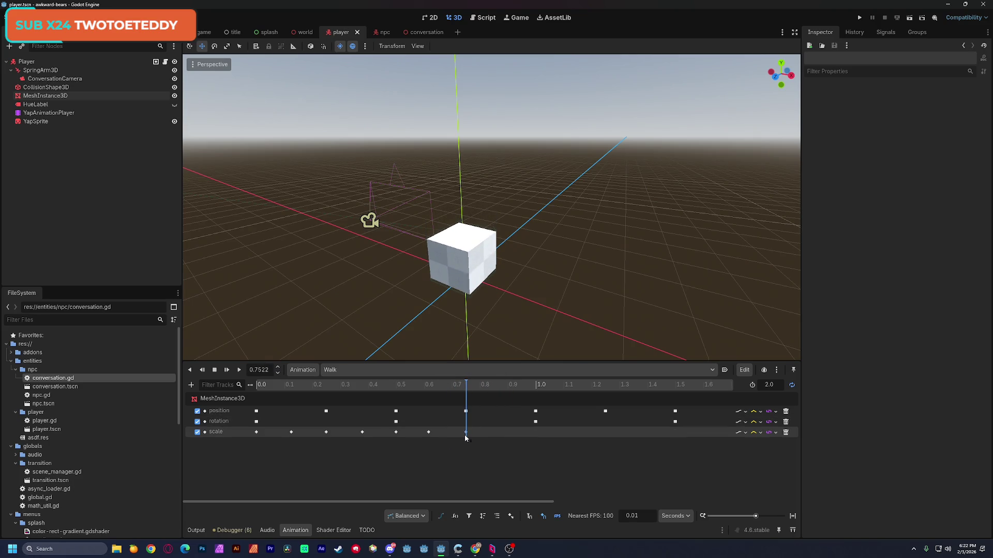
# - Add a 1, 1, 1 scale key near 0.86 s and check the pose up to 1.0 s
pyautogui.moveTo(756, 519); pyautogui.dragTo(751, 520)
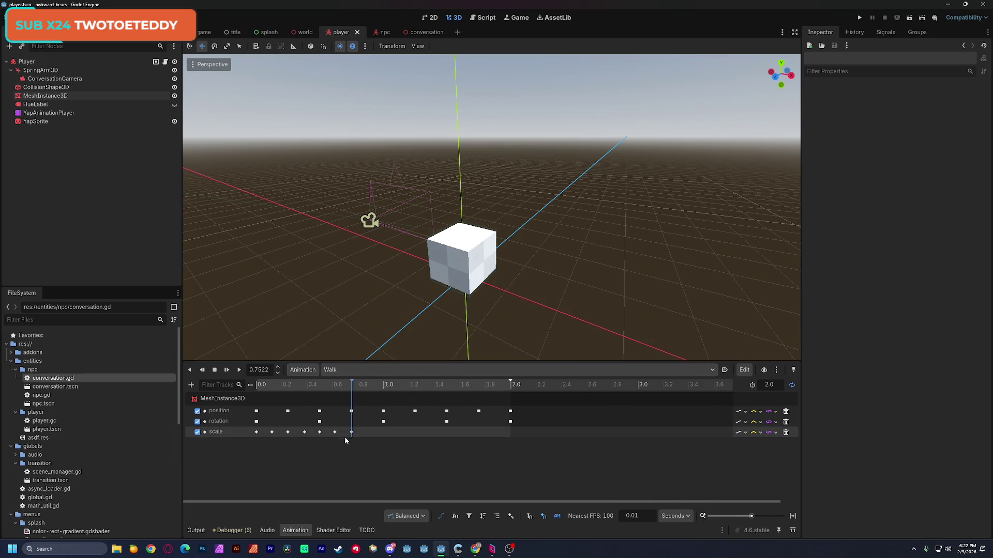
pyautogui.click(352, 386)
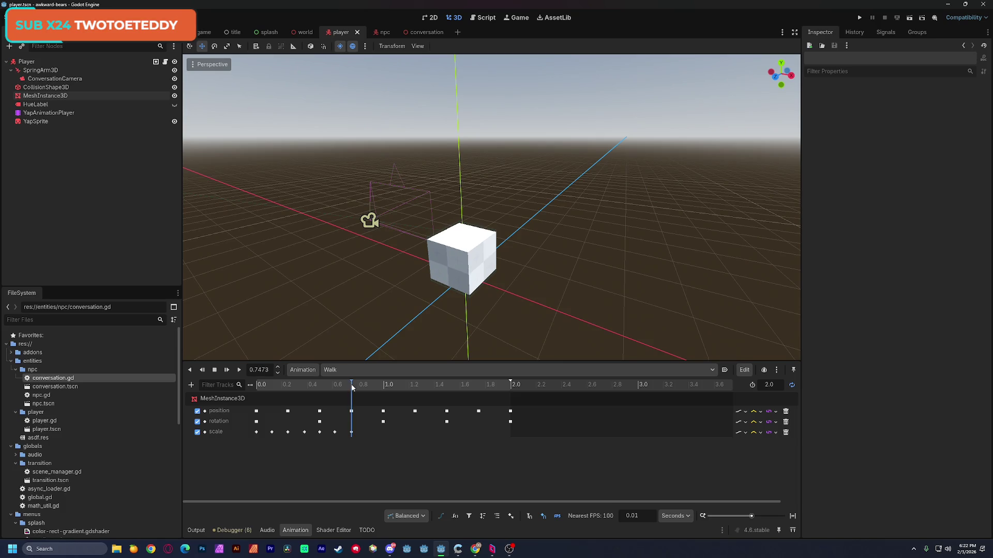
pyautogui.moveTo(354, 388); pyautogui.dragTo(353, 390)
pyautogui.click(334, 432)
pyautogui.click(366, 388)
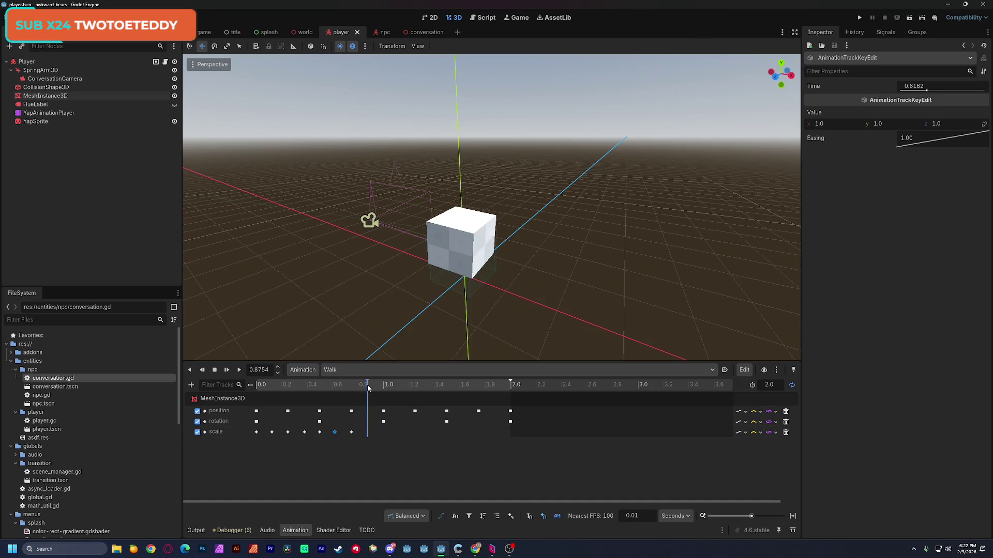
pyautogui.hotkey('ctrl', 'd')
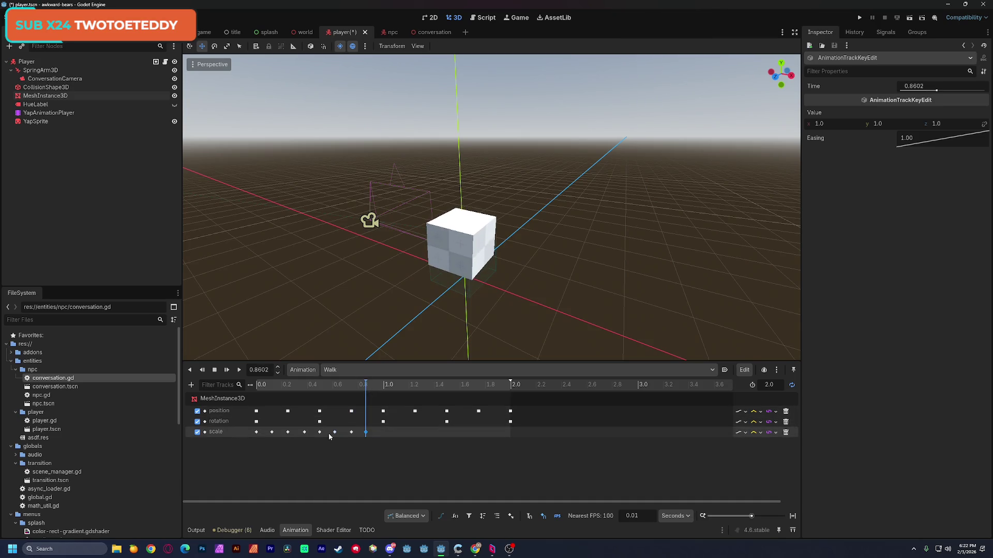
pyautogui.moveTo(321, 432)
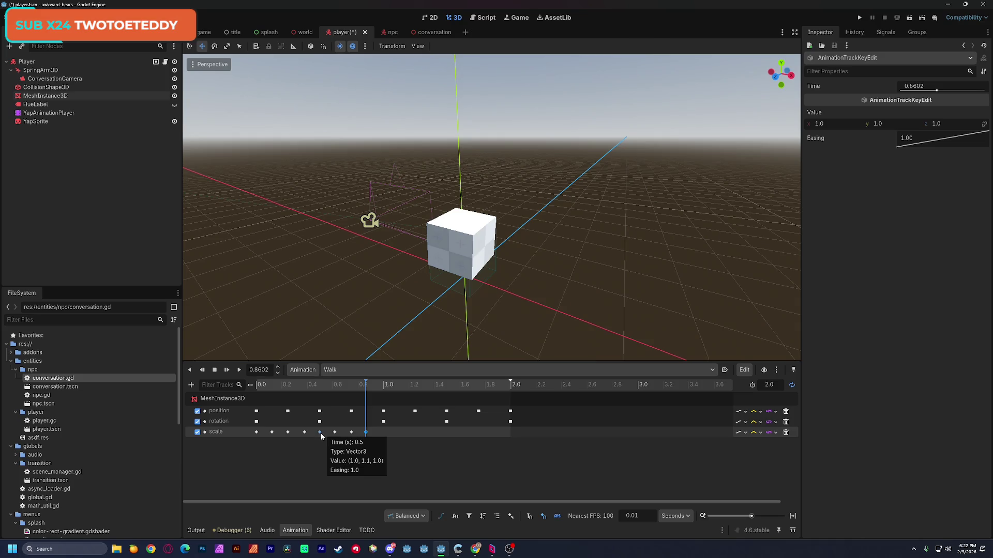
pyautogui.click(323, 386)
pyautogui.moveTo(324, 386); pyautogui.dragTo(383, 388)
pyautogui.click(321, 433)
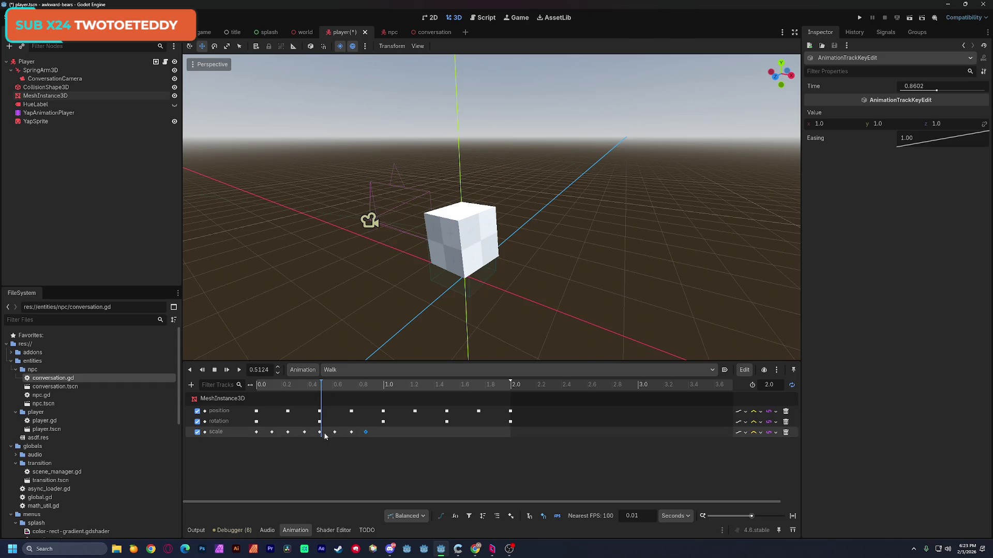
pyautogui.click(384, 387)
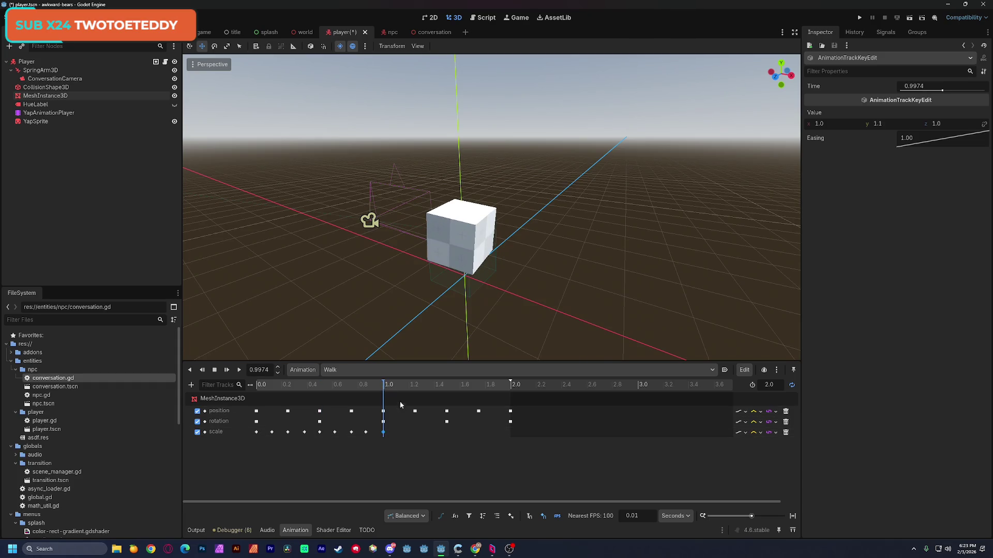
# - Select the first second's scale keys and repeat them across 1.0–2.0 s
pyautogui.moveTo(751, 516); pyautogui.dragTo(759, 516)
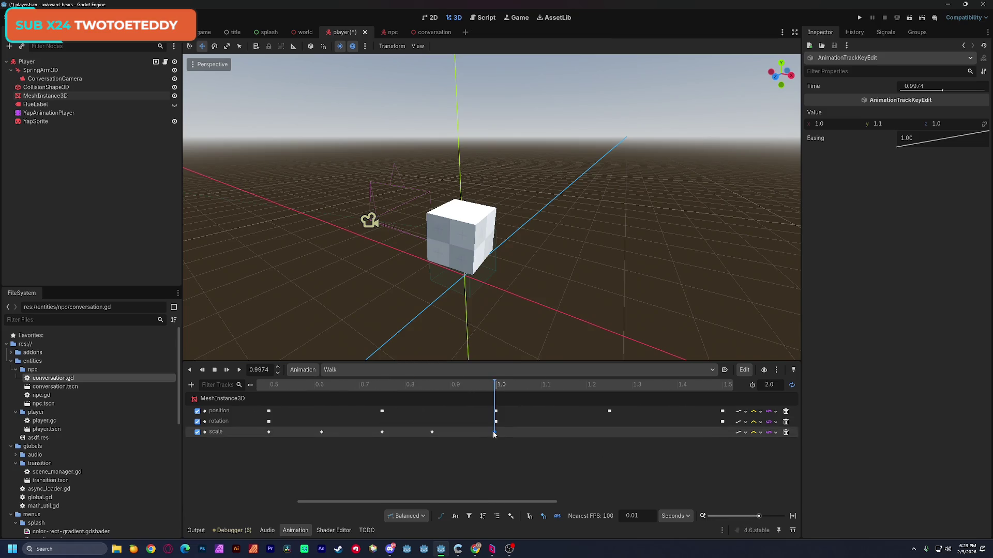
pyautogui.click(433, 433)
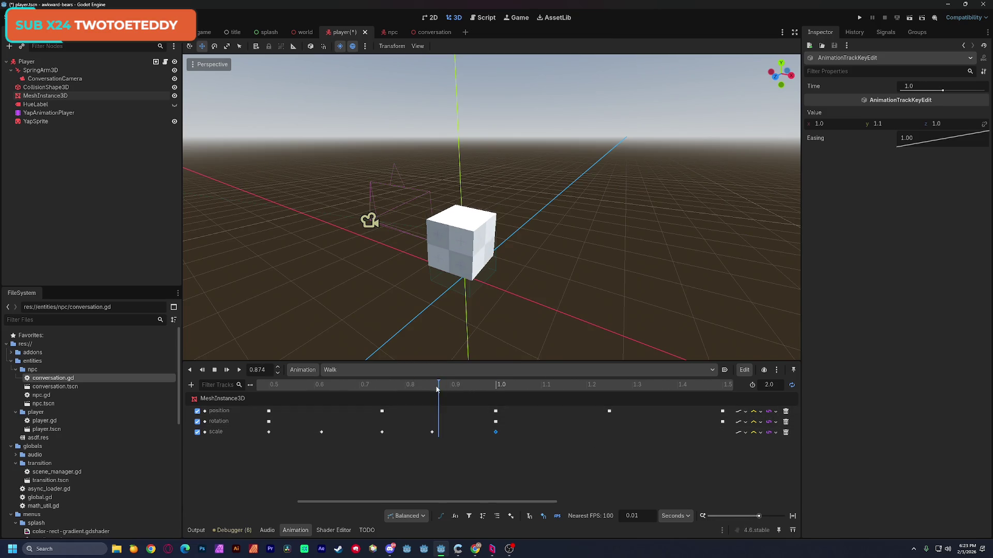
pyautogui.moveTo(437, 408); pyautogui.dragTo(322, 405)
pyautogui.moveTo(748, 517); pyautogui.dragTo(752, 518)
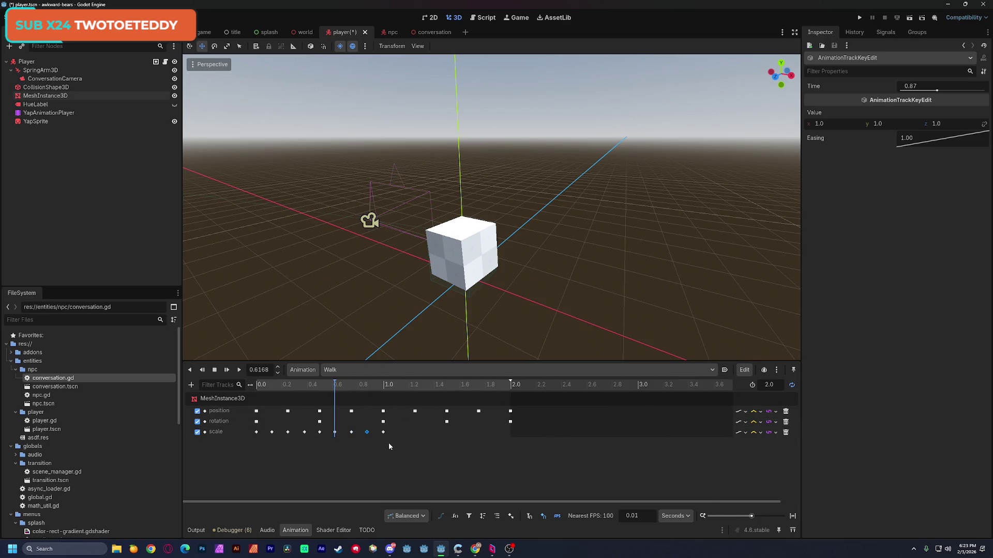
pyautogui.moveTo(389, 443); pyautogui.dragTo(348, 438)
pyautogui.moveTo(253, 445); pyautogui.dragTo(242, 431)
pyautogui.click(384, 385)
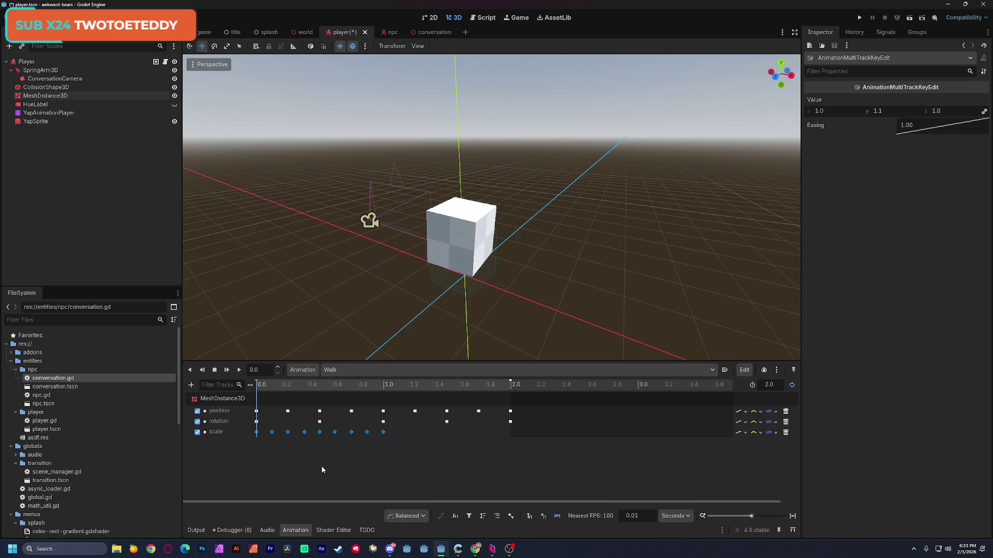
pyautogui.moveTo(270, 428)
pyautogui.mouseDown()
pyautogui.moveTo(393, 434)
pyautogui.moveTo(411, 446)
pyautogui.mouseUp()
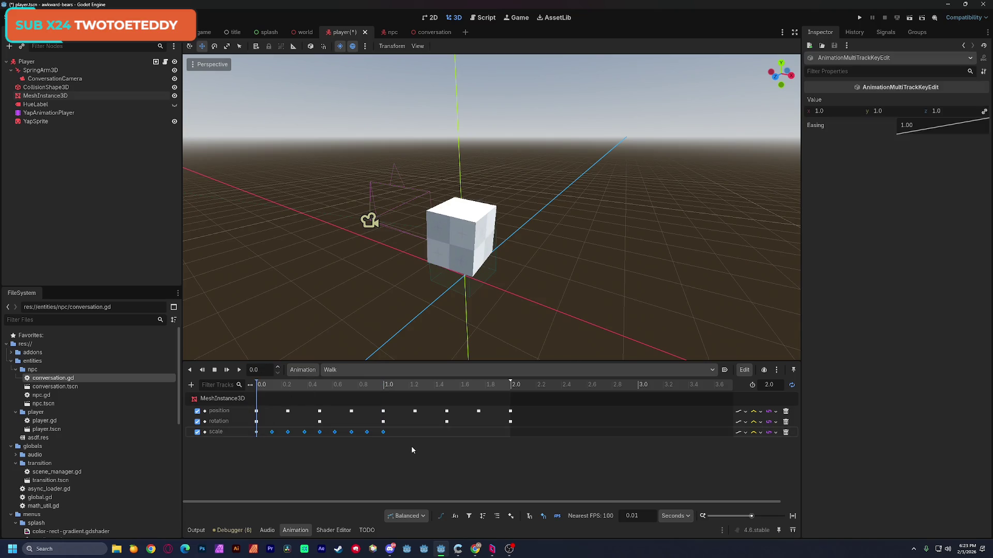
pyautogui.click(399, 385)
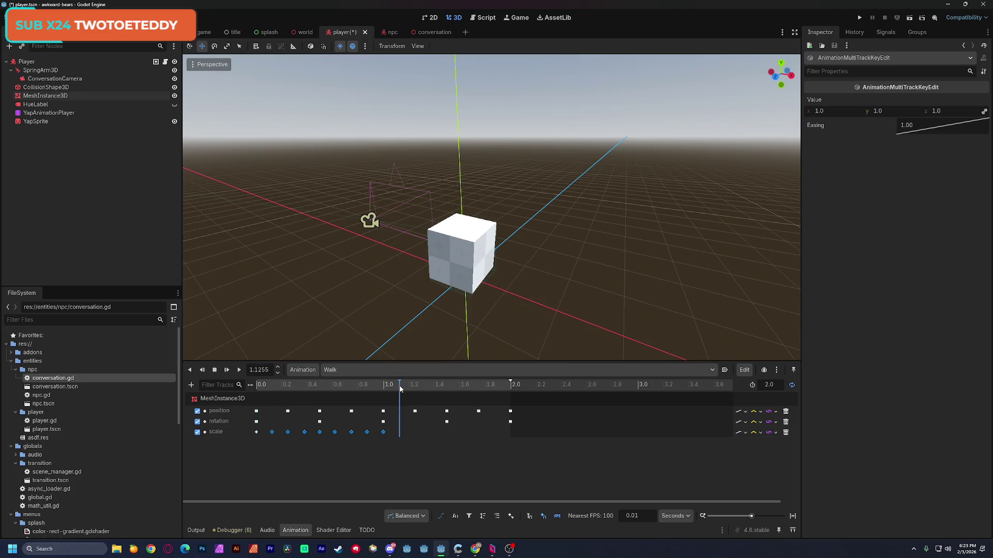
pyautogui.click(510, 388)
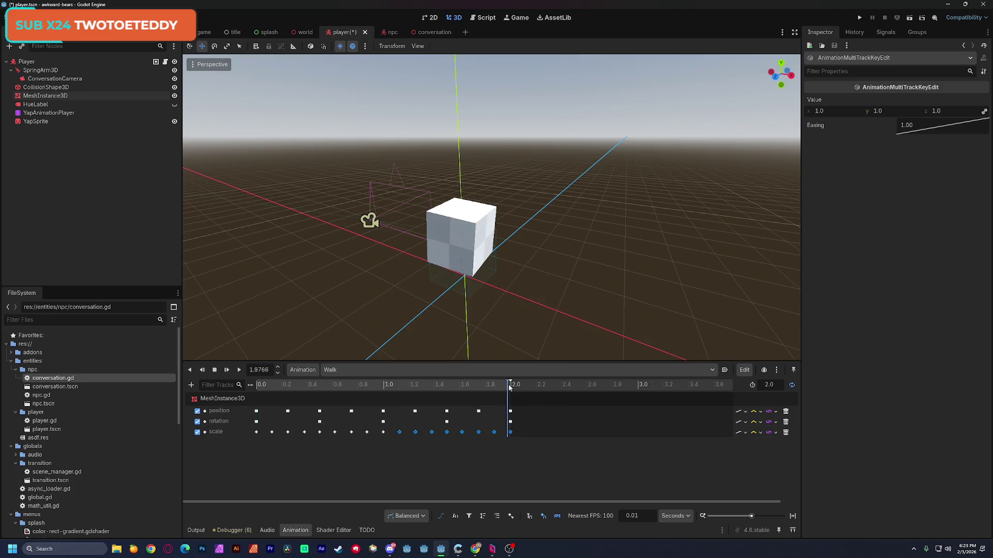
pyautogui.moveTo(751, 516)
pyautogui.mouseDown()
pyautogui.moveTo(767, 516)
pyautogui.moveTo(752, 517)
pyautogui.mouseUp()
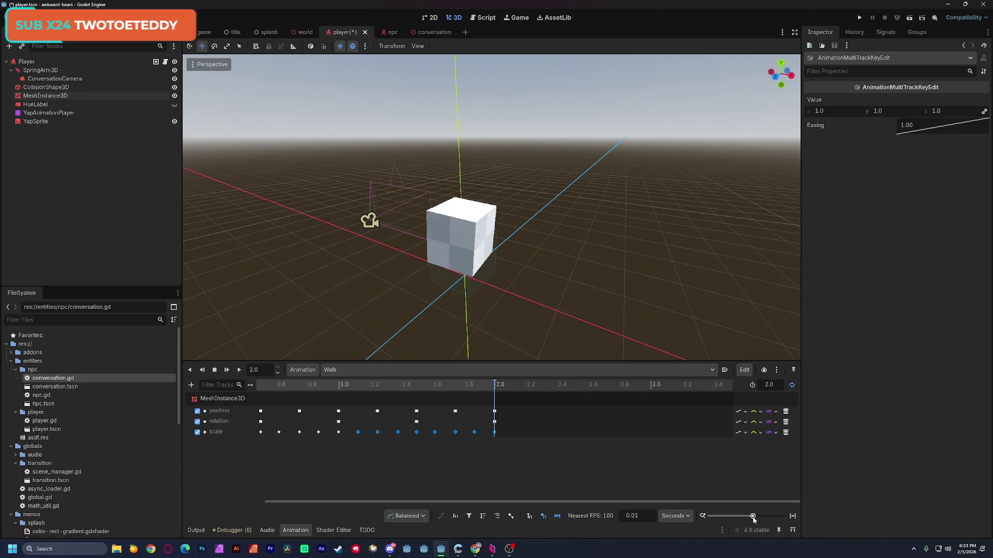
# - Play and pause the Walk preview, save the player scene, and switch to the Script editor
pyautogui.click(550, 477)
pyautogui.hotkey('shift', 'd')
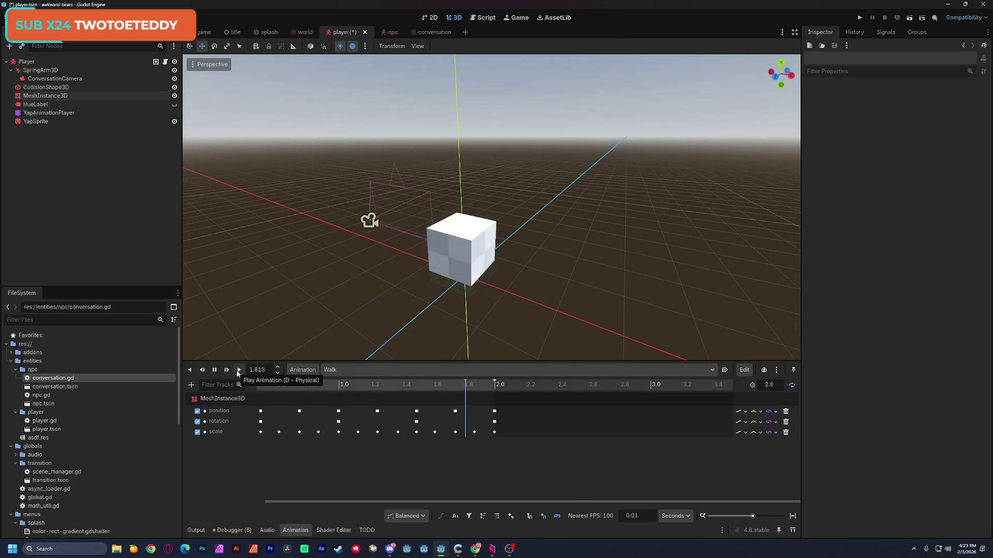
pyautogui.moveTo(408, 296)
pyautogui.mouseDown()
pyautogui.moveTo(295, 285)
pyautogui.moveTo(396, 299)
pyautogui.mouseUp()
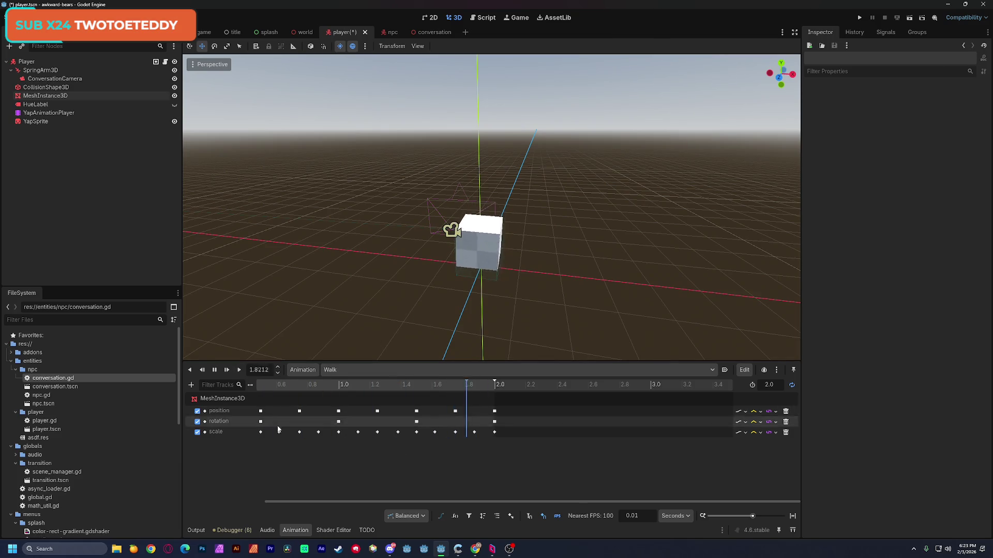
pyautogui.click(215, 369)
pyautogui.hotkey('ctrl', 's')
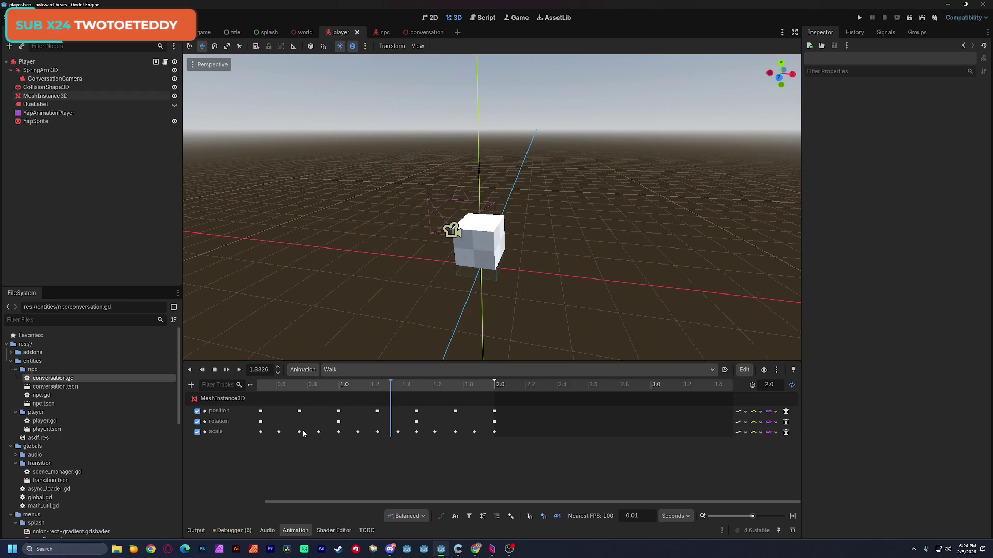
pyautogui.moveTo(302, 430)
pyautogui.click(484, 17)
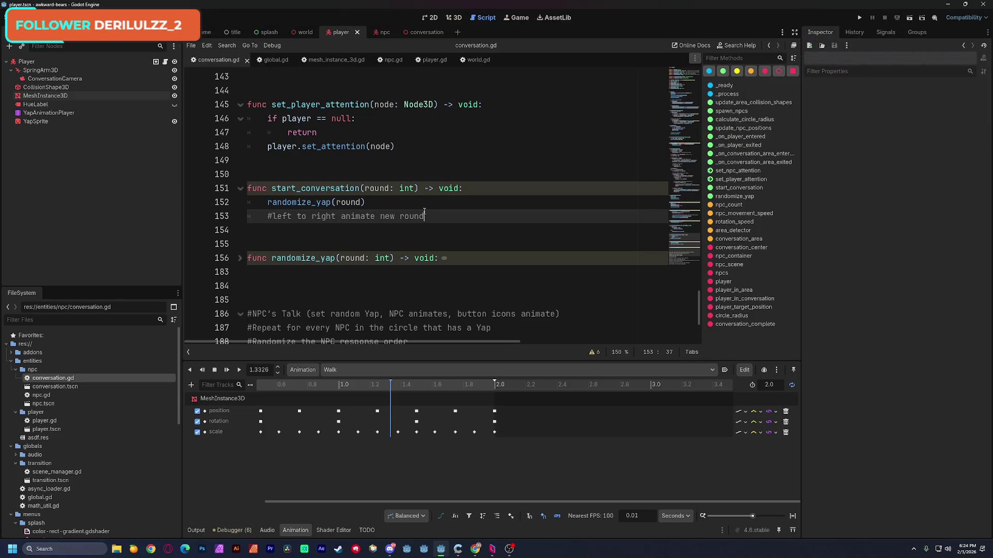
pyautogui.moveTo(476, 549)
pyautogui.hotkey('alt', 'Tab')
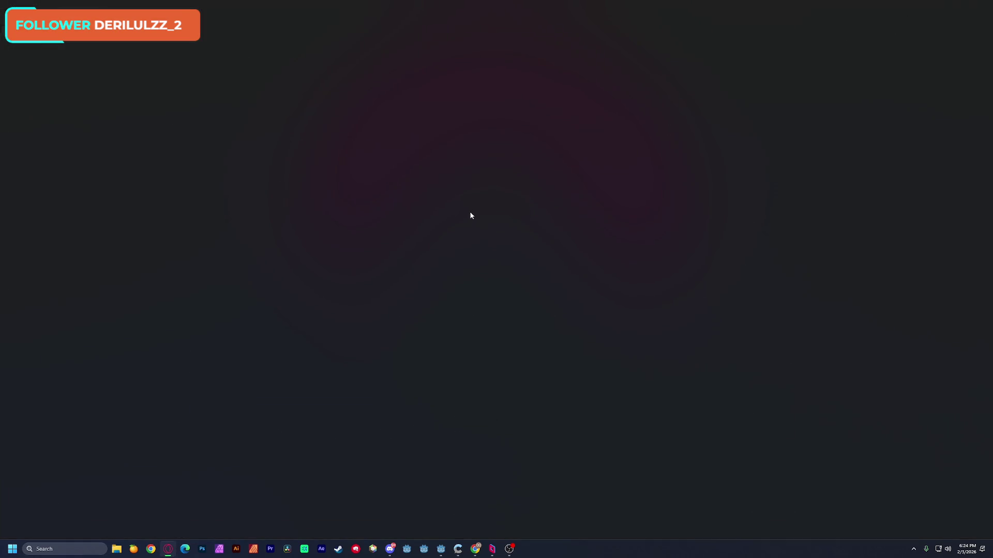
pyautogui.click(509, 9)
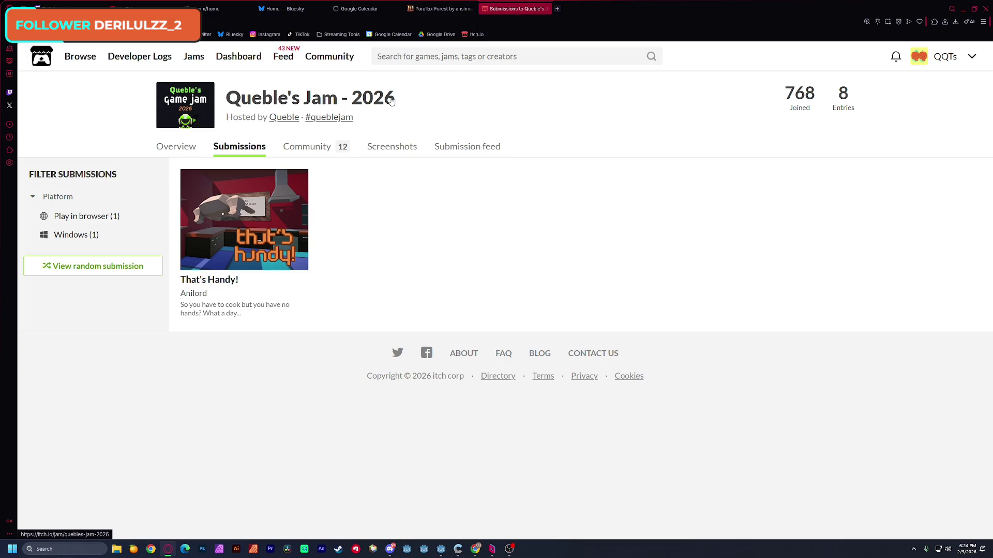
pyautogui.click(467, 146)
pyautogui.click(387, 146)
pyautogui.click(302, 146)
pyautogui.click(235, 147)
pyautogui.click(175, 146)
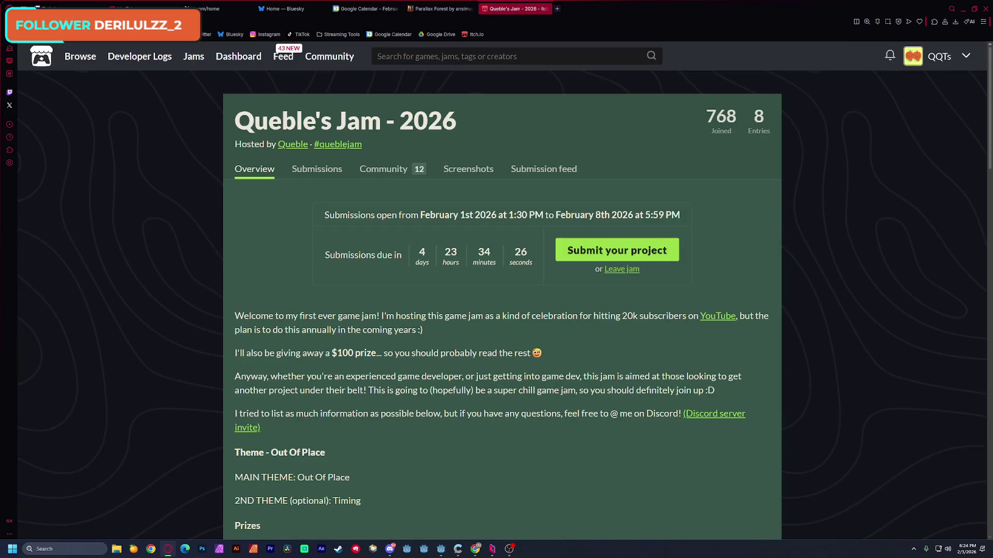
pyautogui.scroll(-4, 318, 265)
pyautogui.scroll(4, 318, 265)
pyautogui.scroll(-4, 302, 285)
pyautogui.moveTo(301, 284); pyautogui.dragTo(353, 284)
pyautogui.click(377, 281)
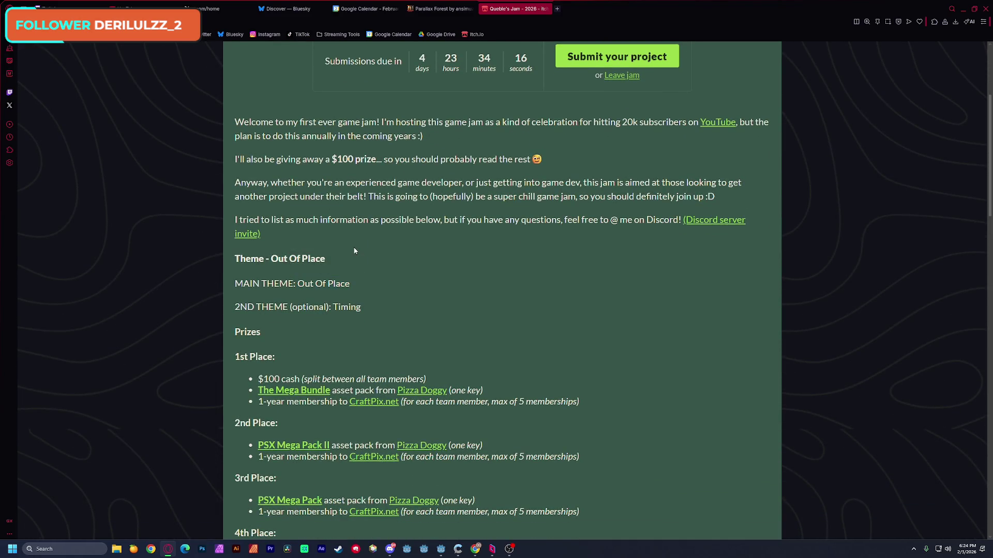
pyautogui.click(963, 11)
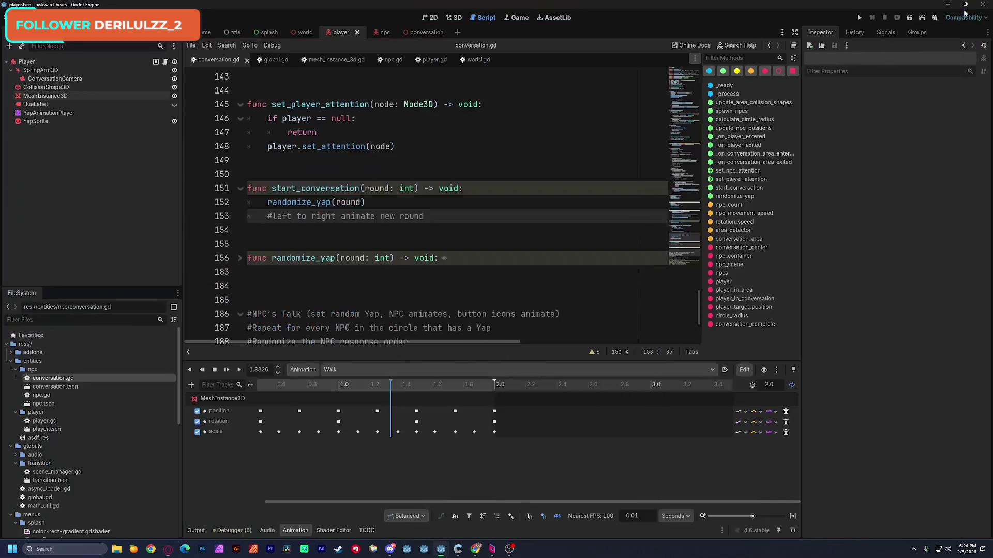
# - Run the project from the world scene to watch the Yap Array prompts, then stop it
pyautogui.click(434, 232)
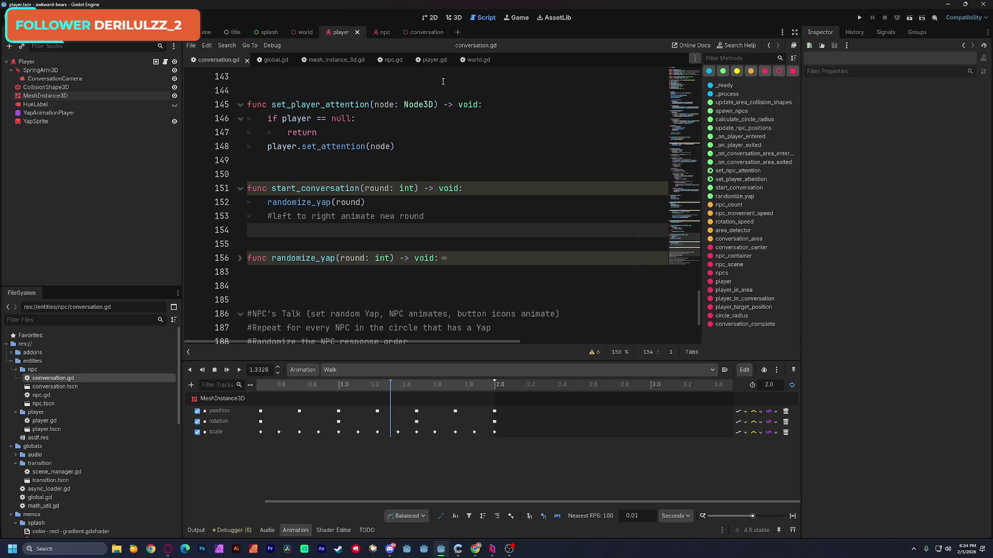
pyautogui.click(303, 32)
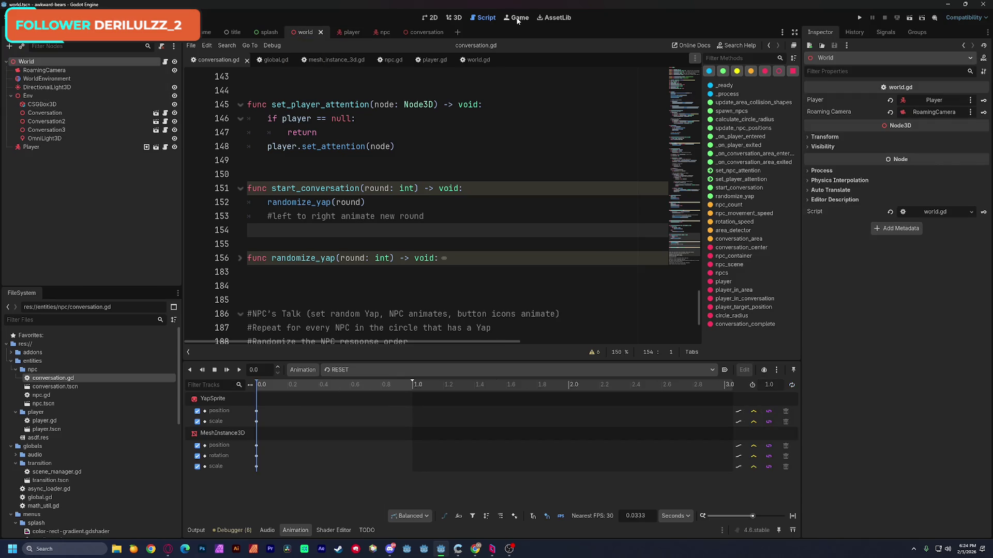
pyautogui.click(908, 19)
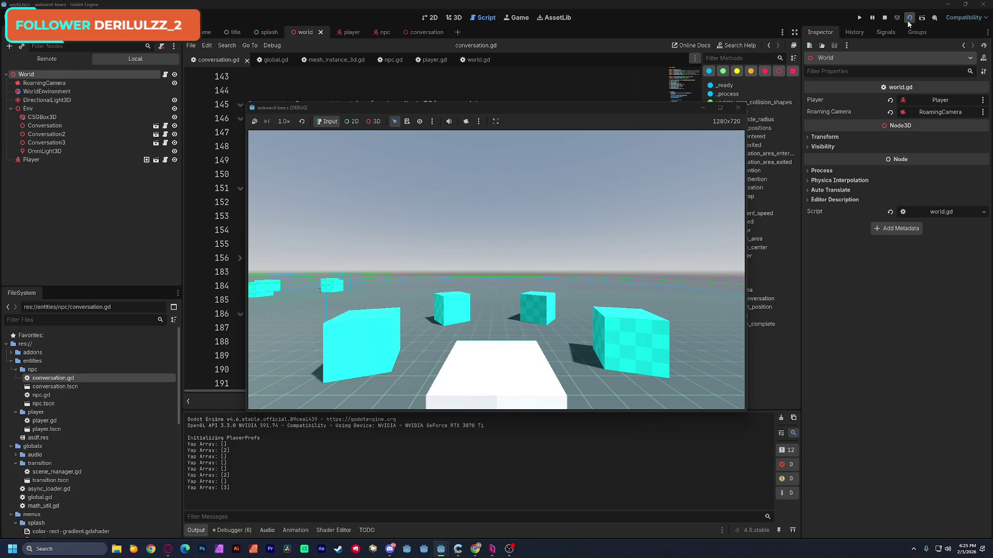
pyautogui.click(737, 107)
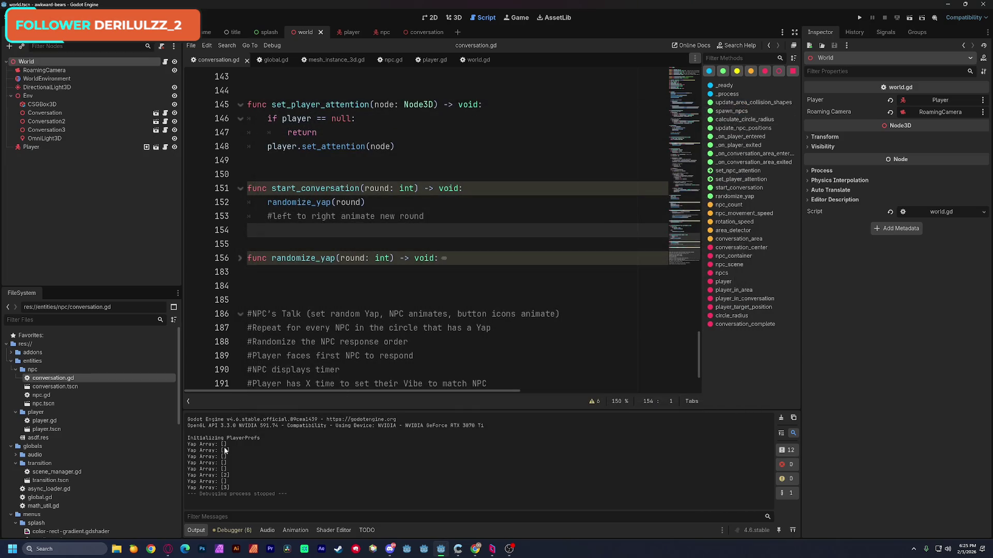
# - Search the project for 'Yap Array' and open the matching line in npc.gd
pyautogui.moveTo(189, 445); pyautogui.dragTo(227, 445)
pyautogui.hotkey('ctrl', 'shift', 'f')
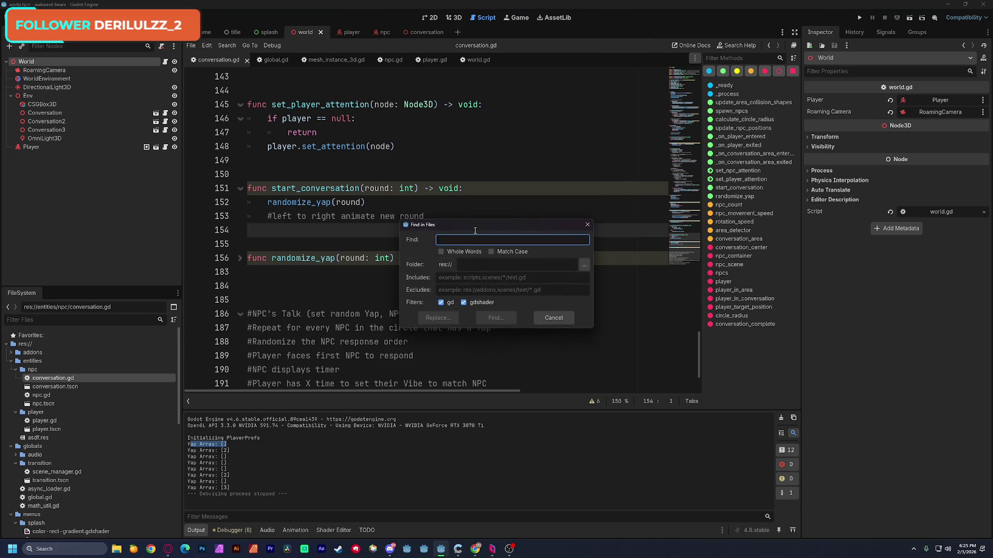
pyautogui.write('Yap Array:')
pyautogui.click(492, 321)
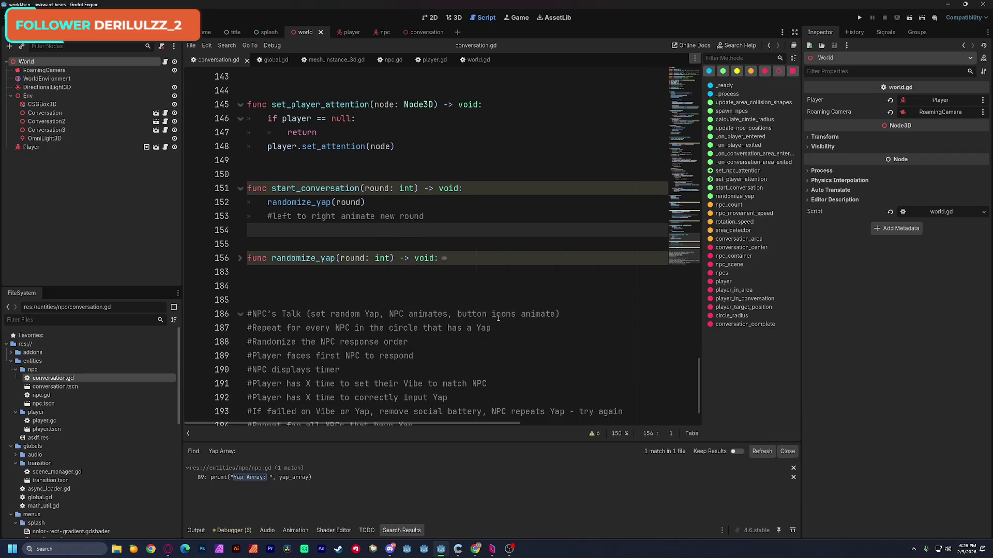
pyautogui.click(269, 477)
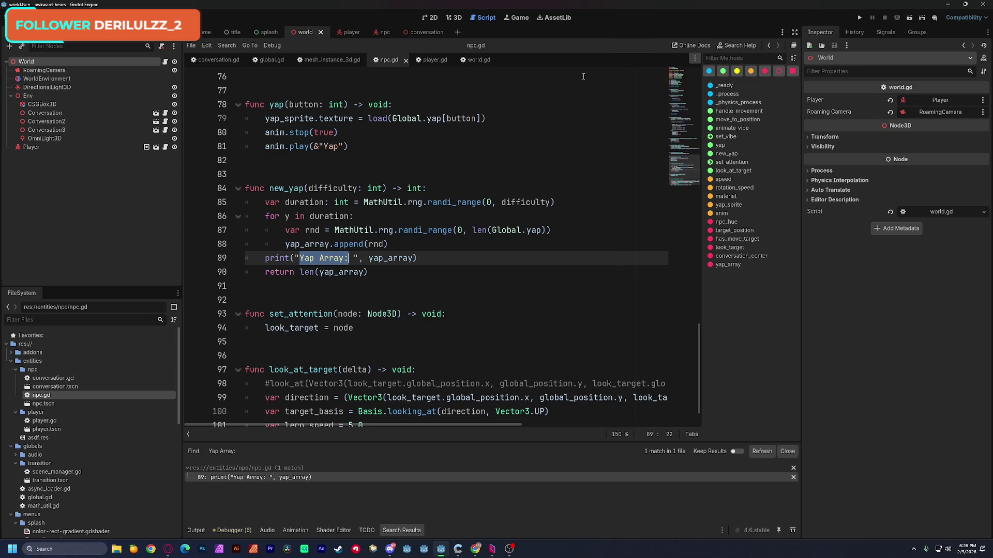
pyautogui.click(788, 453)
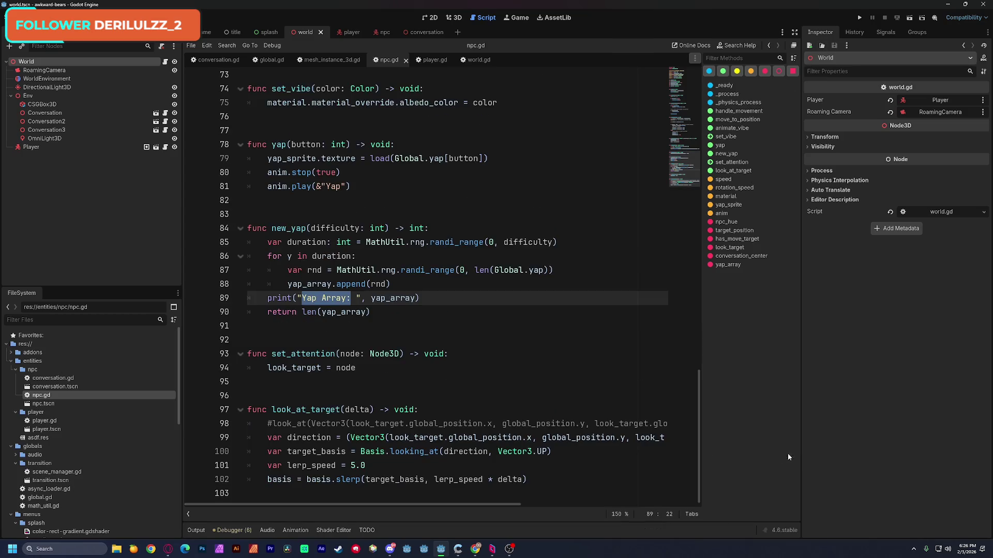
# - Delete the Yap Array print line from new_yap and save npc.gd
pyautogui.moveTo(424, 298); pyautogui.dragTo(215, 299)
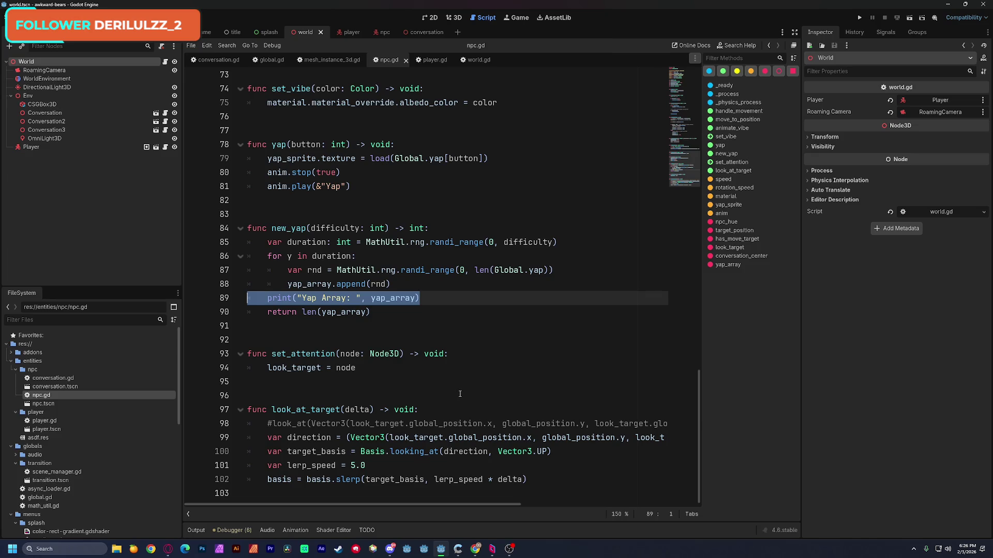
pyautogui.press('BackSpace')
pyautogui.press('BackSpace')
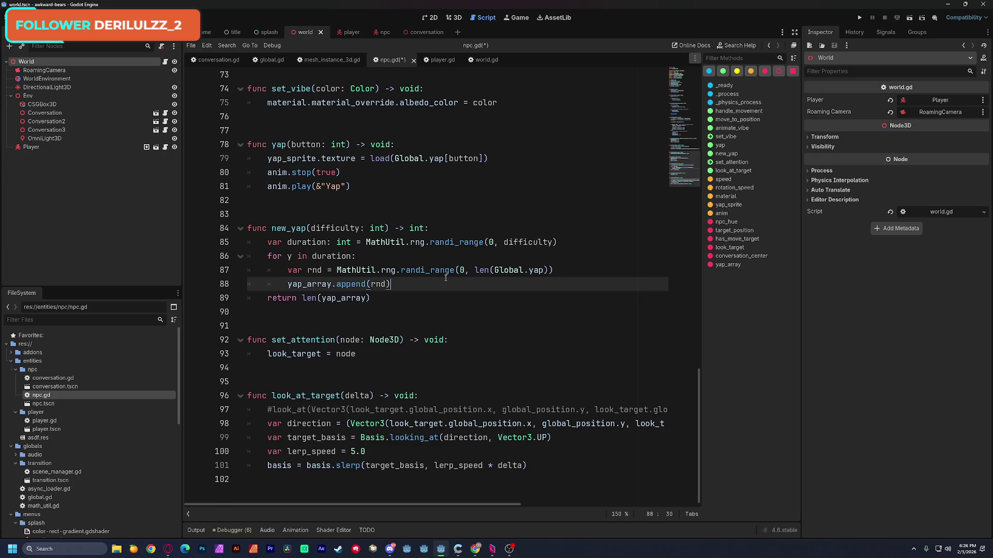
pyautogui.hotkey('ctrl', 's')
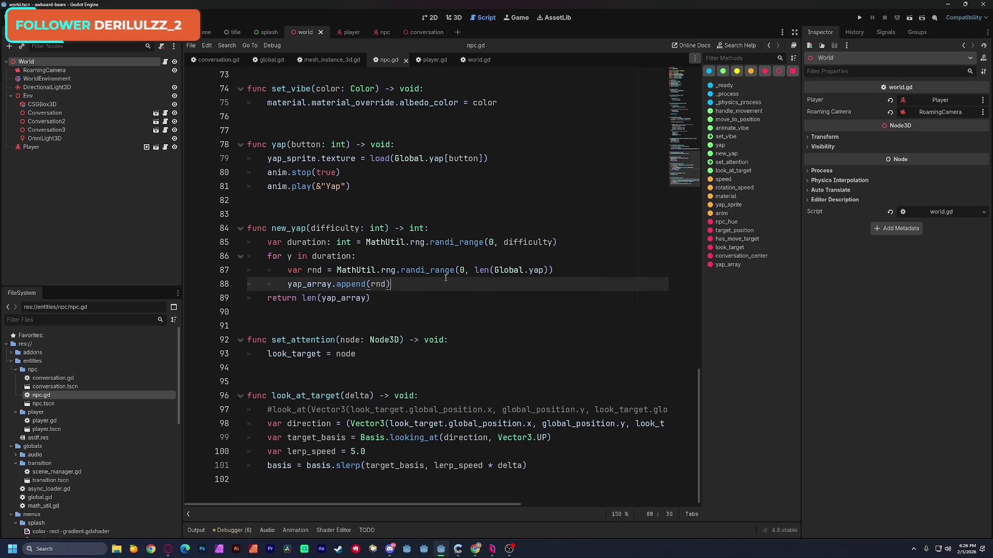
pyautogui.moveTo(343, 248)
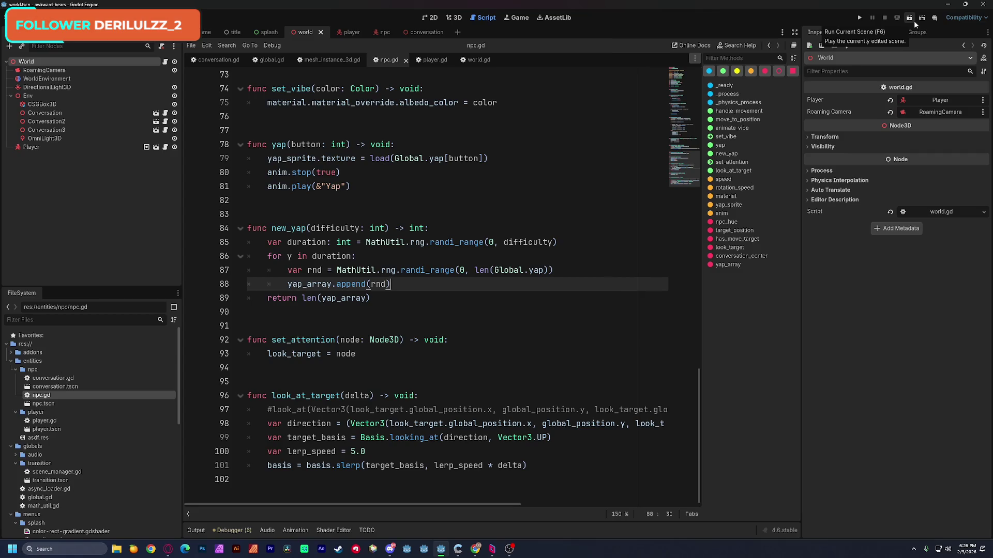
# - Bring up the Pokemon Quest video in Chrome and resume playback
pyautogui.moveTo(474, 549)
pyautogui.click(553, 520)
pyautogui.click(416, 295)
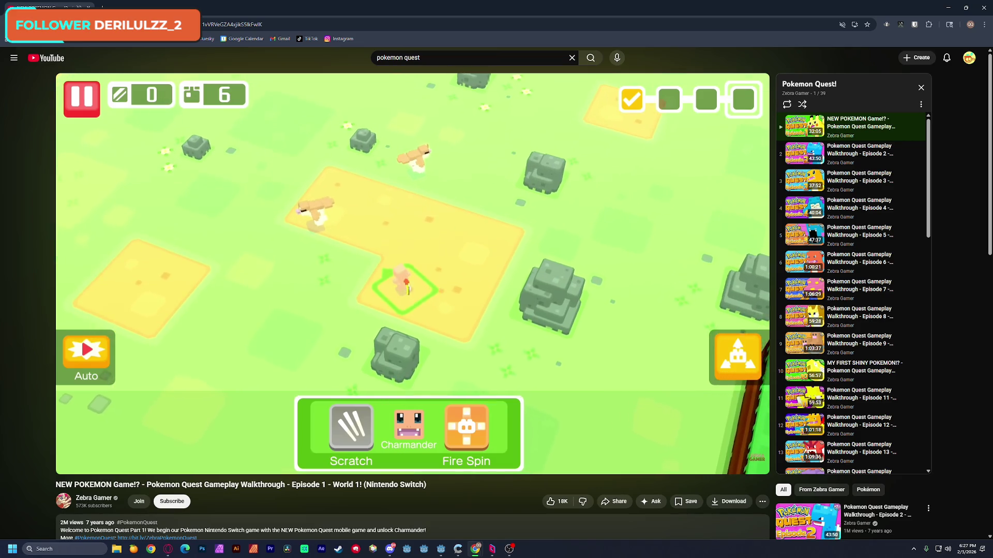
# - Rewind the gameplay video a few seconds, pause it, and minimize the browser
pyautogui.press('Left')
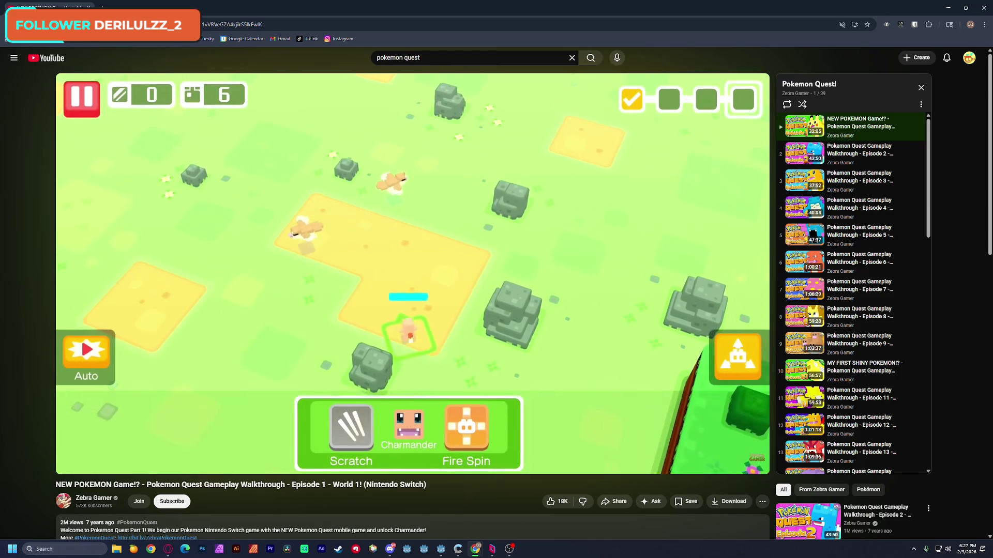
pyautogui.press('Left')
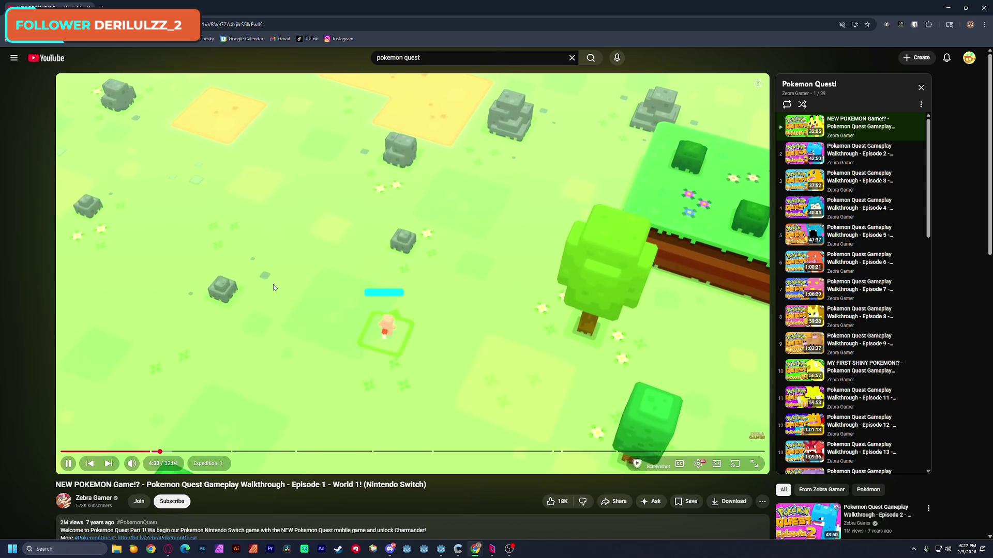
pyautogui.click(273, 284)
pyautogui.click(949, 9)
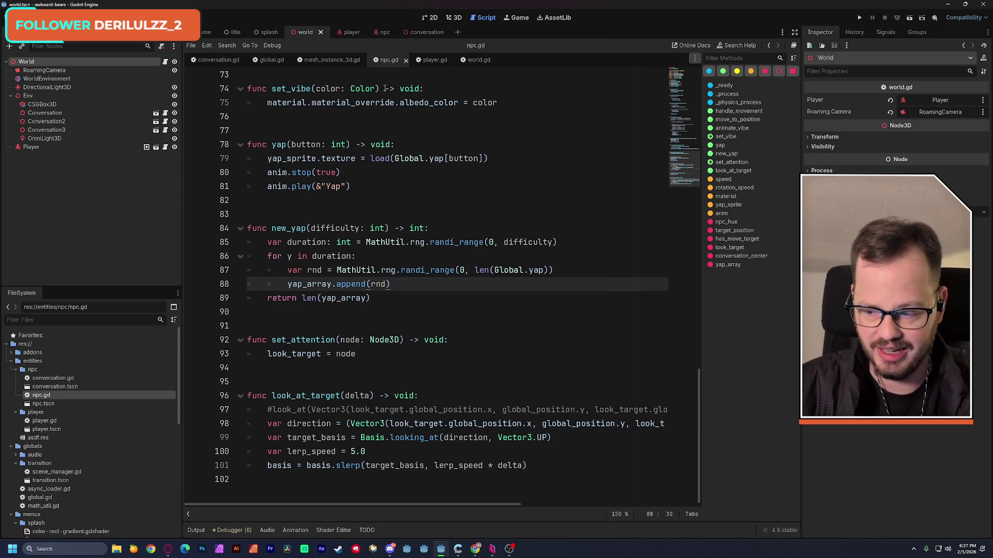
# - Scroll npc.gd from line 77 up to the top, then switch to player.gd
pyautogui.click(391, 117)
pyautogui.click(394, 130)
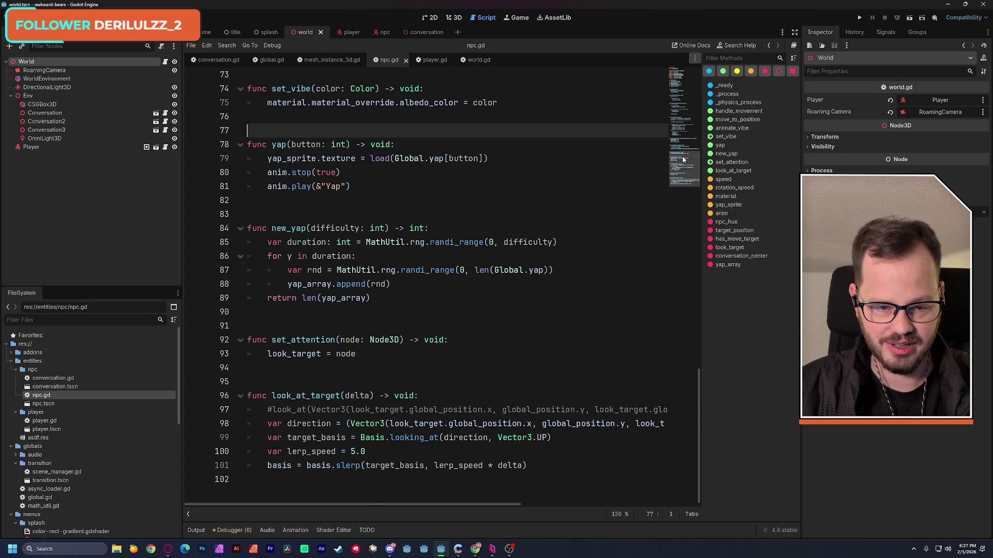
pyautogui.scroll(10, 687, 126)
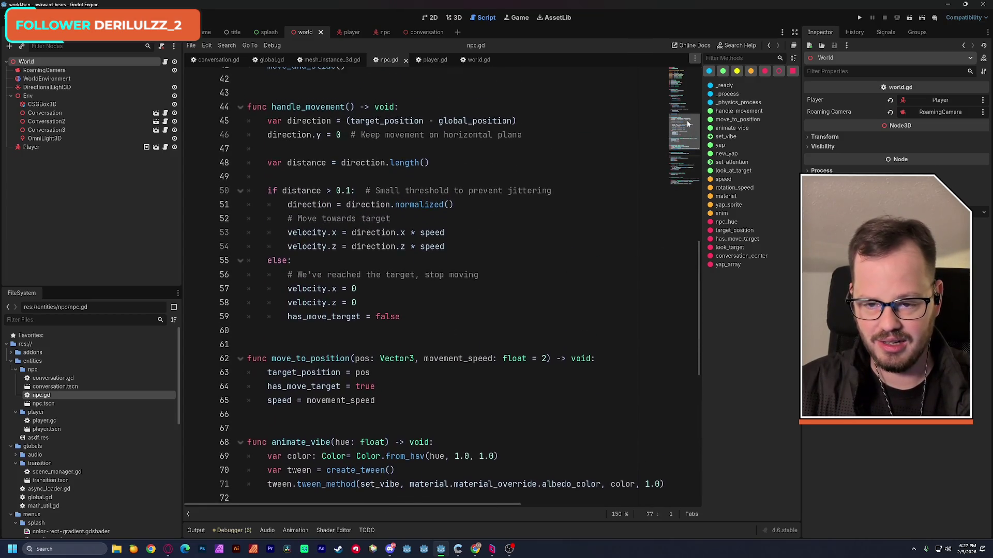
pyautogui.scroll(1, 686, 126)
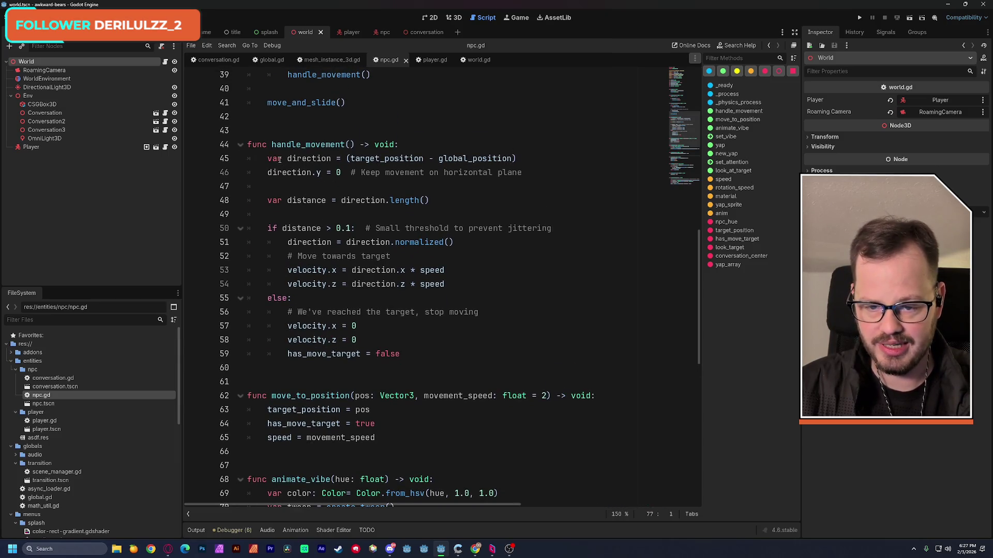
pyautogui.scroll(12, 280, 160)
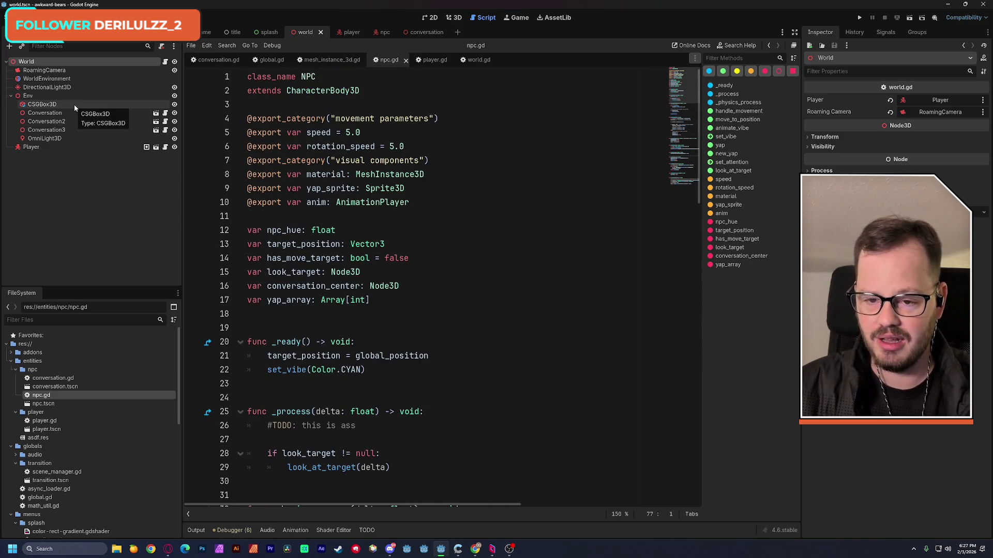
pyautogui.click(433, 61)
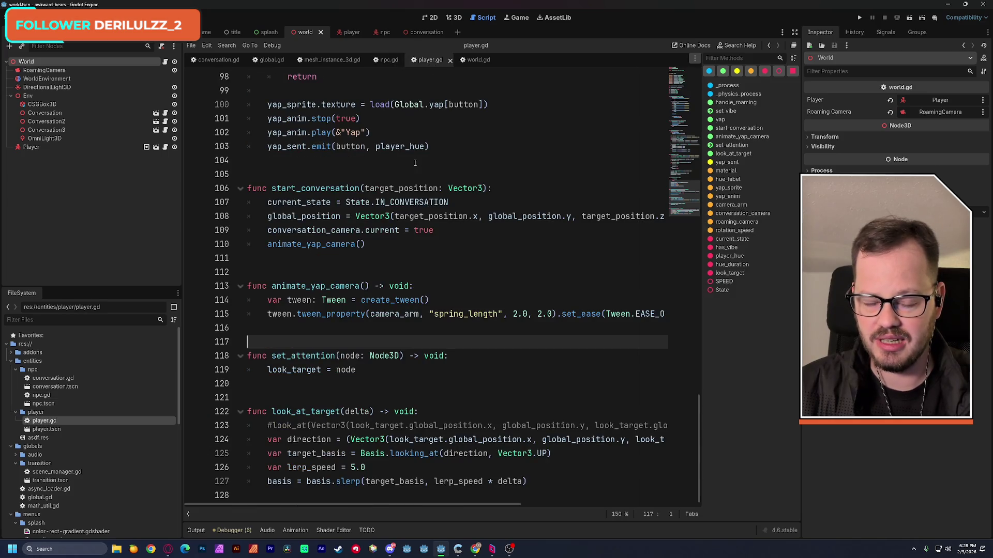
pyautogui.scroll(4, 421, 163)
pyautogui.scroll(20, 422, 162)
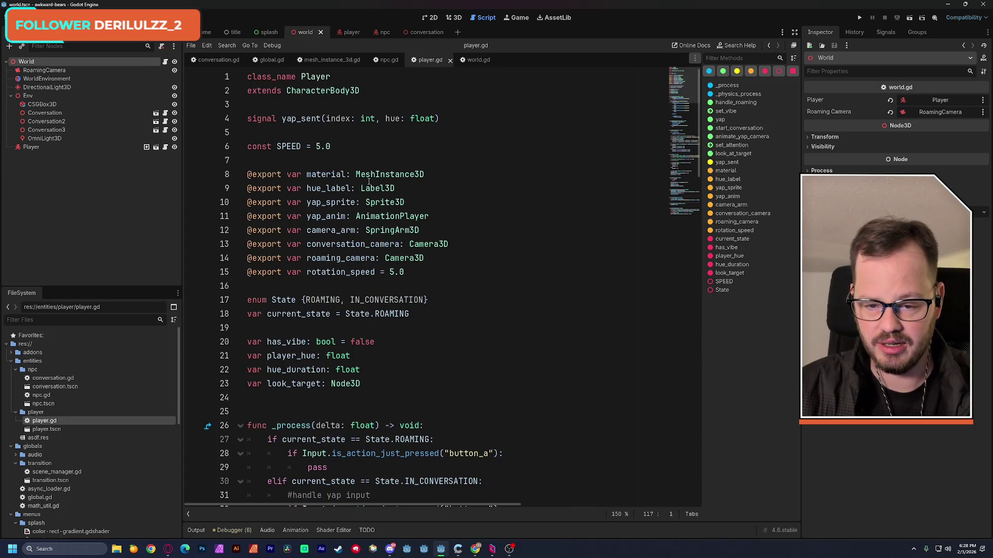
pyautogui.doubleClick(344, 216)
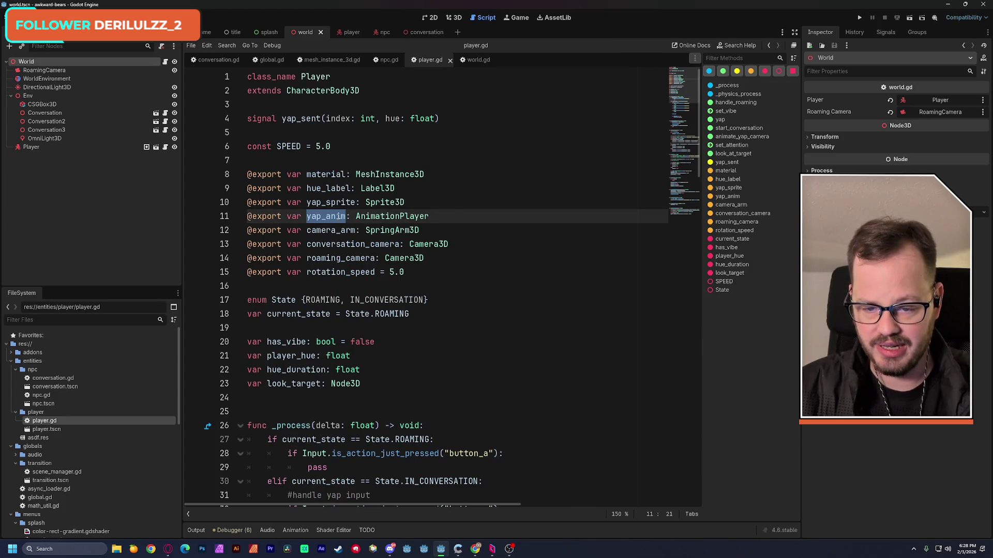
pyautogui.click(457, 214)
pyautogui.press('Return')
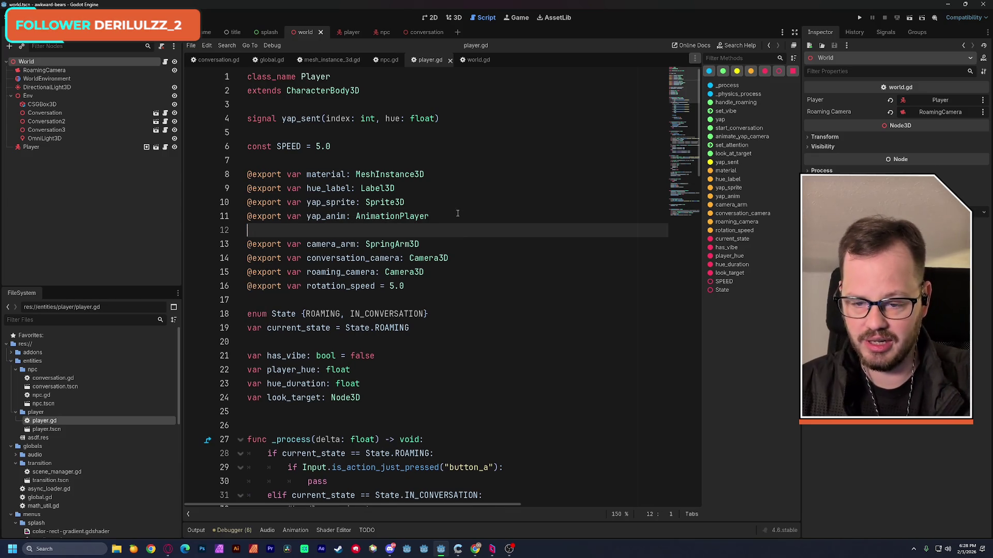
pyautogui.write('@export va')
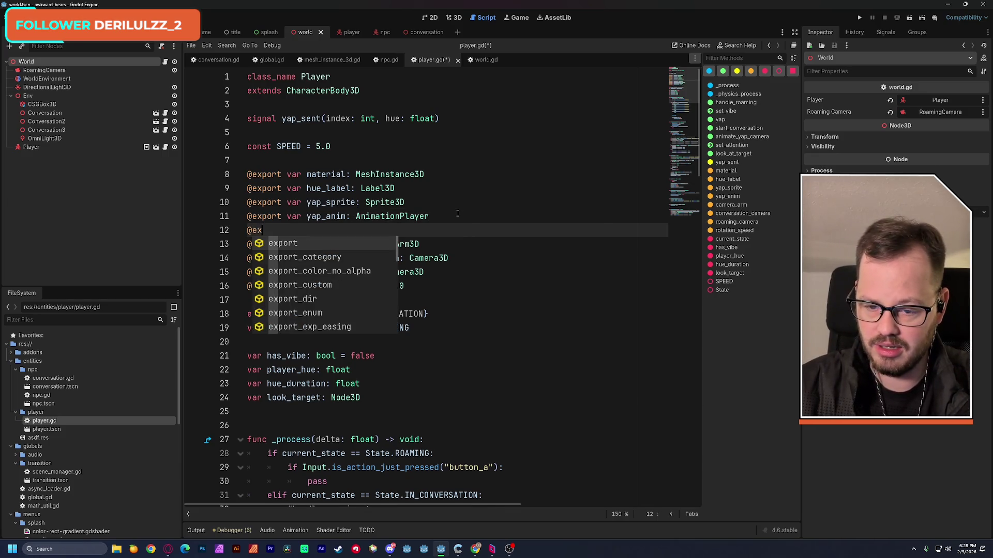
pyautogui.write('r ')
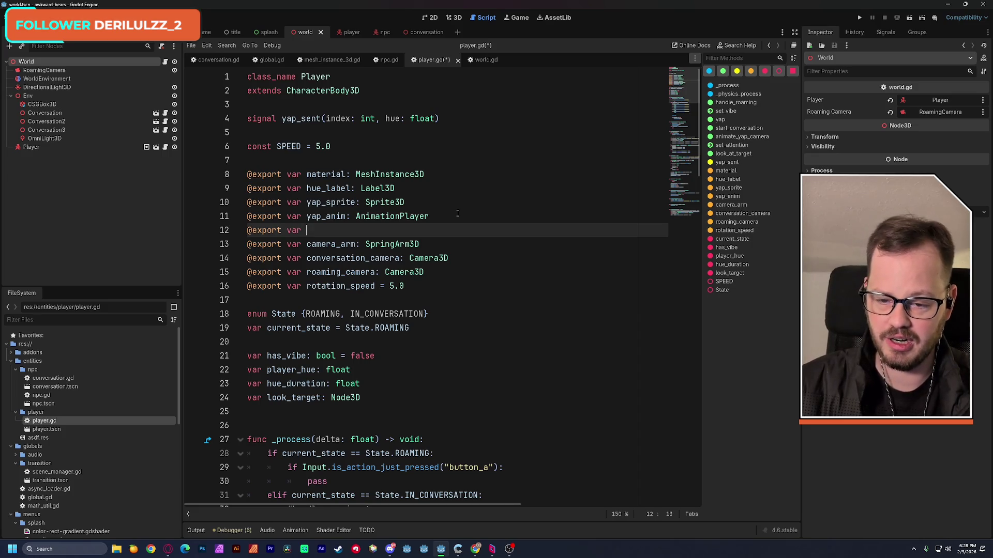
pyautogui.write('char_')
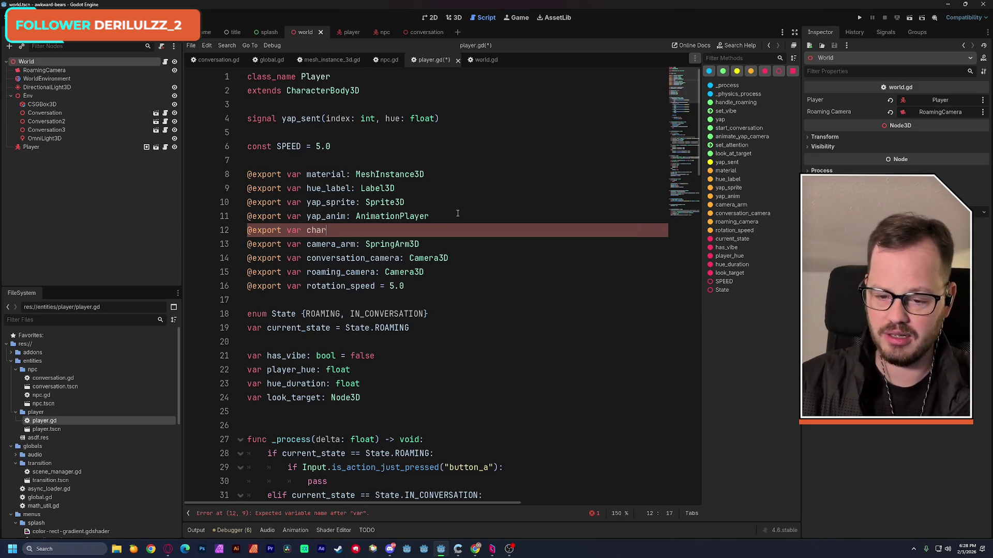
pyautogui.write('anim: ani')
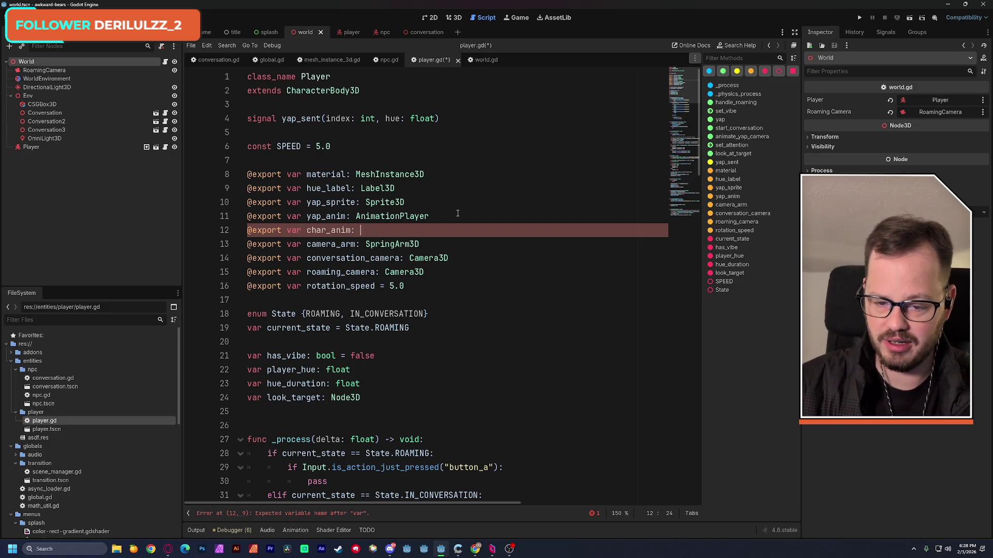
pyautogui.write('mai')
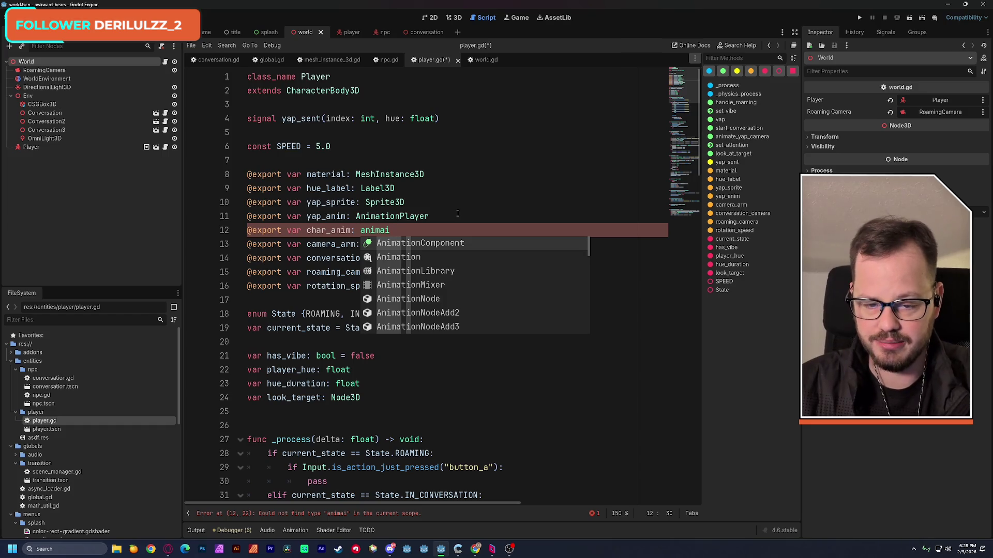
pyautogui.write('n')
pyautogui.press('BackSpace')
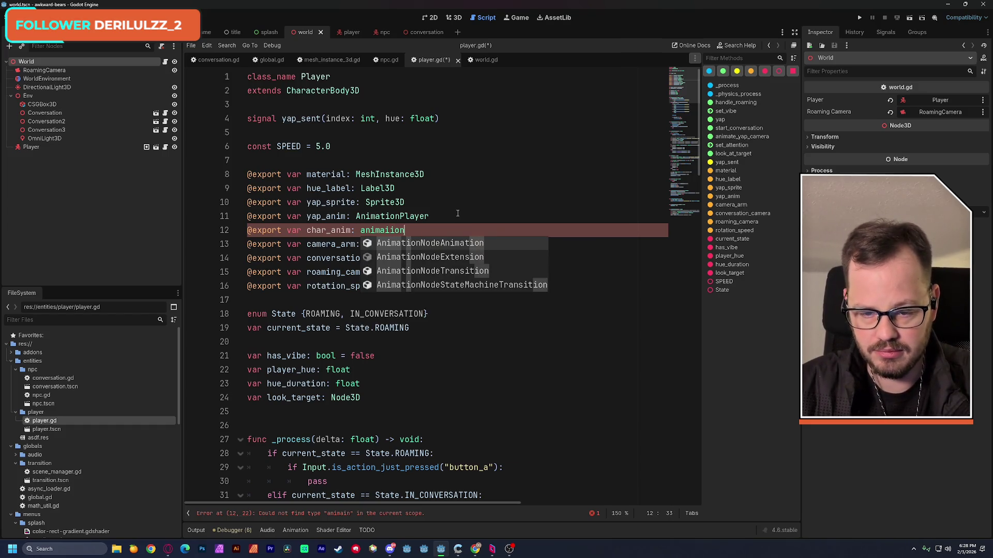
pyautogui.write('ion')
pyautogui.doubleClick(392, 216)
pyautogui.hotkey('ctrl', 'c')
pyautogui.doubleClick(382, 230)
pyautogui.hotkey('ctrl', 'v')
pyautogui.click(525, 204)
pyautogui.hotkey('ctrl', 's')
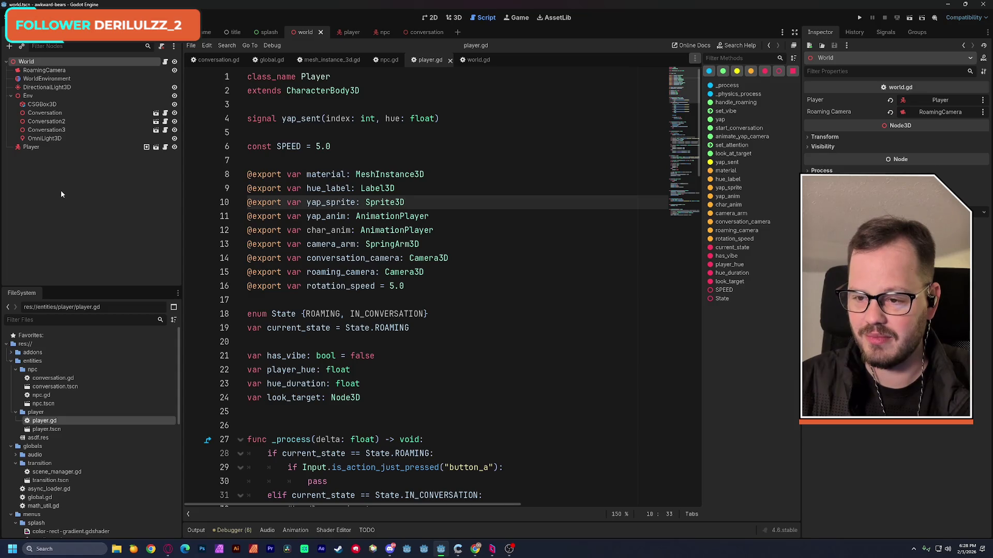
# - Show the player scene in 3D with the Walk animation open in the Animation panel
pyautogui.click(341, 32)
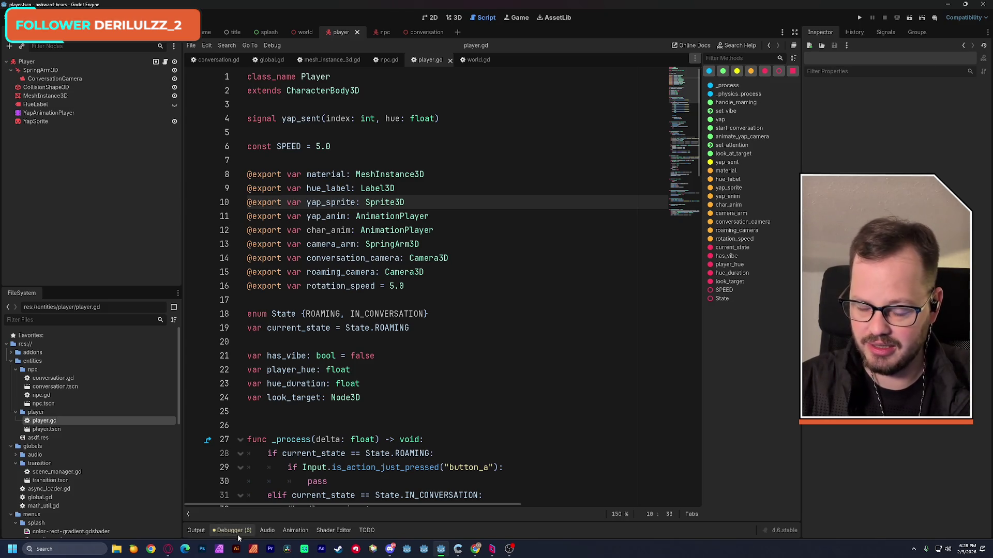
pyautogui.click(453, 17)
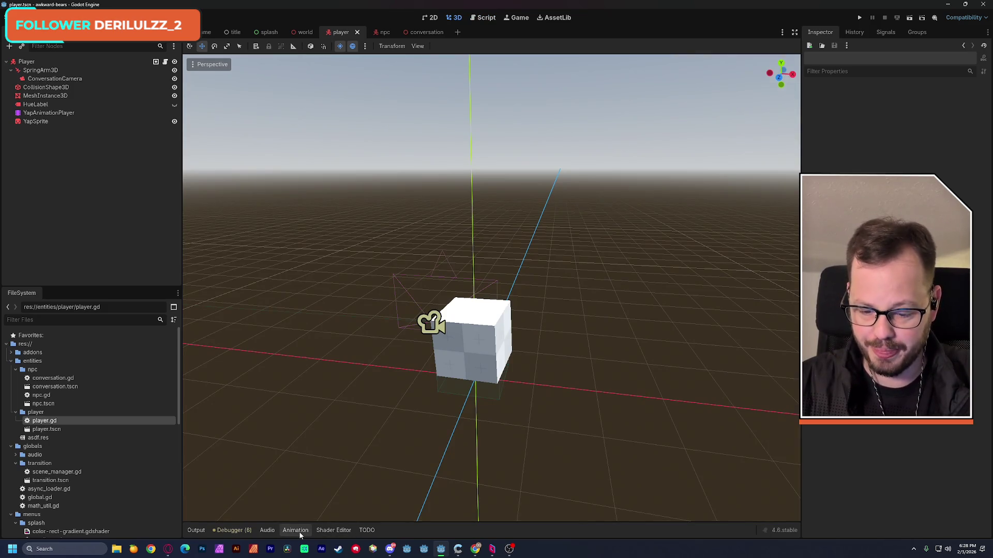
pyautogui.click(298, 531)
pyautogui.click(346, 371)
pyautogui.click(346, 371)
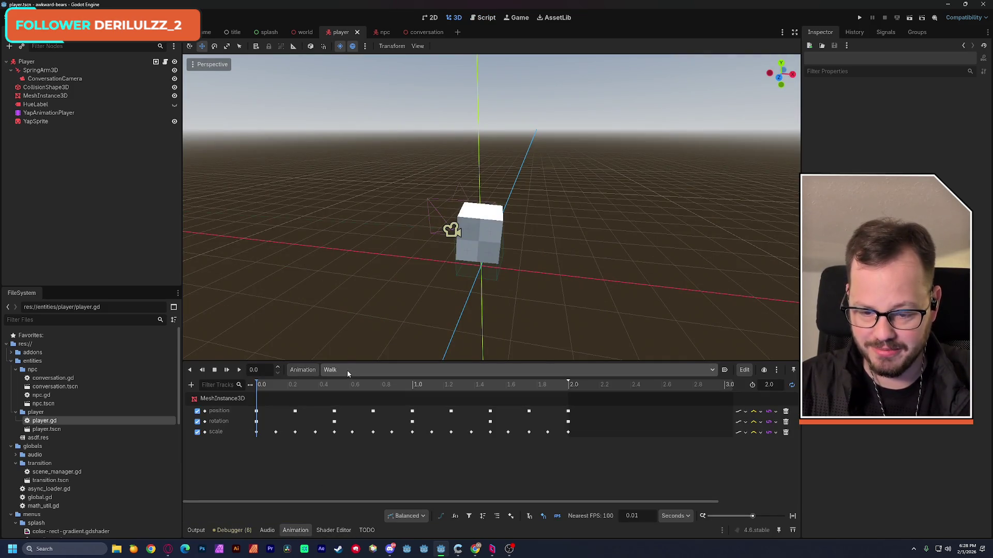